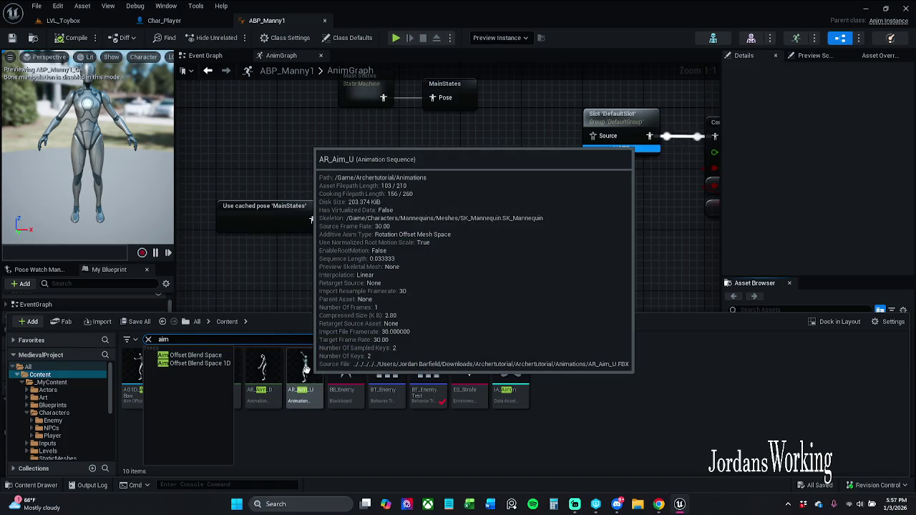
- Browse to the Archertutorial Animations folder in the content browser
{"action": "left_click", "coordinate": [148, 340]}
{"action": "double_click", "coordinate": [184, 389]}
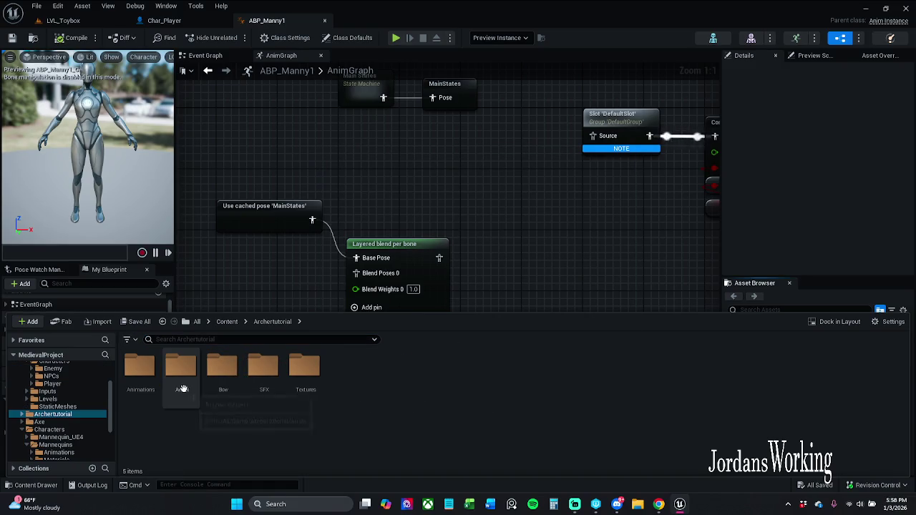
{"action": "left_click", "coordinate": [147, 393]}
{"action": "double_click", "coordinate": [148, 395]}
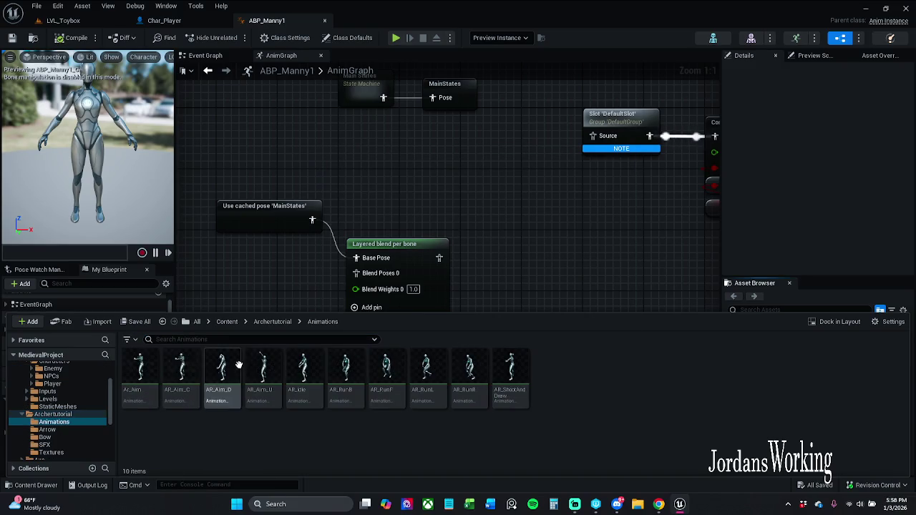
{"action": "left_click", "coordinate": [309, 290]}
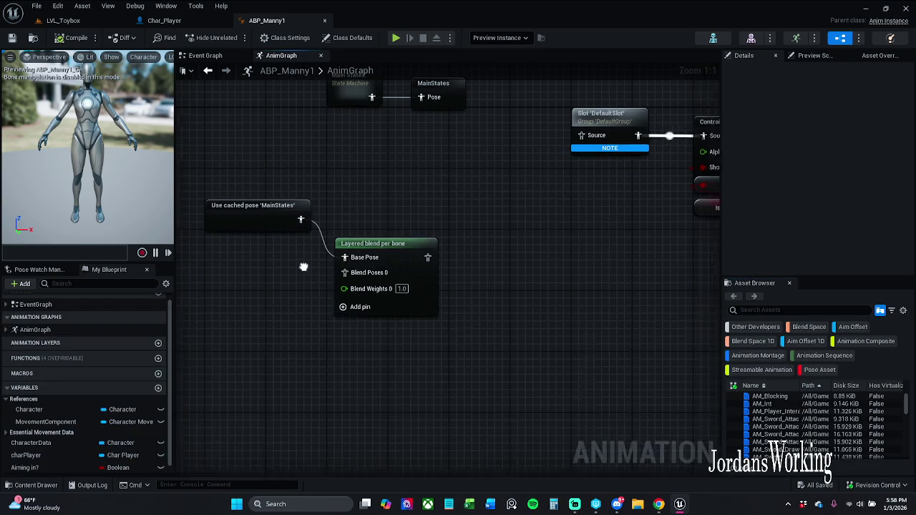
- Search the asset list for 'idle' and drag AR_Idle into the AnimGraph as a Sequence Player
{"action": "left_click", "coordinate": [819, 313]}
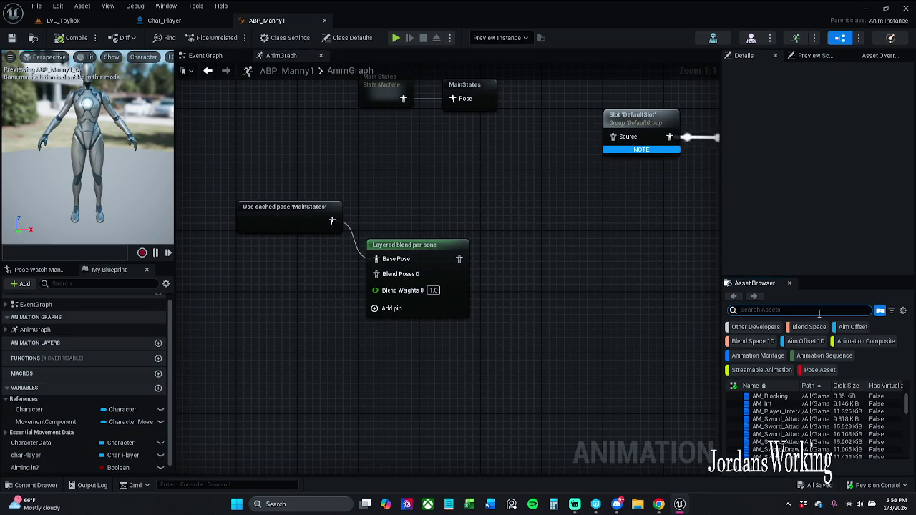
{"action": "type", "text": "idle"}
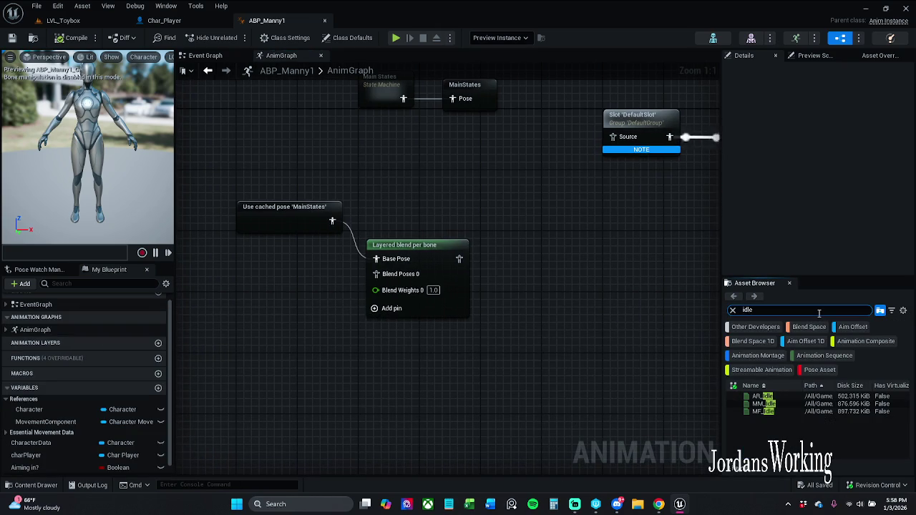
{"action": "mouse_move", "coordinate": [785, 397]}
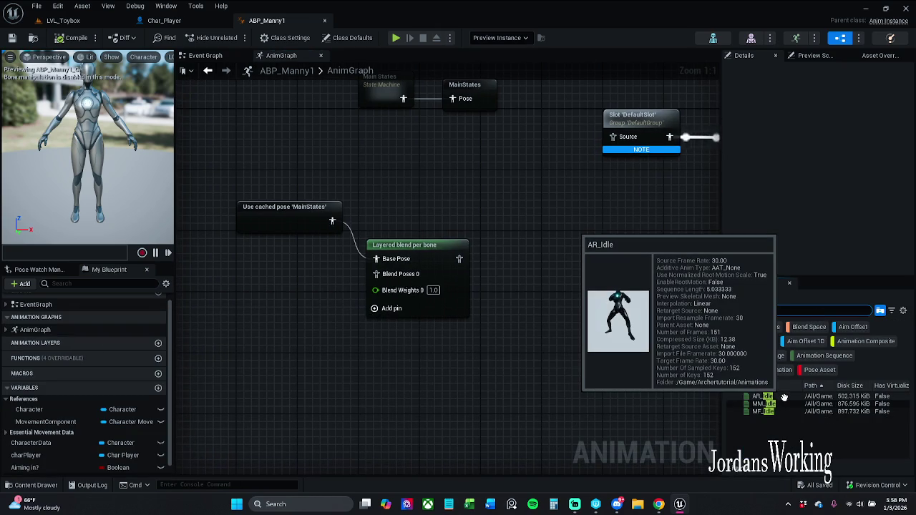
{"action": "left_click", "coordinate": [31, 485]}
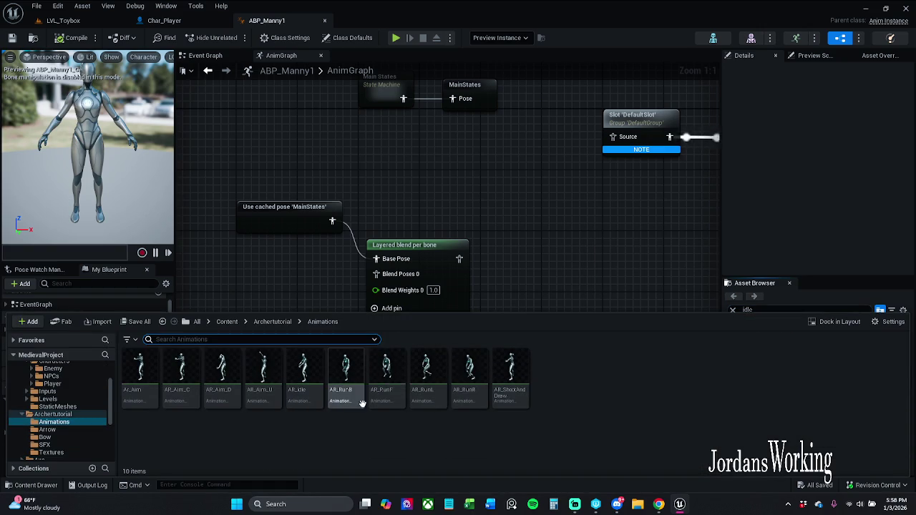
{"action": "mouse_move", "coordinate": [302, 390]}
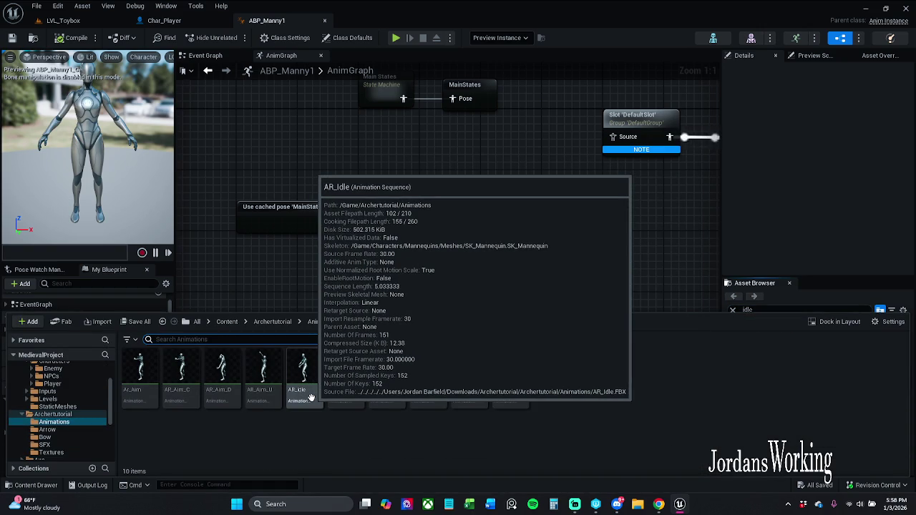
{"action": "left_click", "coordinate": [512, 303]}
{"action": "mouse_move", "coordinate": [777, 398]}
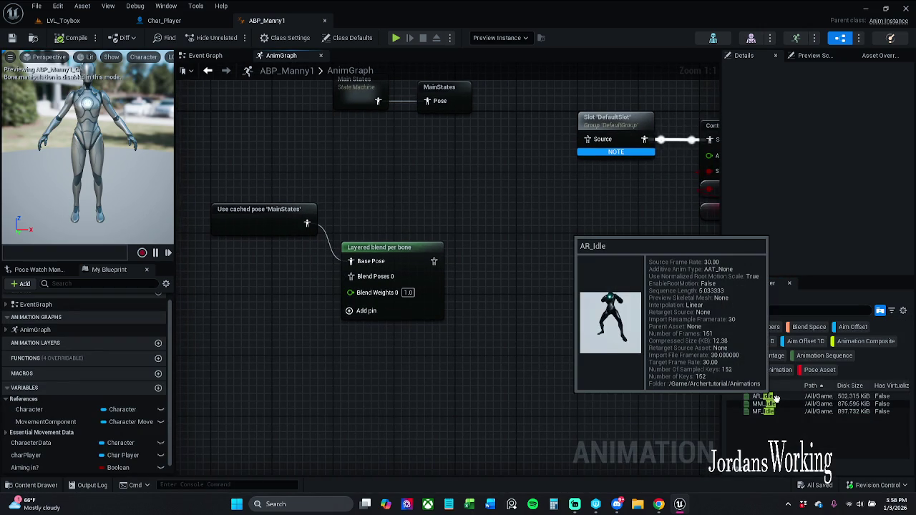
{"action": "mouse_move", "coordinate": [777, 399]}
{"action": "left_mouse_down"}
{"action": "mouse_move", "coordinate": [695, 354]}
{"action": "mouse_move", "coordinate": [532, 310]}
{"action": "left_mouse_up"}
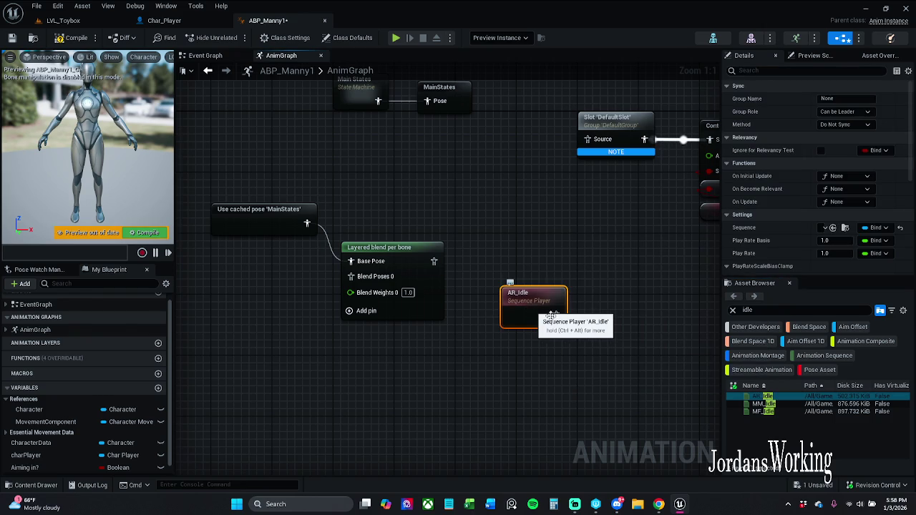
{"action": "double_click", "coordinate": [552, 315]}
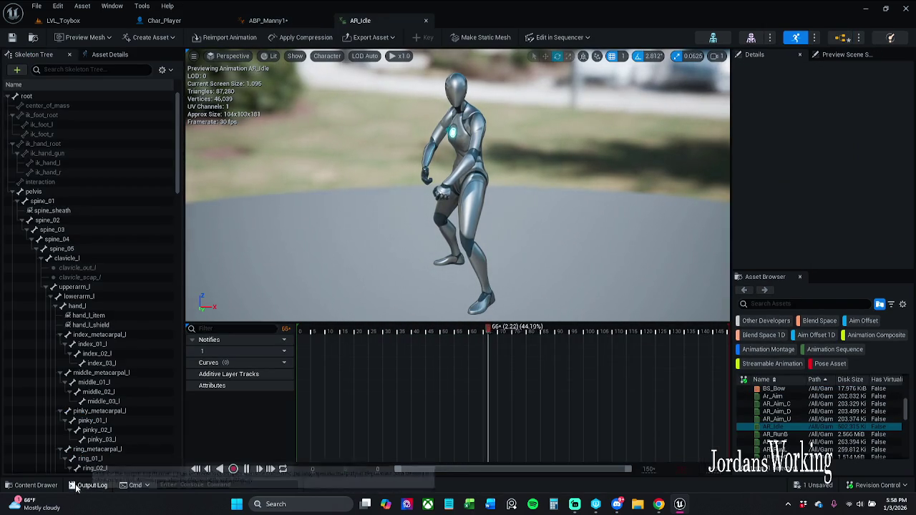
{"action": "left_click", "coordinate": [32, 486]}
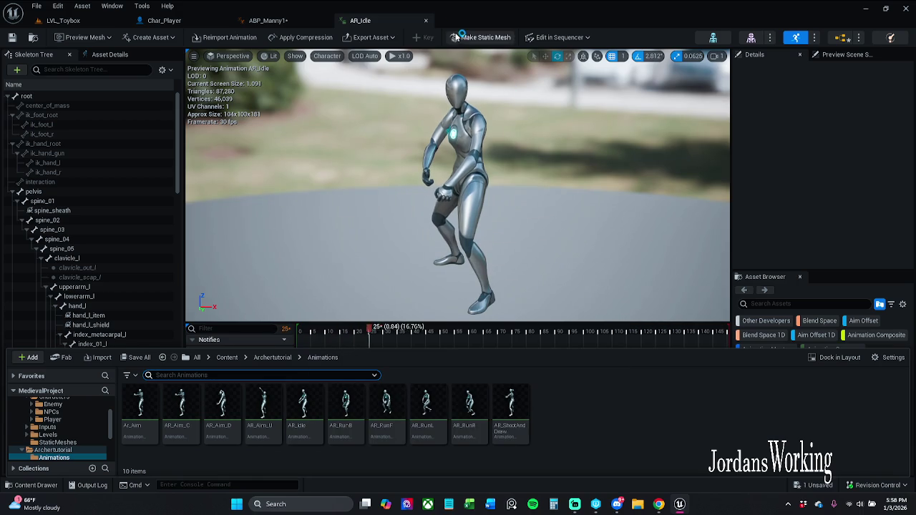
{"action": "left_click", "coordinate": [426, 21]}
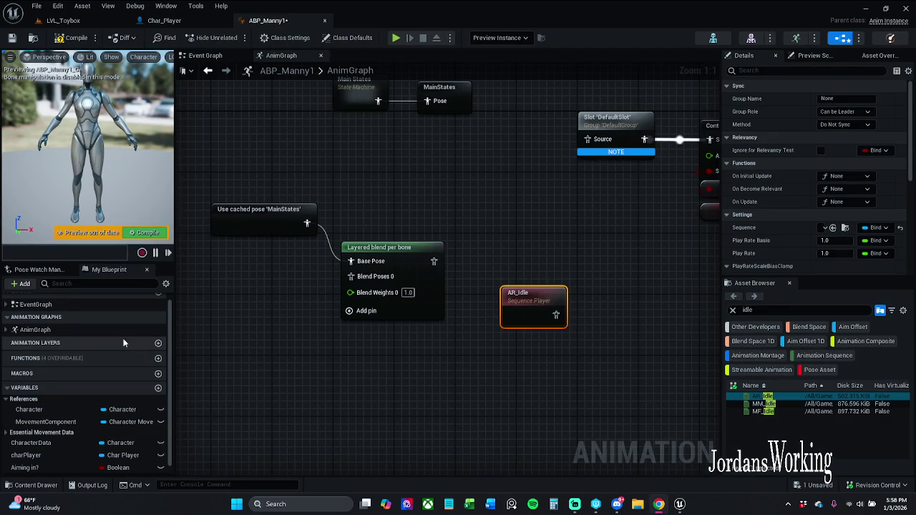
{"action": "left_click_drag", "start_coordinate": [393, 309], "coordinate": [451, 323]}
- Connect AR_Idle's output to Blend Poses 0 and position it beside Layered blend per bone
{"action": "left_click", "coordinate": [493, 350]}
{"action": "mouse_move", "coordinate": [585, 296]}
{"action": "left_mouse_down"}
{"action": "mouse_move", "coordinate": [263, 317]}
{"action": "mouse_move", "coordinate": [410, 270]}
{"action": "left_mouse_up"}
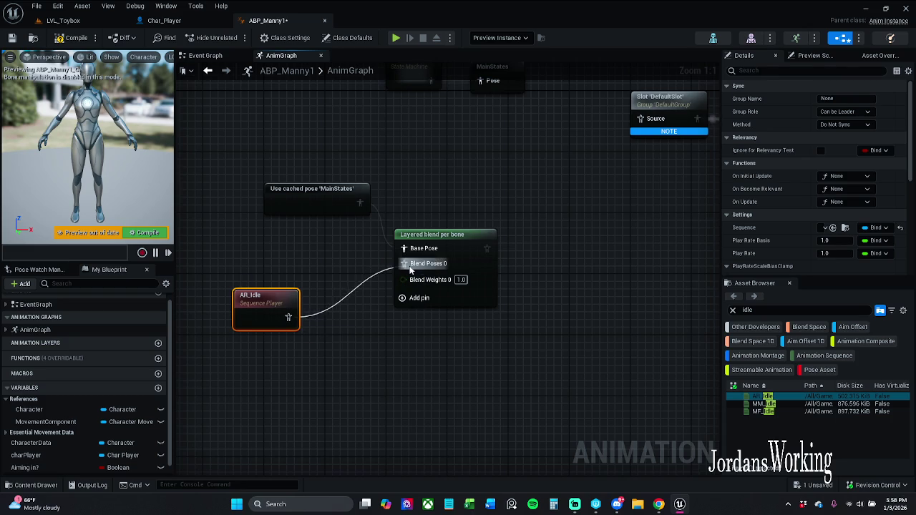
{"action": "left_click_drag", "start_coordinate": [262, 317], "coordinate": [290, 300]}
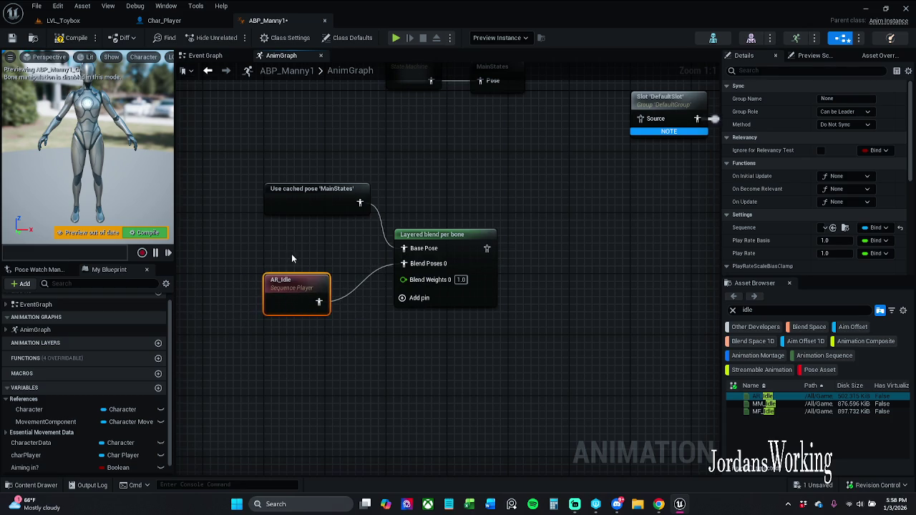
{"action": "left_click", "coordinate": [444, 234]}
{"action": "left_click_drag", "start_coordinate": [444, 234], "coordinate": [435, 241]}
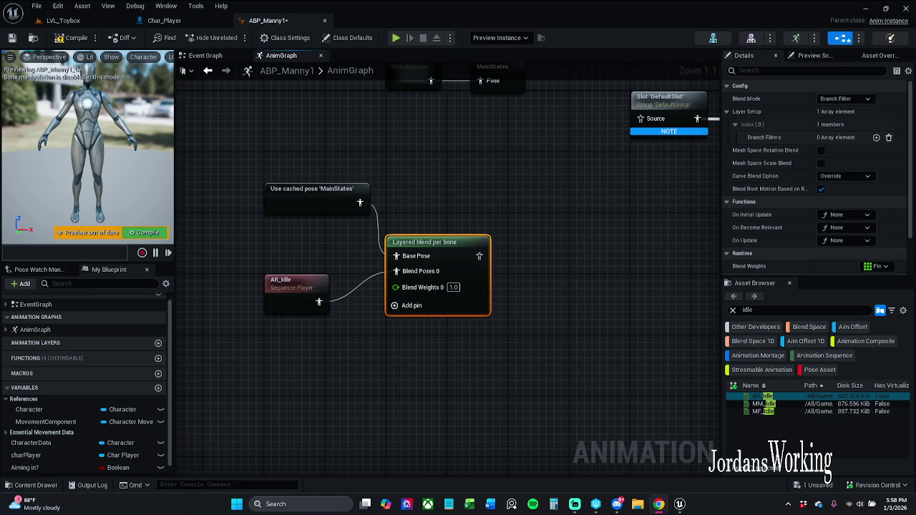
- Add a Blend Poses by bool node from the graph action search
{"action": "right_click", "coordinate": [341, 347]}
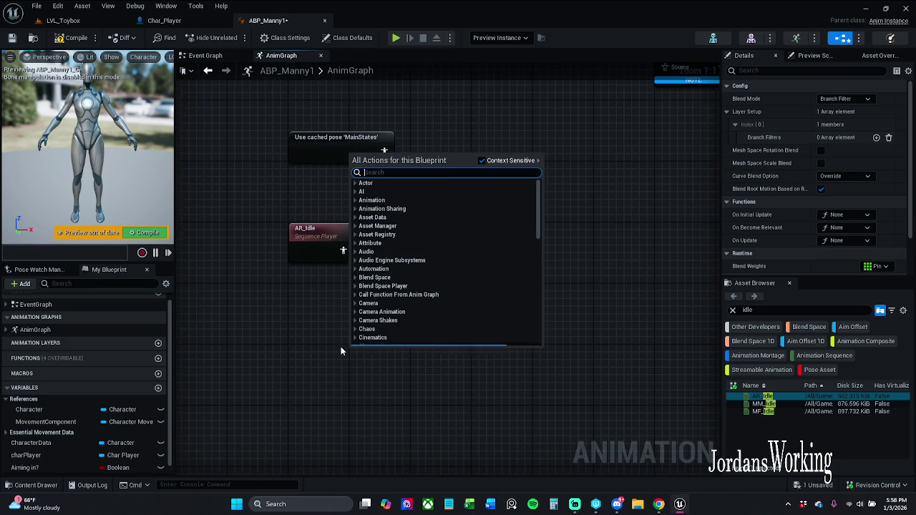
{"action": "type", "text": "blend"}
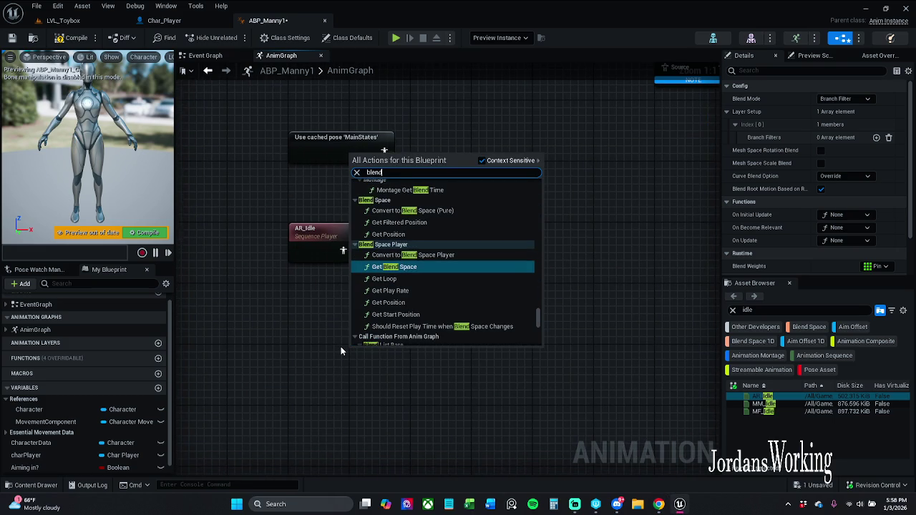
{"action": "type", "text": " p"}
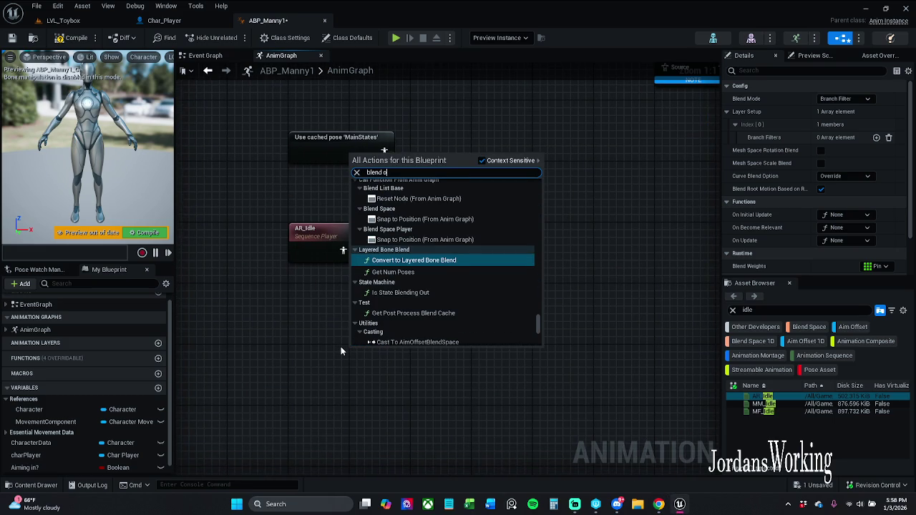
{"action": "type", "text": "oses"}
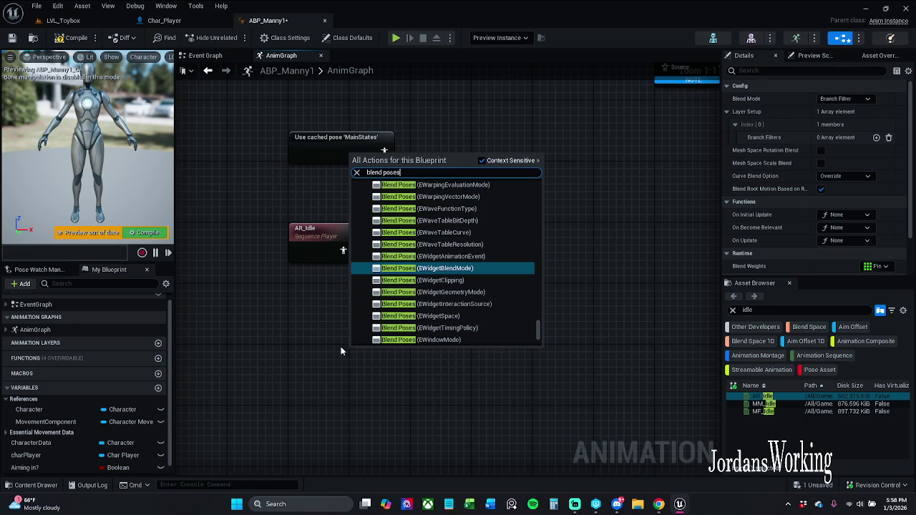
{"action": "type", "text": " by"}
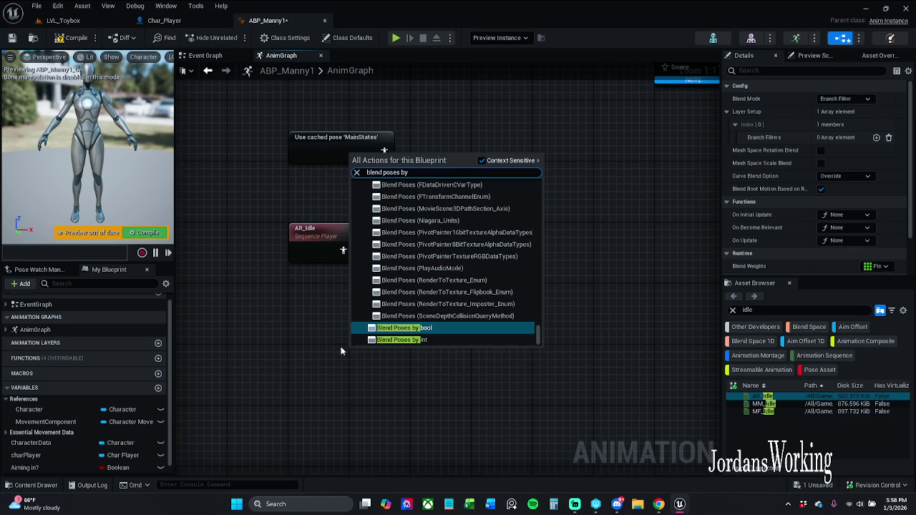
{"action": "key", "text": "Return"}
{"action": "key", "text": "alt+Tab"}
{"action": "left_click", "coordinate": [259, 406]}
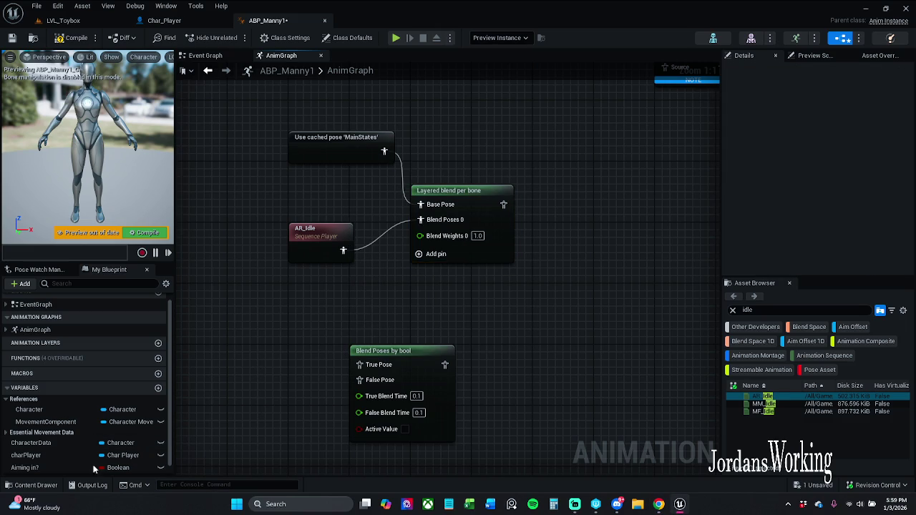
- Wire Aiming in? to Active Value and Layered blend per bone's output to True Pose
{"action": "mouse_move", "coordinate": [47, 468]}
{"action": "left_mouse_down"}
{"action": "mouse_move", "coordinate": [372, 428]}
{"action": "mouse_move", "coordinate": [276, 428]}
{"action": "left_mouse_up"}
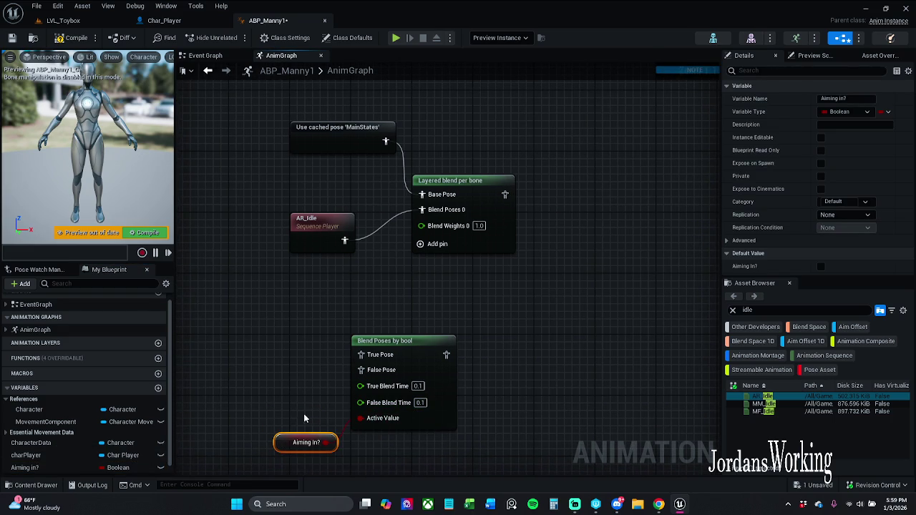
{"action": "mouse_move", "coordinate": [361, 355]}
{"action": "left_mouse_down"}
{"action": "mouse_move", "coordinate": [334, 351]}
{"action": "mouse_move", "coordinate": [521, 204]}
{"action": "mouse_move", "coordinate": [508, 207]}
{"action": "left_mouse_up"}
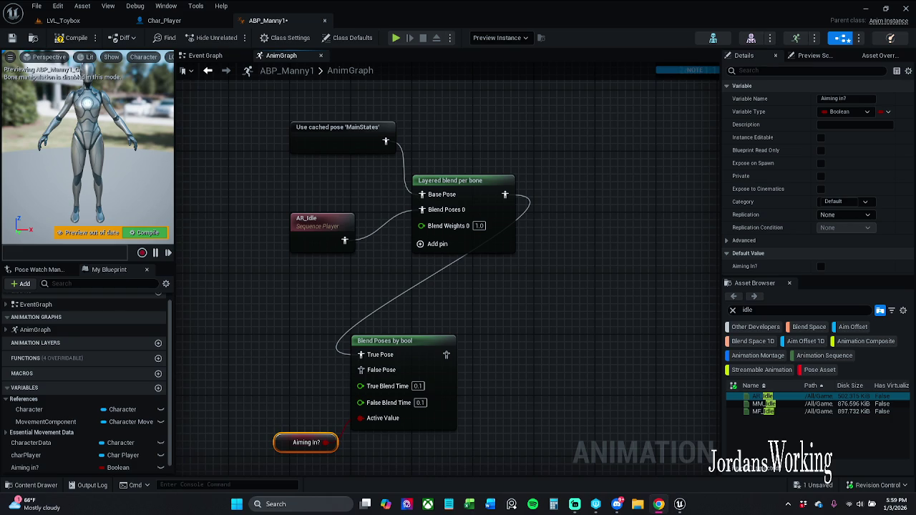
{"action": "scroll", "coordinate": [335, 294], "scroll_direction": "up", "scroll_amount": 2}
- Move the Blend Poses by bool and Aiming in? nodes up and right, then view the Event Graph
{"action": "left_click", "coordinate": [430, 358]}
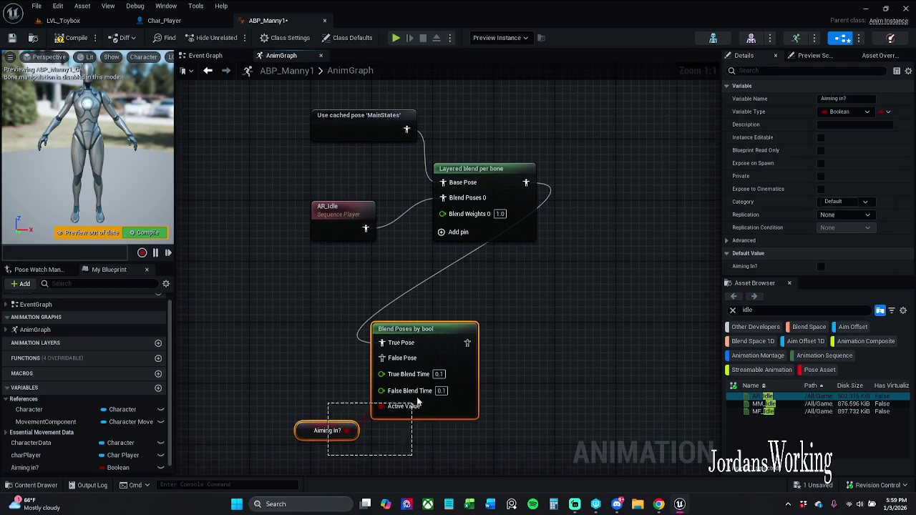
{"action": "left_click_drag", "start_coordinate": [436, 355], "coordinate": [642, 324]}
{"action": "left_click", "coordinate": [446, 310]}
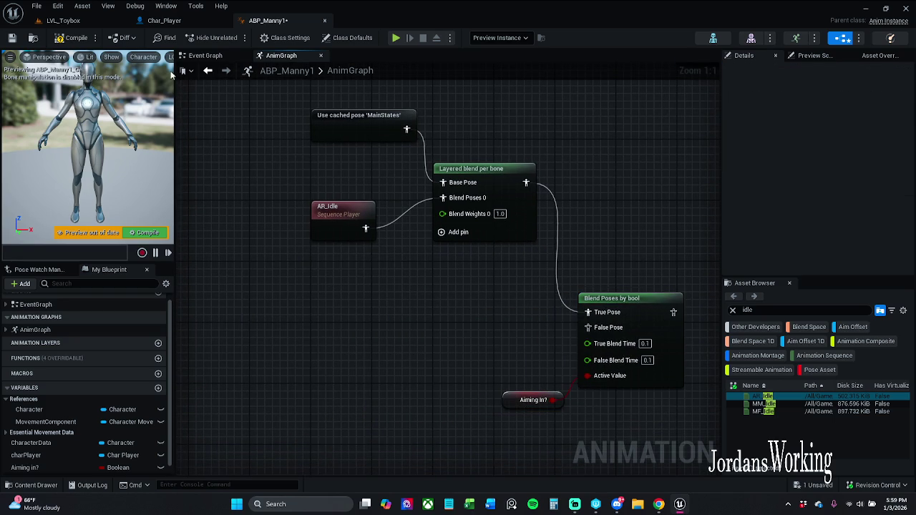
{"action": "left_click", "coordinate": [215, 55]}
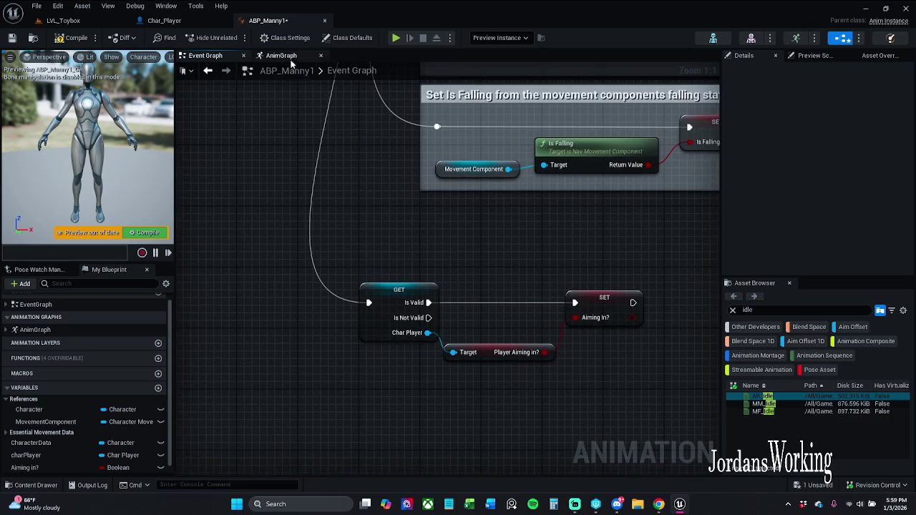
- Back in the AnimGraph, inspect the Main States machine and MainStates cached pose nodes
{"action": "left_click", "coordinate": [283, 55]}
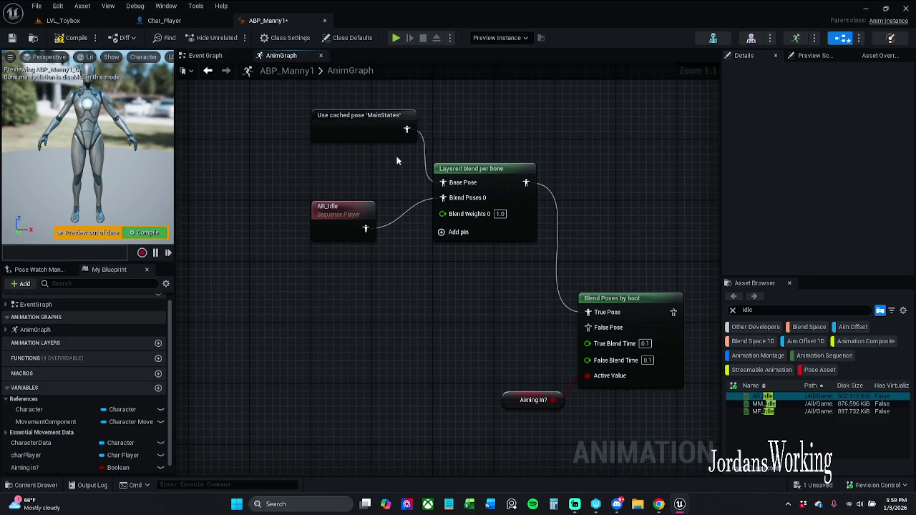
{"action": "scroll", "coordinate": [426, 227], "scroll_direction": "down", "scroll_amount": 5}
{"action": "scroll", "coordinate": [431, 179], "scroll_direction": "up", "scroll_amount": 4}
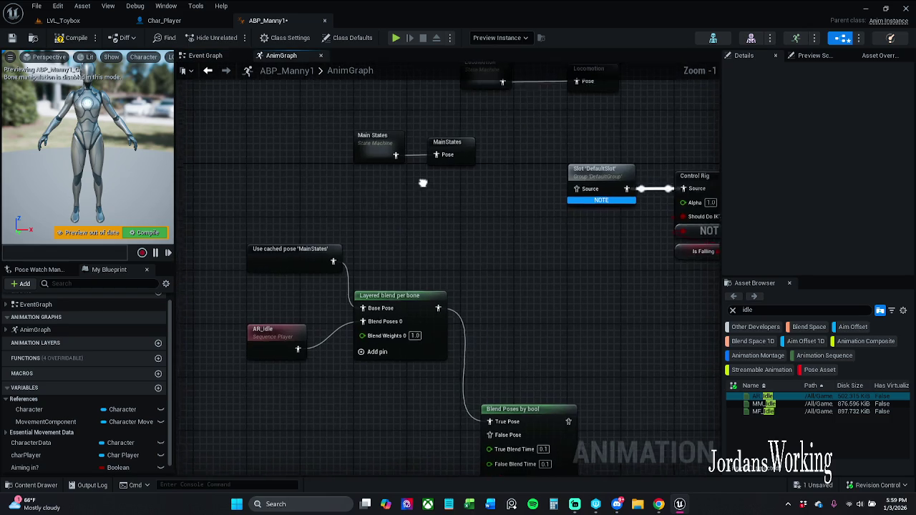
{"action": "mouse_move", "coordinate": [380, 198]}
{"action": "left_mouse_down"}
{"action": "mouse_move", "coordinate": [482, 134]}
{"action": "mouse_move", "coordinate": [479, 143]}
{"action": "left_mouse_up"}
{"action": "left_click", "coordinate": [458, 176]}
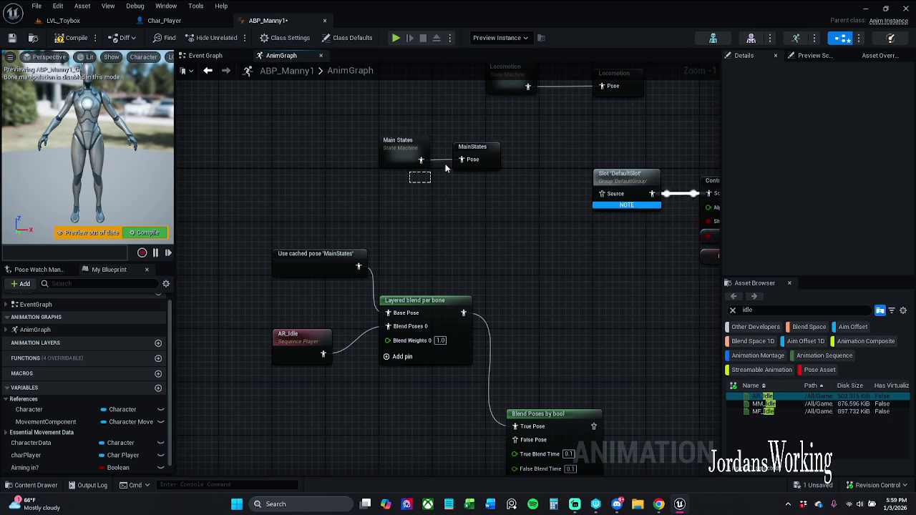
{"action": "left_click_drag", "start_coordinate": [379, 120], "coordinate": [525, 181]}
{"action": "left_click", "coordinate": [519, 245]}
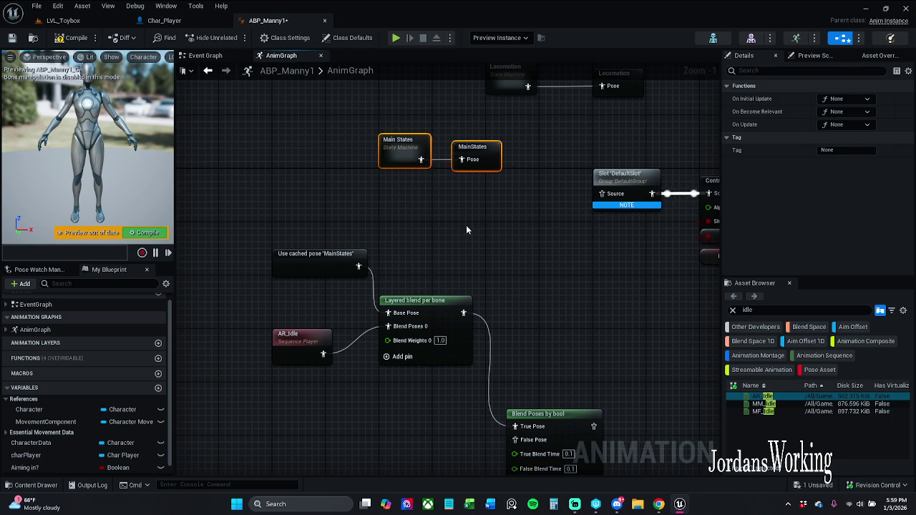
{"action": "left_click", "coordinate": [478, 148]}
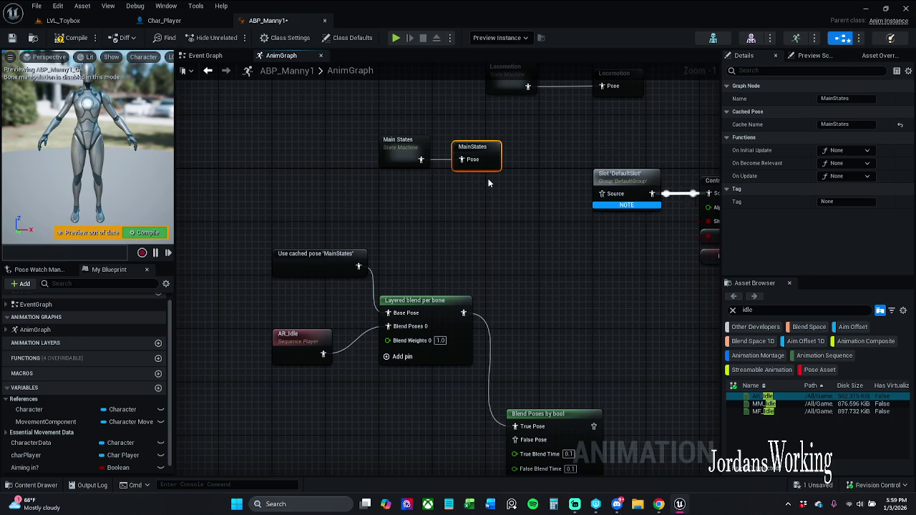
{"action": "left_click_drag", "start_coordinate": [526, 245], "coordinate": [534, 156]}
- Compile ABP_Manny1, then recheck the MainStates cached pose and Aiming In? nodes
{"action": "left_click", "coordinate": [75, 37]}
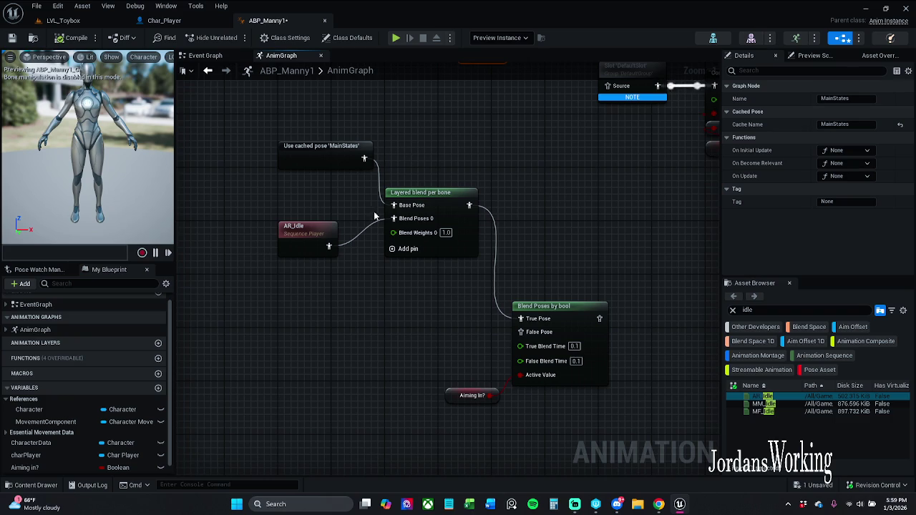
{"action": "left_click_drag", "start_coordinate": [430, 296], "coordinate": [455, 191]}
{"action": "left_click", "coordinate": [456, 191]}
{"action": "left_click", "coordinate": [498, 139]}
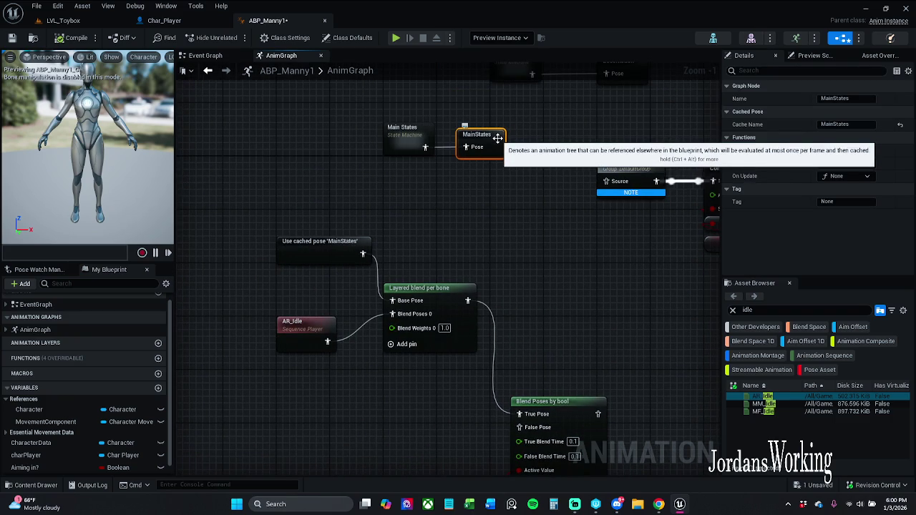
{"action": "left_click_drag", "start_coordinate": [512, 219], "coordinate": [517, 108]}
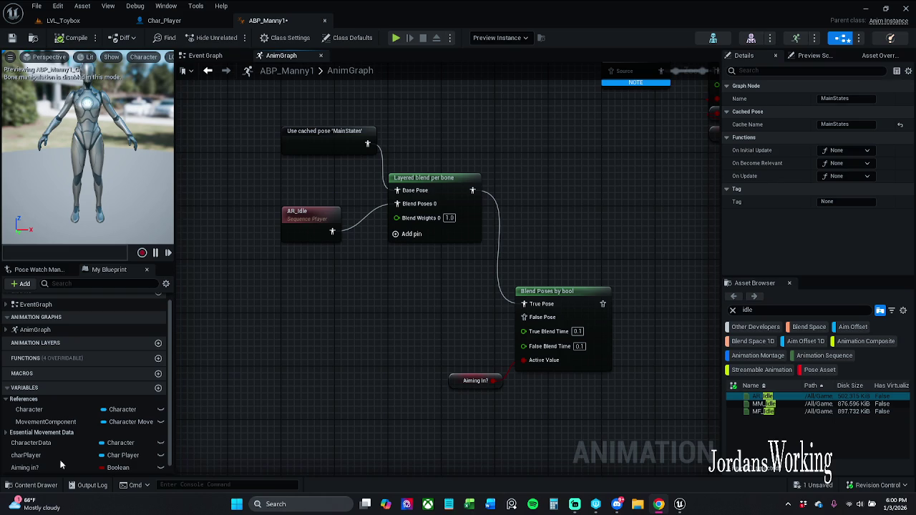
{"action": "right_click", "coordinate": [387, 303]}
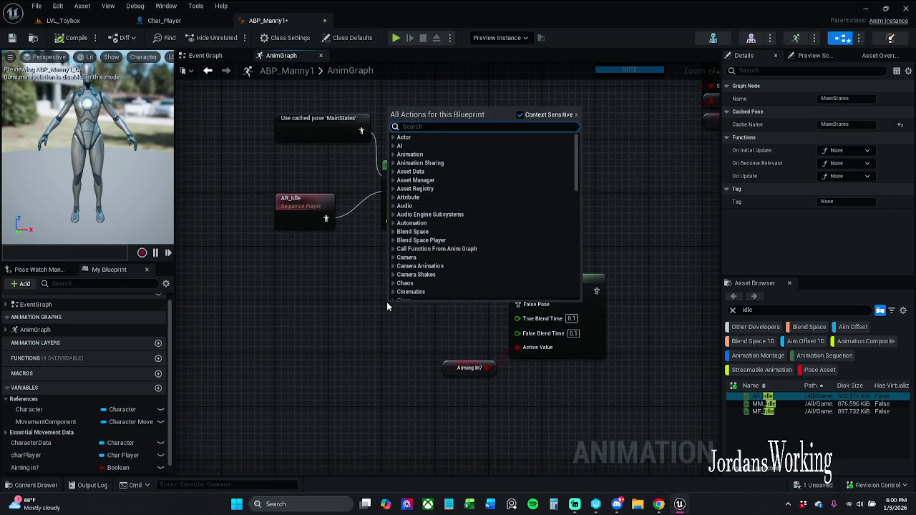
- Add a Use cached pose 'MainStates' node via 'MainS' and wire it into False Pose
{"action": "type", "text": "Main"}
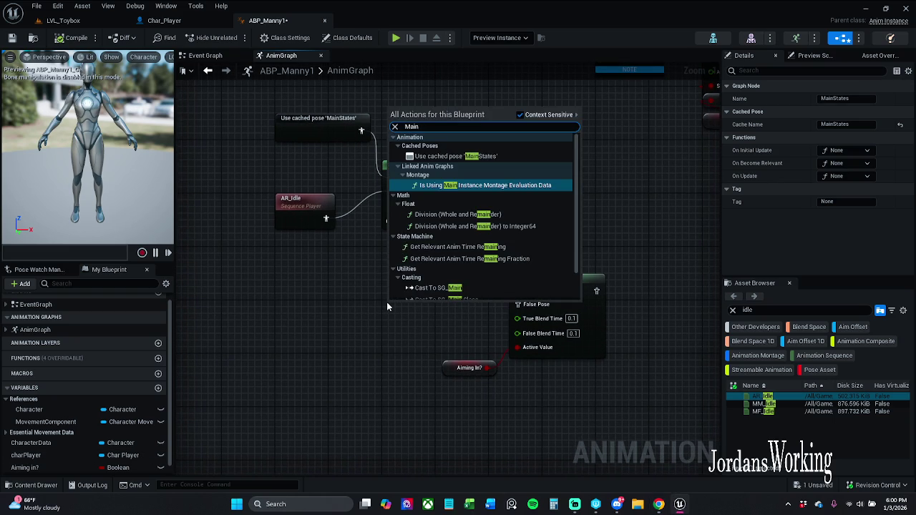
{"action": "type", "text": "S"}
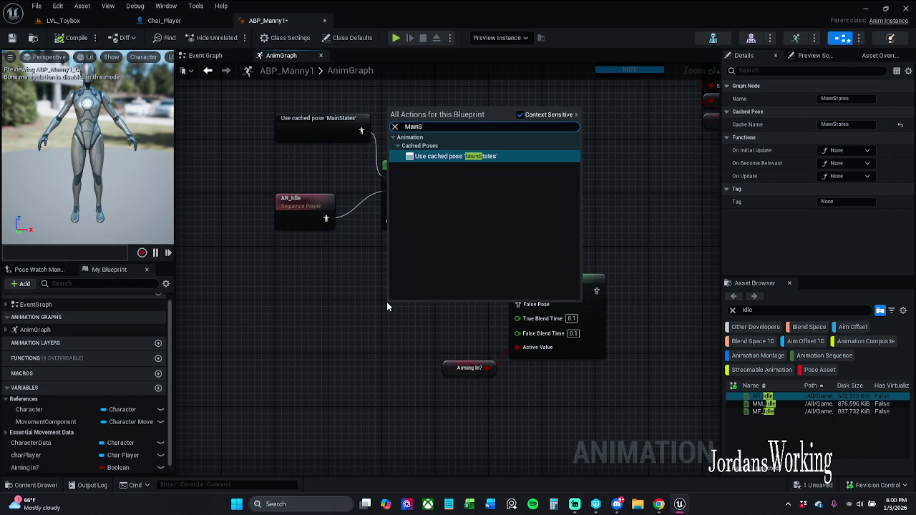
{"action": "key", "text": "Return"}
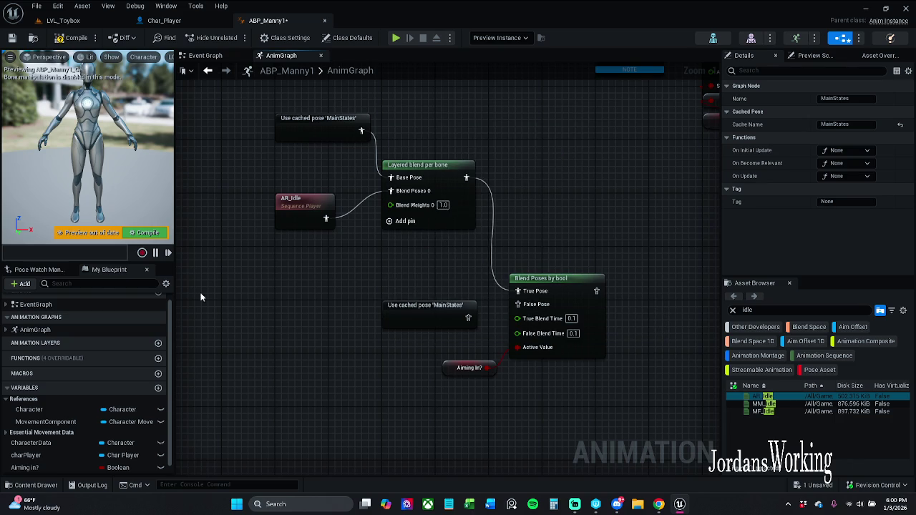
{"action": "mouse_move", "coordinate": [469, 317]}
{"action": "left_mouse_down"}
{"action": "mouse_move", "coordinate": [526, 335]}
{"action": "mouse_move", "coordinate": [519, 304]}
{"action": "left_mouse_up"}
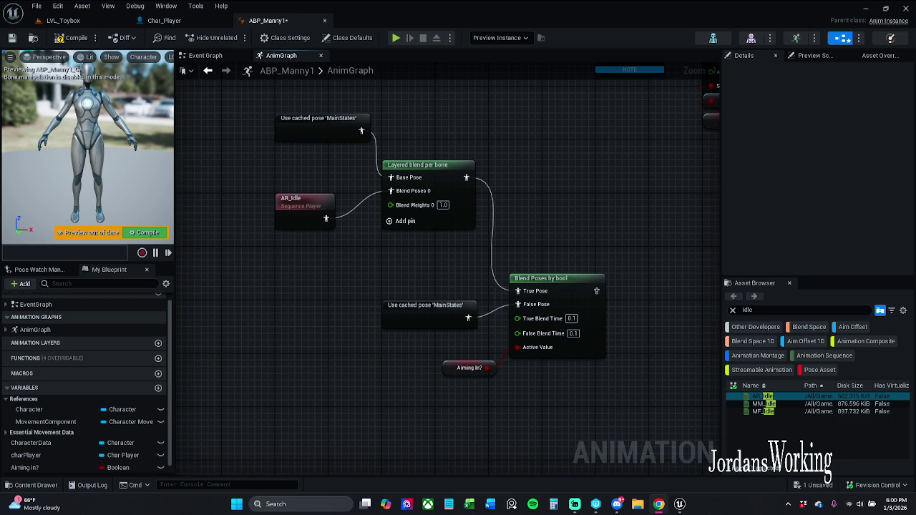
- Wire the Blend Poses by bool output into Slot 'DefaultSlot' Source
{"action": "mouse_move", "coordinate": [448, 106]}
{"action": "left_mouse_down"}
{"action": "mouse_move", "coordinate": [305, 160]}
{"action": "mouse_move", "coordinate": [293, 186]}
{"action": "left_mouse_up"}
{"action": "left_click_drag", "start_coordinate": [441, 371], "coordinate": [450, 138]}
{"action": "left_click_drag", "start_coordinate": [387, 163], "coordinate": [544, 310]}
{"action": "scroll", "coordinate": [543, 310], "scroll_direction": "down", "scroll_amount": 2}
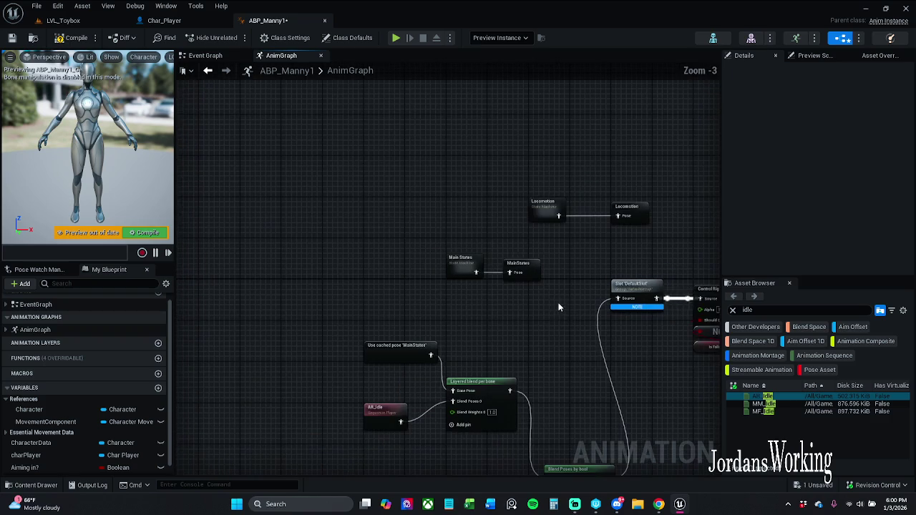
- Move the Locomotion and MainStates nodes and the aiming blend group higher up
{"action": "left_click_drag", "start_coordinate": [420, 299], "coordinate": [621, 208]}
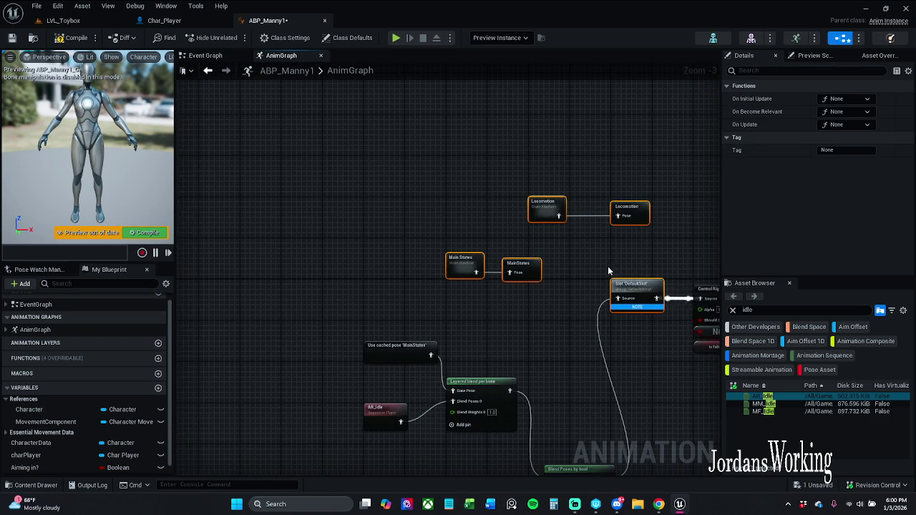
{"action": "left_click_drag", "start_coordinate": [557, 334], "coordinate": [560, 263]}
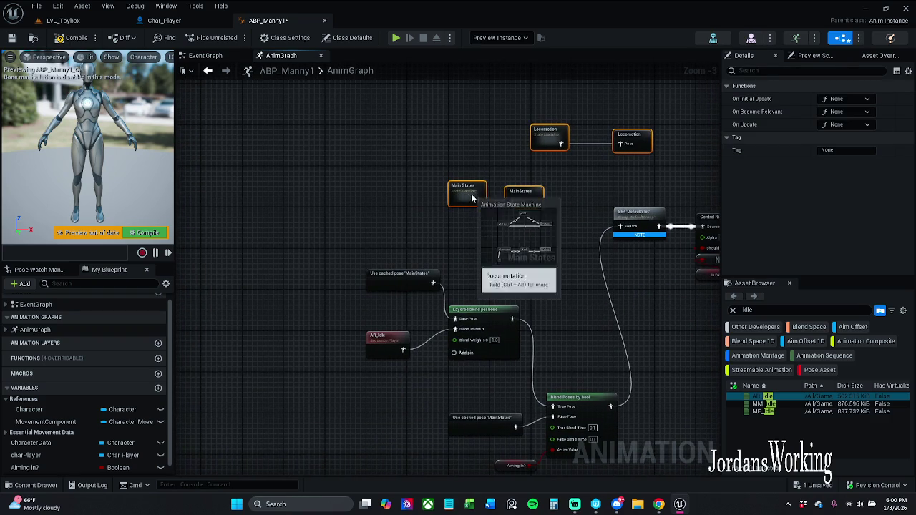
{"action": "left_click_drag", "start_coordinate": [516, 207], "coordinate": [514, 101]}
{"action": "left_click_drag", "start_coordinate": [471, 214], "coordinate": [442, 182]}
{"action": "mouse_move", "coordinate": [303, 203]}
{"action": "left_mouse_down"}
{"action": "mouse_move", "coordinate": [420, 344]}
{"action": "mouse_move", "coordinate": [562, 434]}
{"action": "left_mouse_up"}
{"action": "mouse_move", "coordinate": [559, 356]}
{"action": "left_mouse_down"}
{"action": "mouse_move", "coordinate": [494, 179]}
{"action": "mouse_move", "coordinate": [568, 206]}
{"action": "mouse_move", "coordinate": [559, 231]}
{"action": "left_mouse_up"}
- Reposition Aiming in?, the cached pose, AR_Idle and Layered blend per bone nodes
{"action": "left_click", "coordinate": [557, 227]}
{"action": "left_click", "coordinate": [643, 225], "text": "ctrl"}
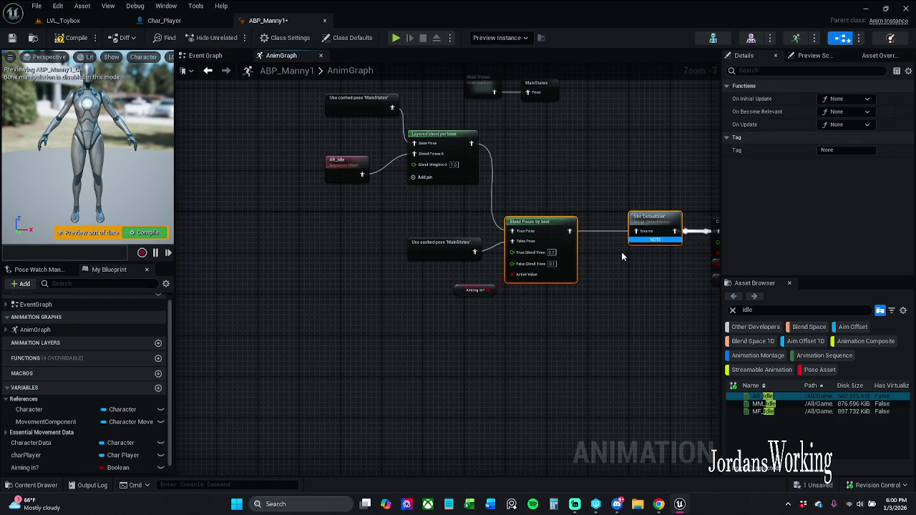
{"action": "left_click", "coordinate": [605, 288]}
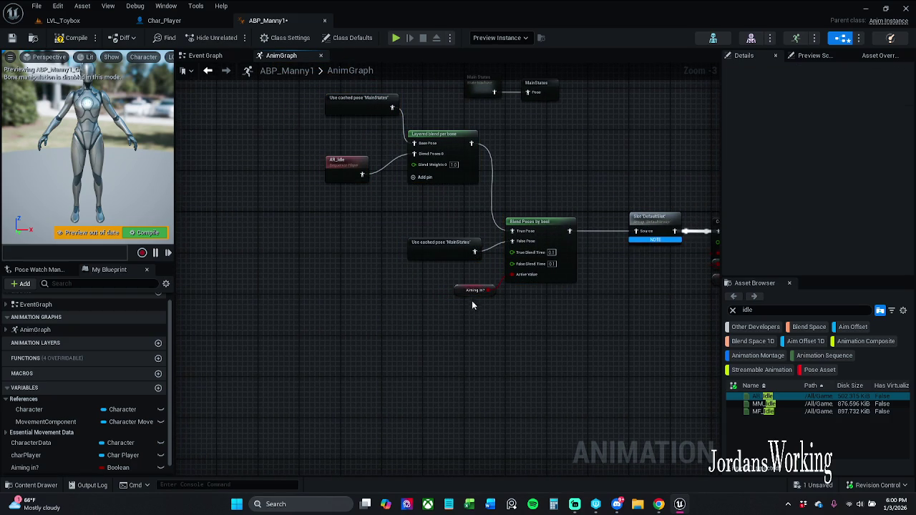
{"action": "left_click_drag", "start_coordinate": [466, 292], "coordinate": [460, 289]}
{"action": "left_click_drag", "start_coordinate": [292, 179], "coordinate": [430, 104]}
{"action": "left_click_drag", "start_coordinate": [441, 136], "coordinate": [433, 147]}
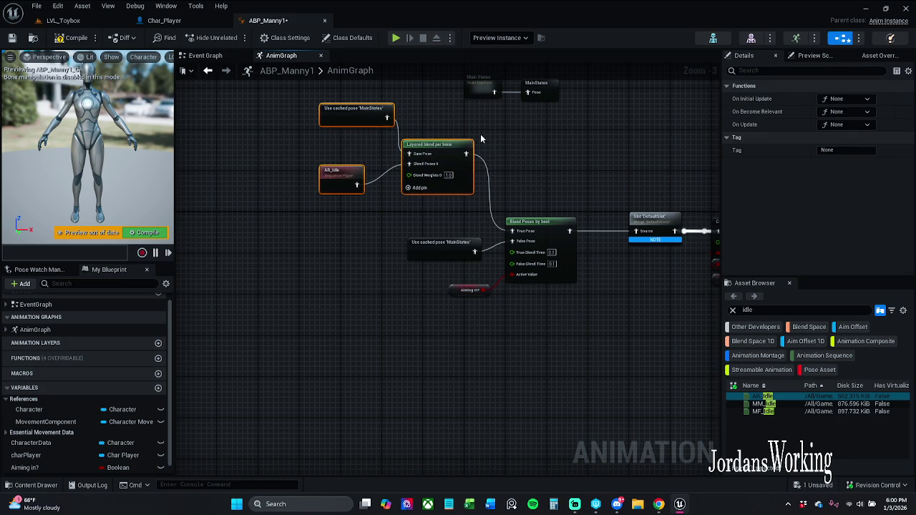
{"action": "left_click_drag", "start_coordinate": [352, 117], "coordinate": [337, 124]}
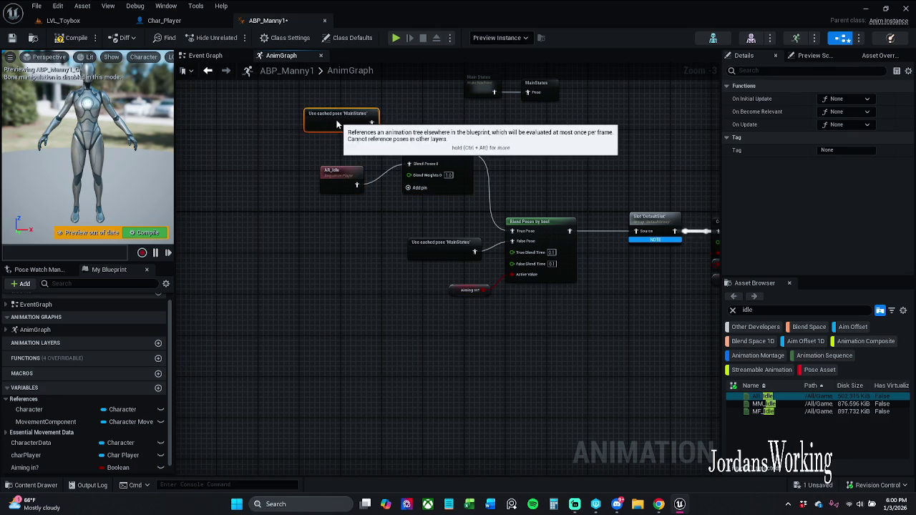
- Compile the animation blueprint so the preview plays the idle pose
{"action": "left_click", "coordinate": [261, 143]}
{"action": "left_click", "coordinate": [72, 38]}
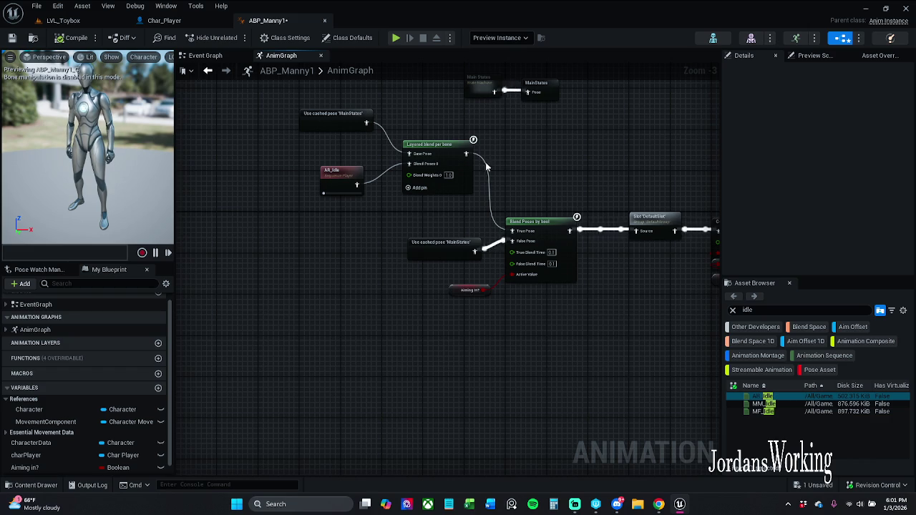
{"action": "left_click", "coordinate": [462, 177]}
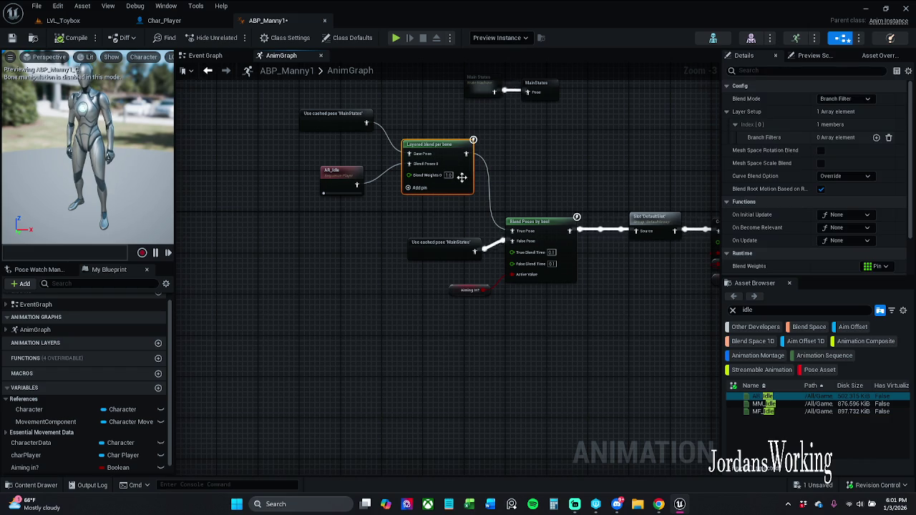
- Add a branch filter to Layered blend per bone, undoing an accidental node delete, and compile
{"action": "left_click", "coordinate": [877, 138]}
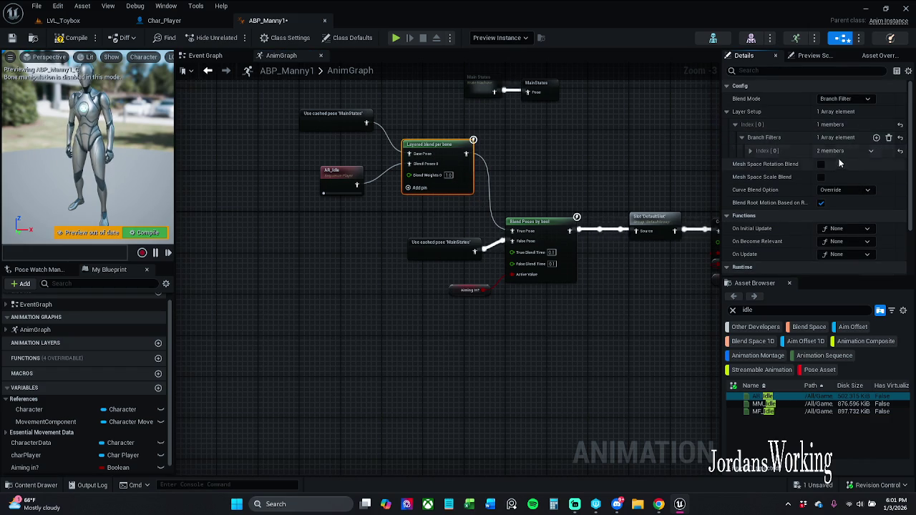
{"action": "left_click", "coordinate": [750, 152]}
{"action": "left_click", "coordinate": [852, 164]}
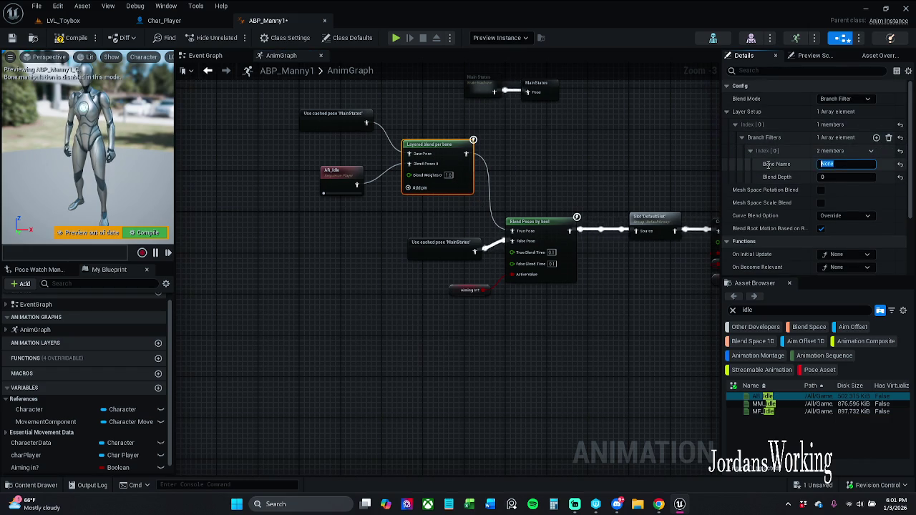
{"action": "type", "text": "S"}
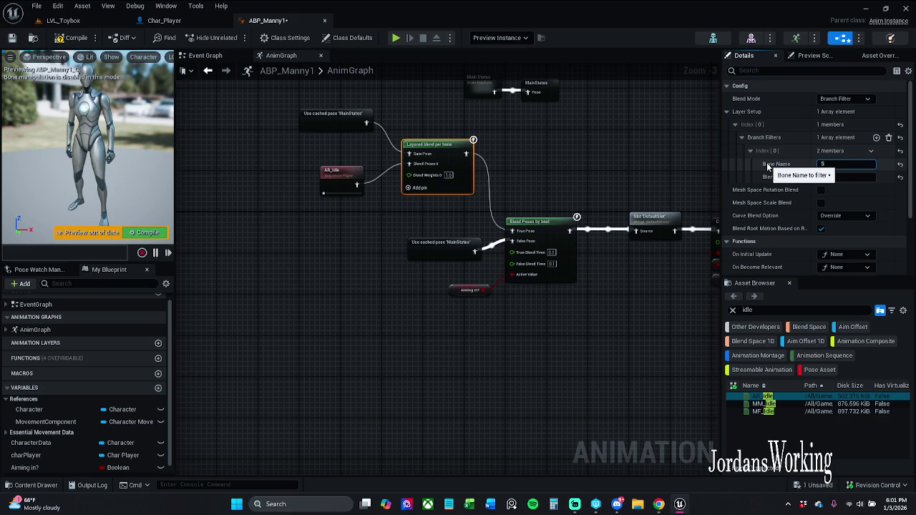
{"action": "key", "text": "Delete"}
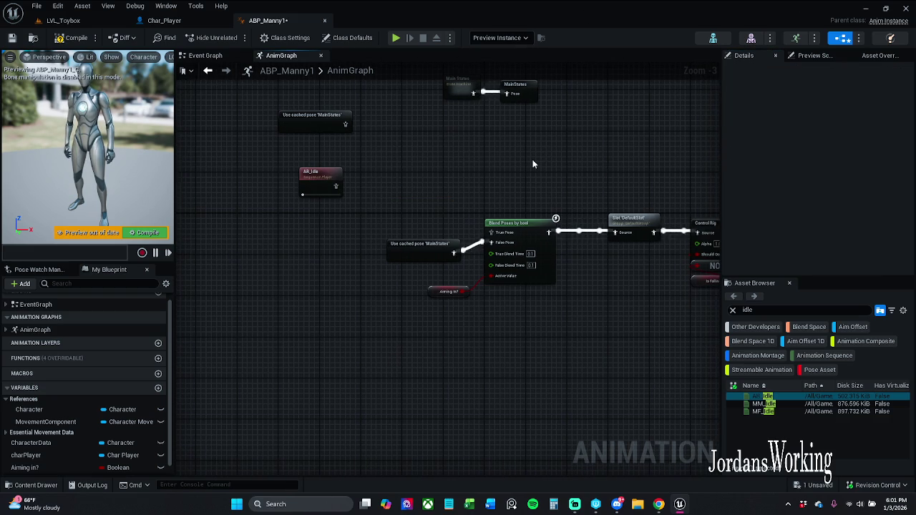
{"action": "key", "text": "ctrl+z"}
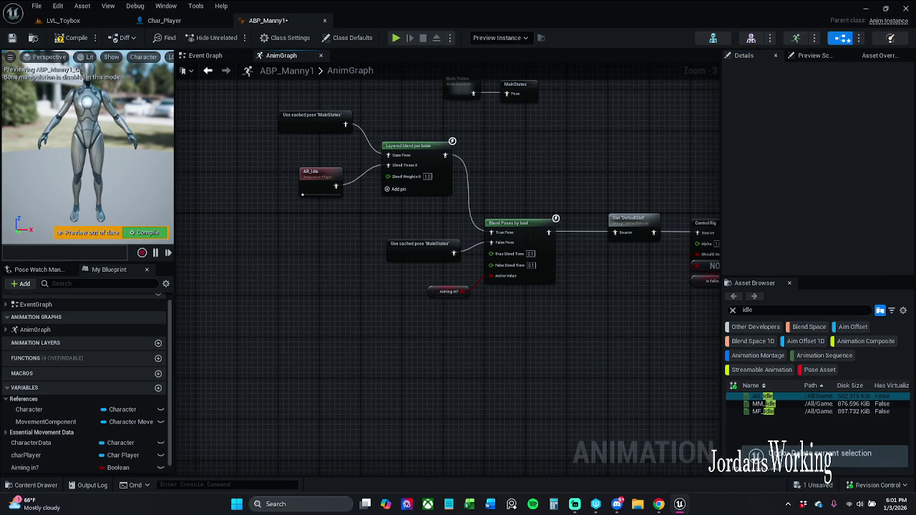
{"action": "left_click", "coordinate": [58, 36]}
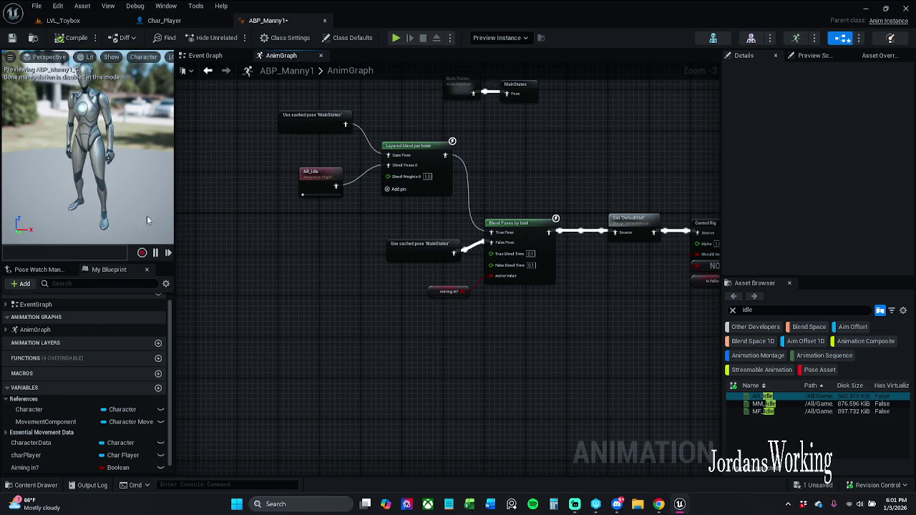
- Set the branch filter bone name to Spine_01
{"action": "left_click", "coordinate": [404, 183]}
{"action": "left_click", "coordinate": [841, 165]}
{"action": "type", "text": "S"}
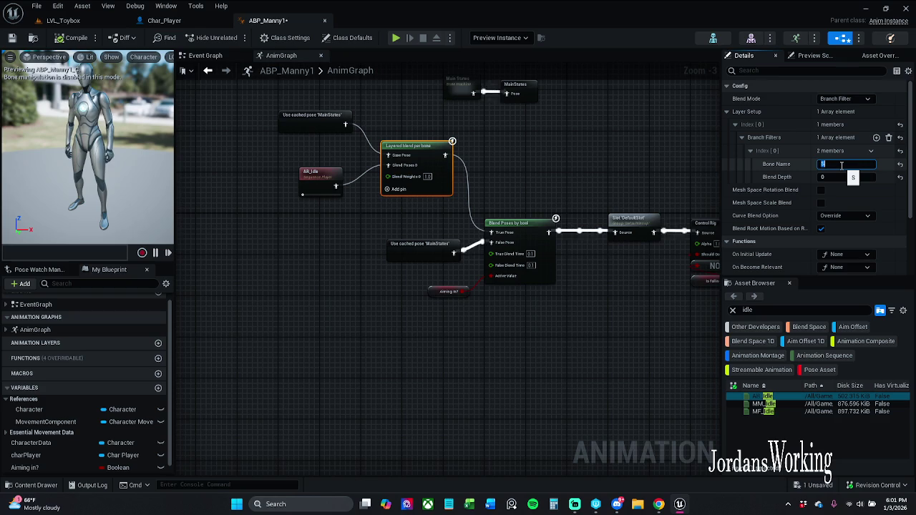
{"action": "type", "text": "pine"}
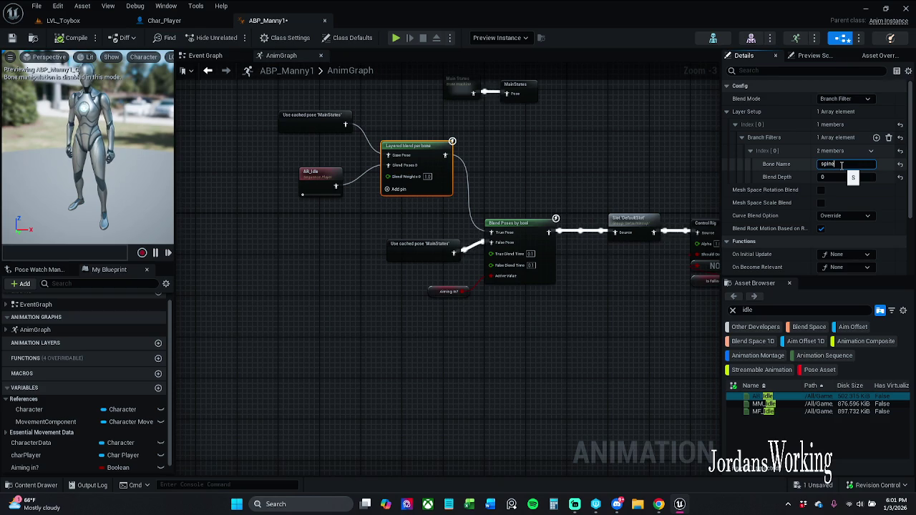
{"action": "type", "text": "_01"}
{"action": "key", "text": "Return"}
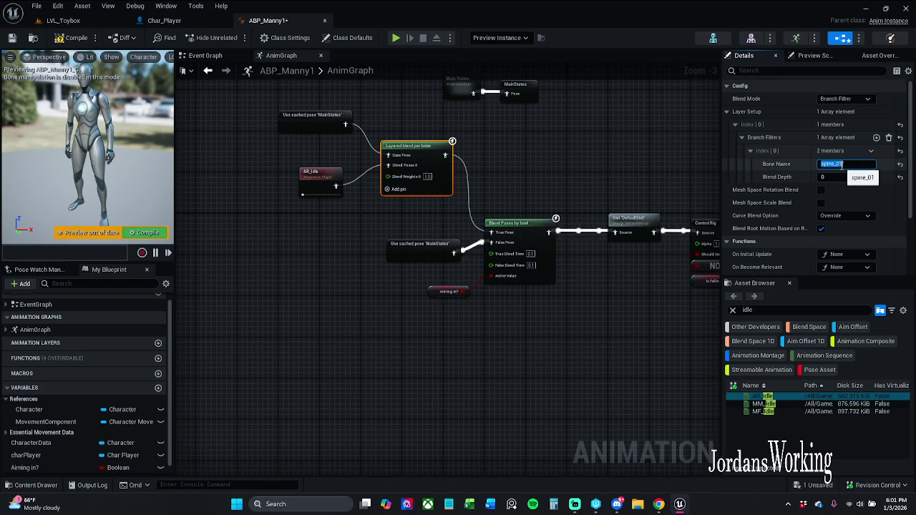
{"action": "left_click", "coordinate": [148, 232]}
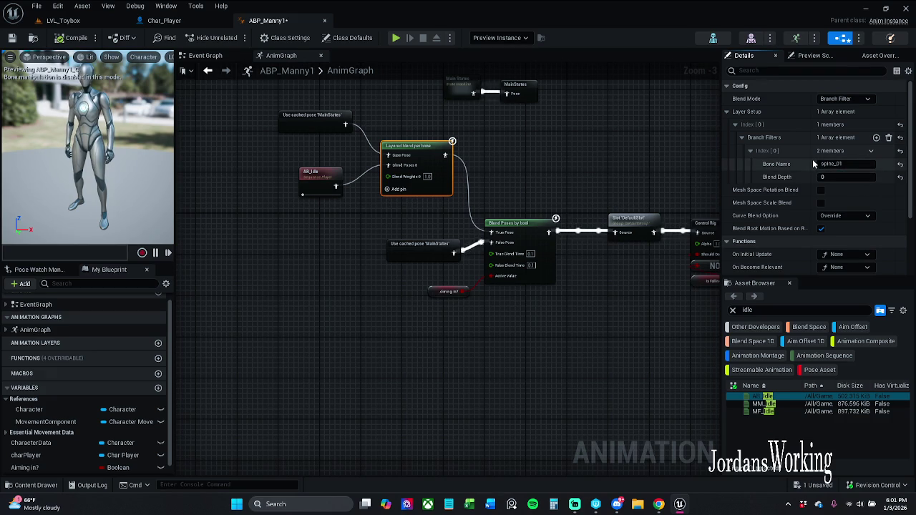
- Save ABP_Manny1 and open the SK_Mannequin skeleton
{"action": "left_click_drag", "start_coordinate": [295, 197], "coordinate": [308, 212]}
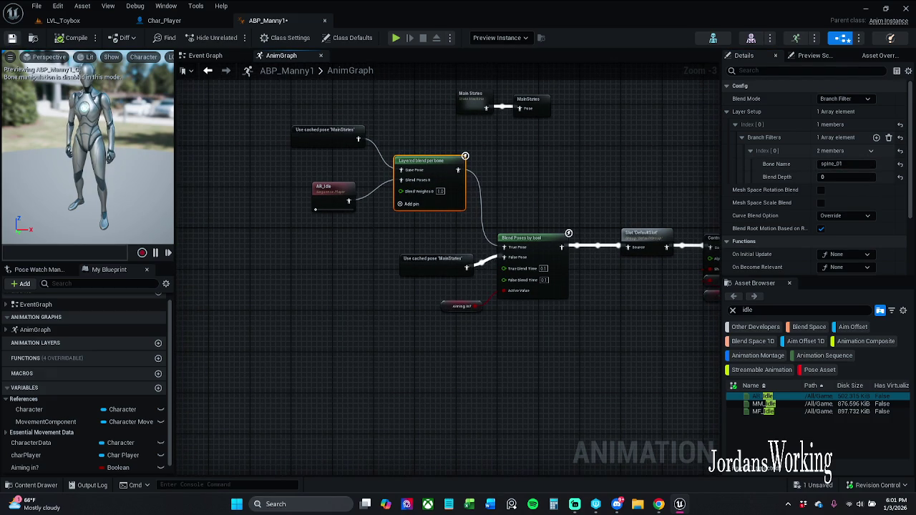
{"action": "key", "text": "ctrl+s"}
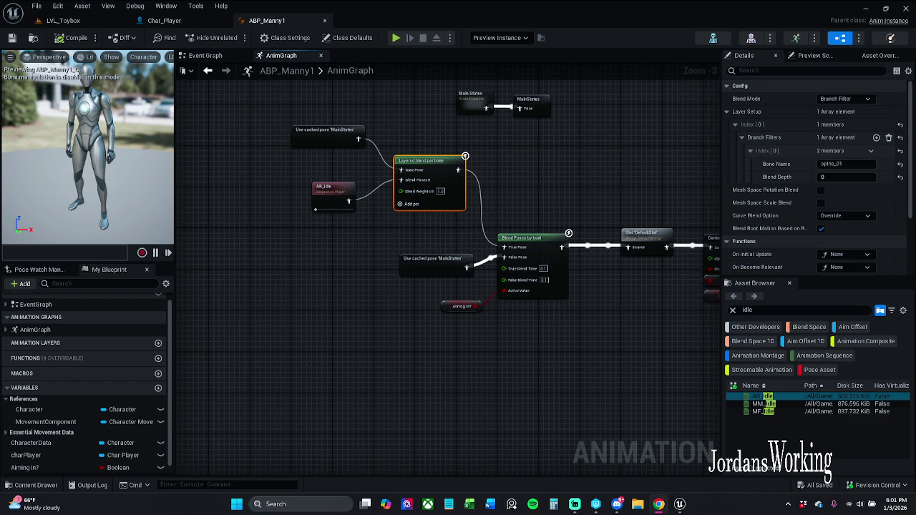
{"action": "left_click_drag", "start_coordinate": [404, 123], "coordinate": [421, 130]}
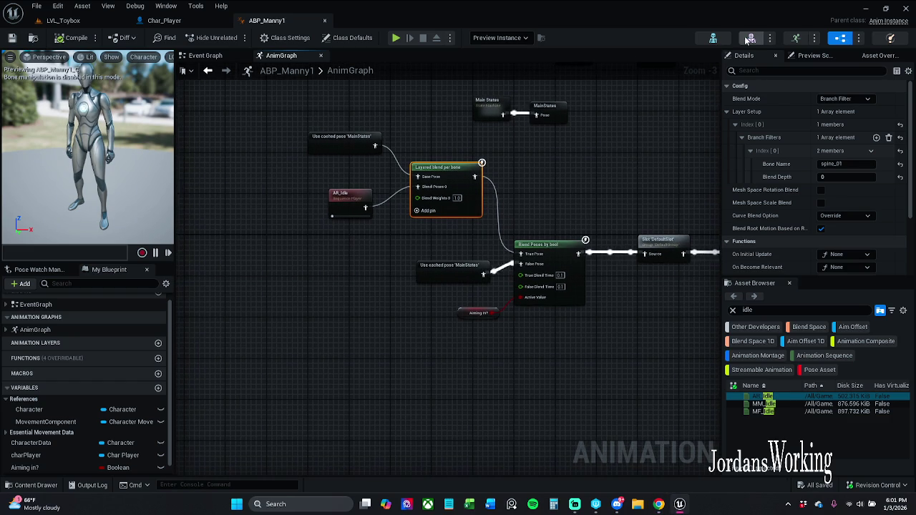
{"action": "left_click", "coordinate": [713, 37]}
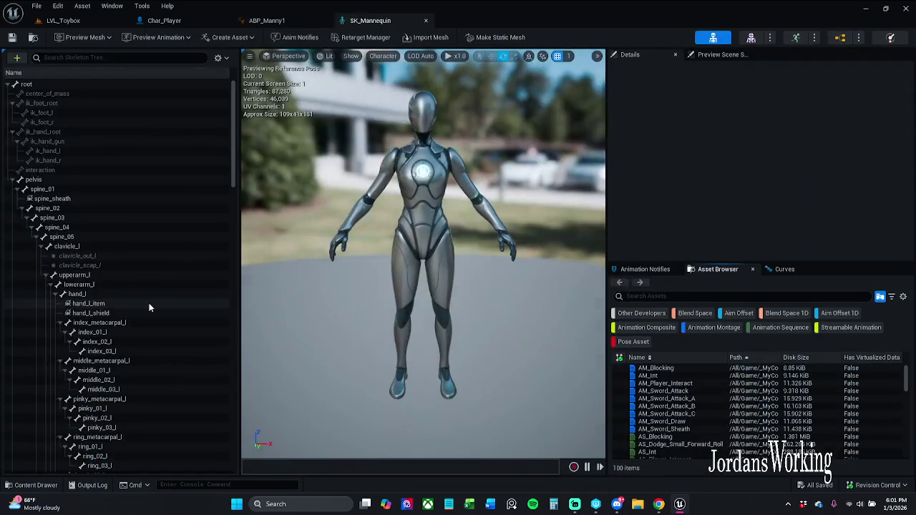
- Select spine_01, bend the mannequin forward with it, then undo the rotation
{"action": "left_click", "coordinate": [129, 56]}
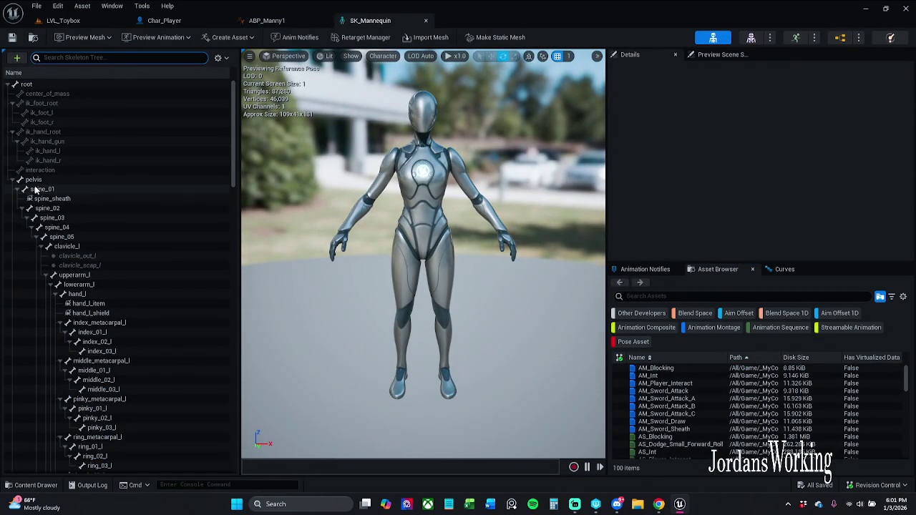
{"action": "left_click", "coordinate": [61, 190]}
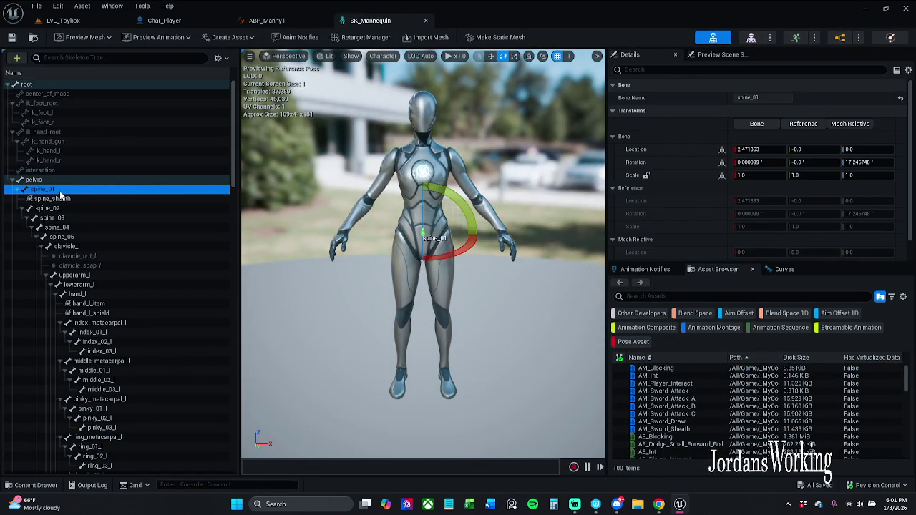
{"action": "left_click_drag", "start_coordinate": [501, 323], "coordinate": [451, 315]}
{"action": "mouse_move", "coordinate": [430, 236]}
{"action": "left_mouse_down"}
{"action": "mouse_move", "coordinate": [428, 228]}
{"action": "mouse_move", "coordinate": [373, 328]}
{"action": "left_mouse_up"}
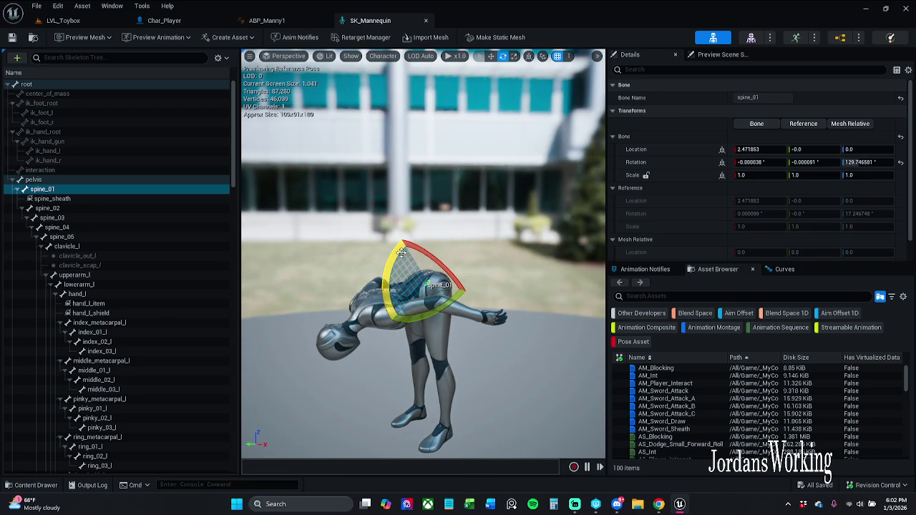
{"action": "key", "text": "ctrl+z"}
- Save and check out SK_Mannequin, then start a Revision Control content submission
{"action": "left_click", "coordinate": [11, 37]}
{"action": "left_click", "coordinate": [489, 360]}
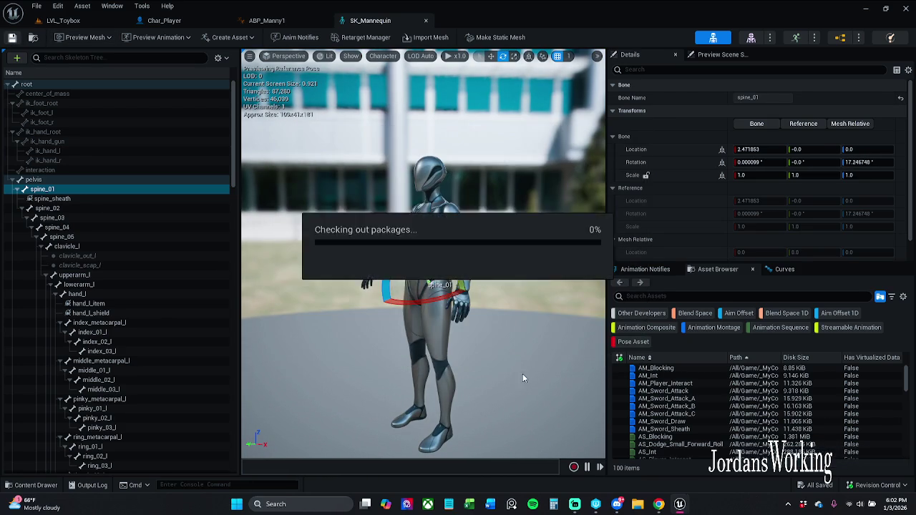
{"action": "left_click", "coordinate": [885, 487]}
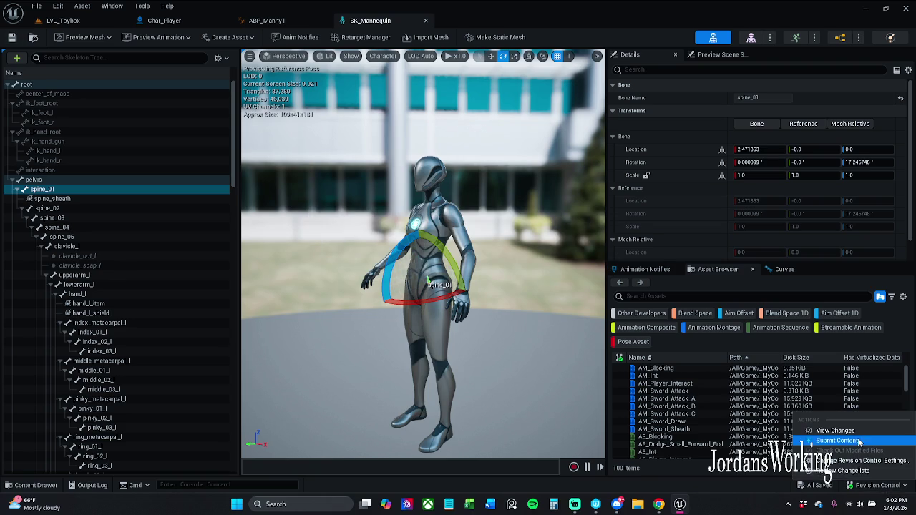
{"action": "left_click", "coordinate": [831, 444]}
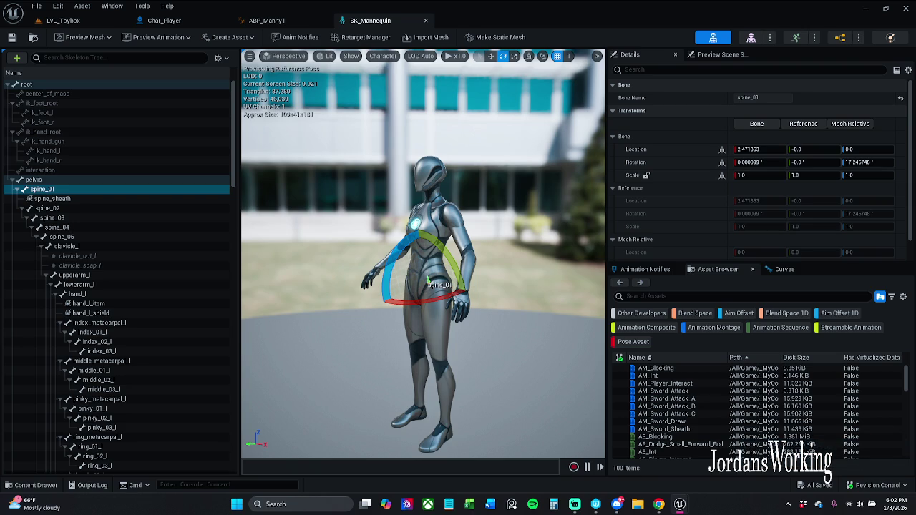
{"action": "mouse_move", "coordinate": [295, 212]}
{"action": "left_mouse_down"}
{"action": "mouse_move", "coordinate": [559, 97]}
{"action": "mouse_move", "coordinate": [564, 83]}
{"action": "left_mouse_up"}
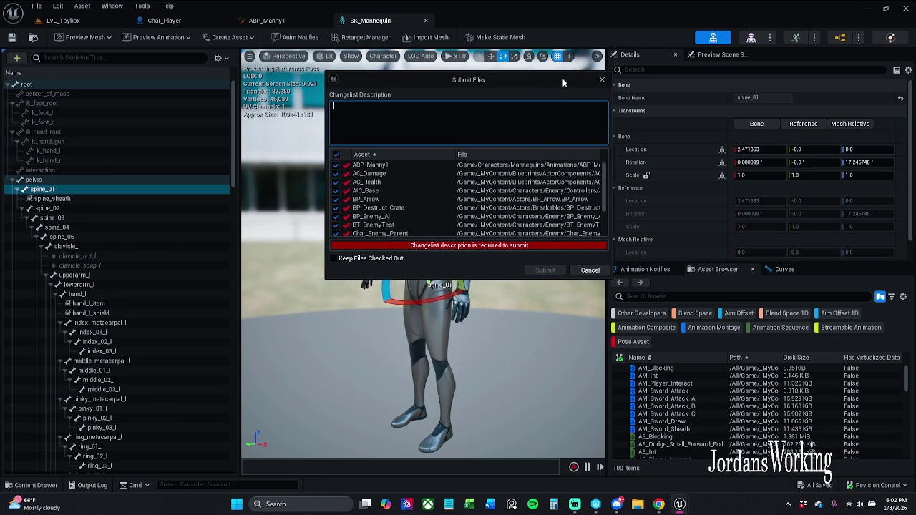
- Uncheck all files, then tick ABP_Manny1, AC_Damage, AC_Health, BP_Destruct_Crate and SK_Mannequin
{"action": "left_click", "coordinate": [337, 156]}
{"action": "left_click", "coordinate": [336, 164]}
{"action": "left_click", "coordinate": [337, 173]}
{"action": "left_click", "coordinate": [337, 182]}
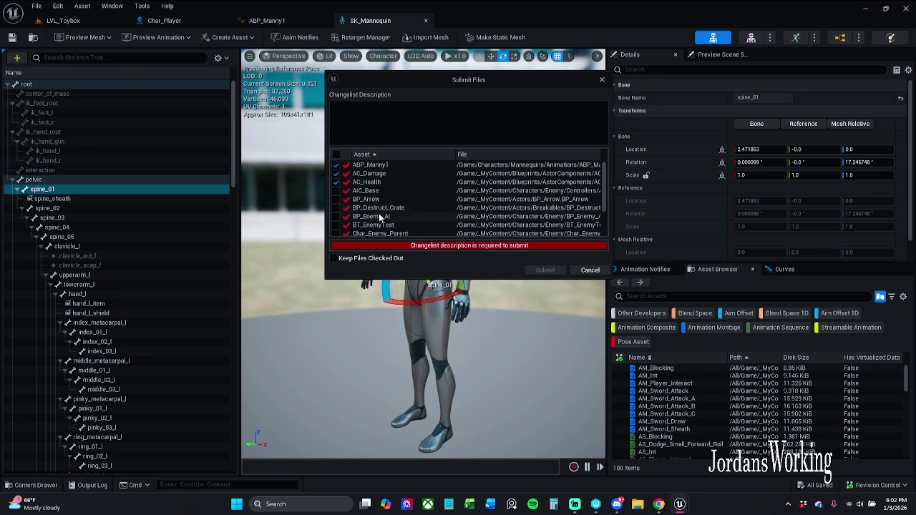
{"action": "scroll", "coordinate": [378, 208], "scroll_direction": "down", "scroll_amount": 1}
{"action": "scroll", "coordinate": [387, 195], "scroll_direction": "down", "scroll_amount": 3}
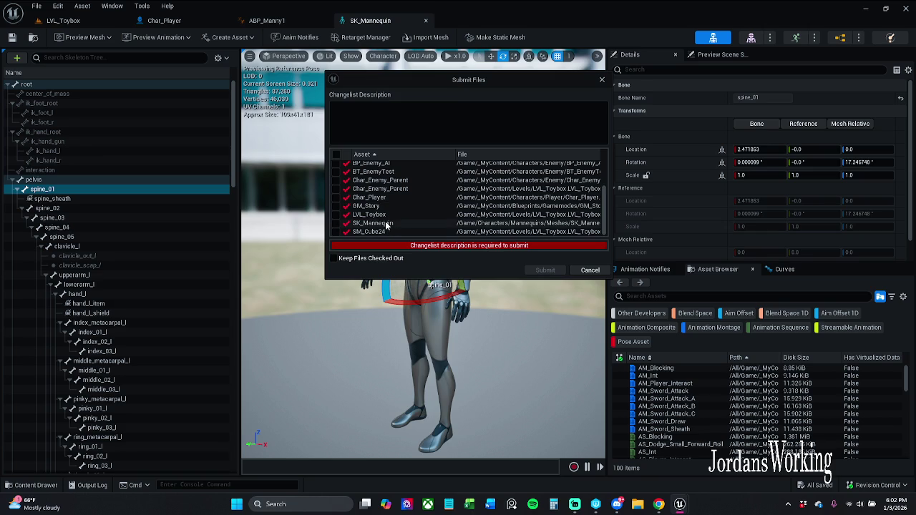
{"action": "left_click", "coordinate": [336, 223]}
{"action": "scroll", "coordinate": [387, 206], "scroll_direction": "up", "scroll_amount": 1}
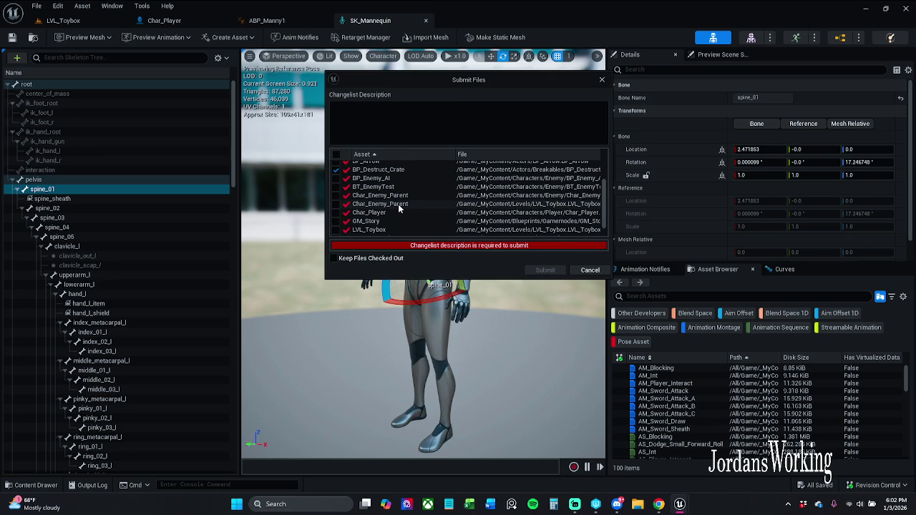
{"action": "scroll", "coordinate": [398, 204], "scroll_direction": "up", "scroll_amount": 1}
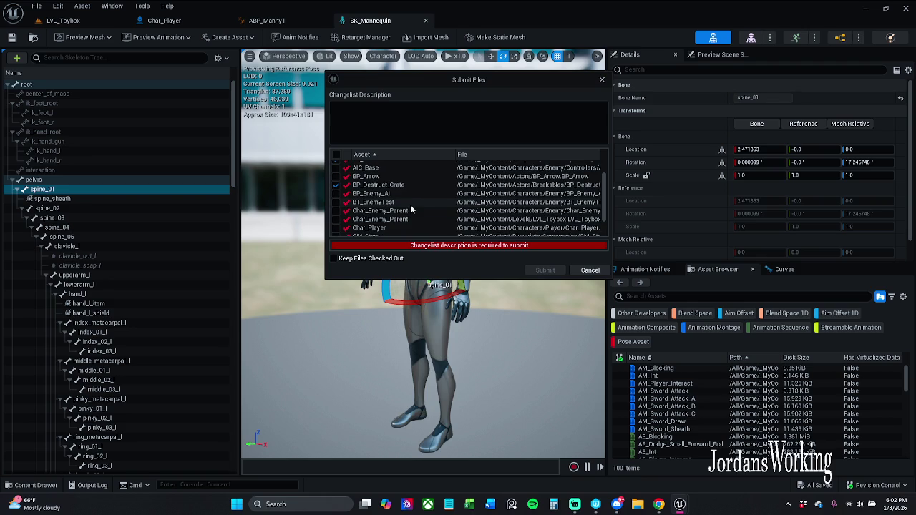
{"action": "scroll", "coordinate": [410, 205], "scroll_direction": "up", "scroll_amount": 2}
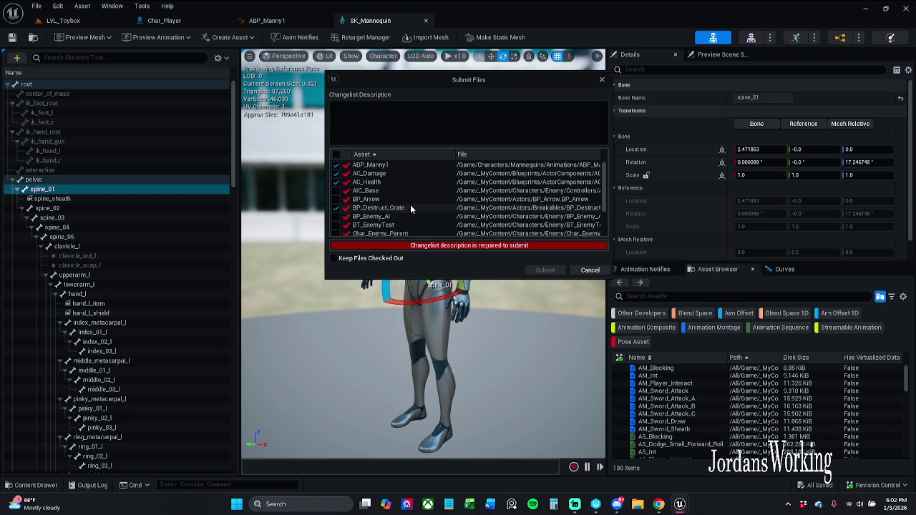
- Describe the changelist as 'Used for Tutorial Purposes' and submit it
{"action": "left_click", "coordinate": [435, 126]}
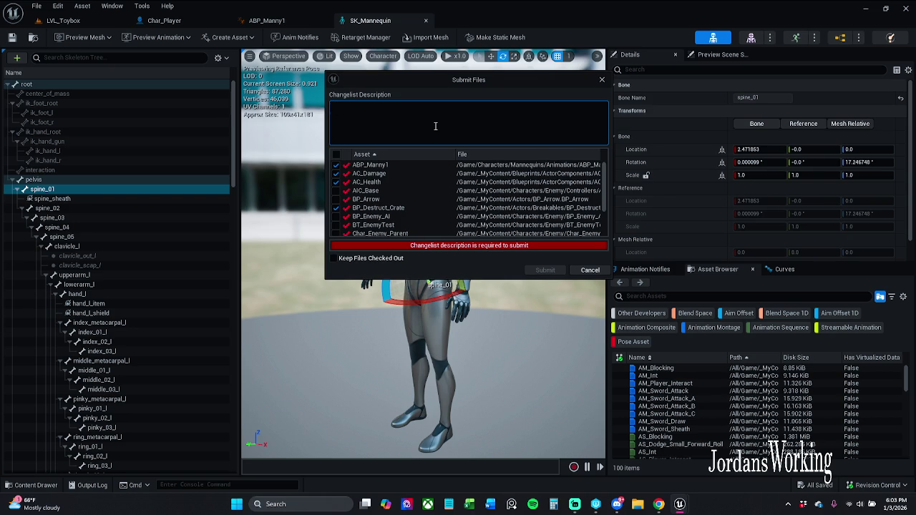
{"action": "type", "text": "F"}
{"action": "key", "text": "BackSpace"}
{"action": "type", "text": "Used for Tutorial Purposes!"}
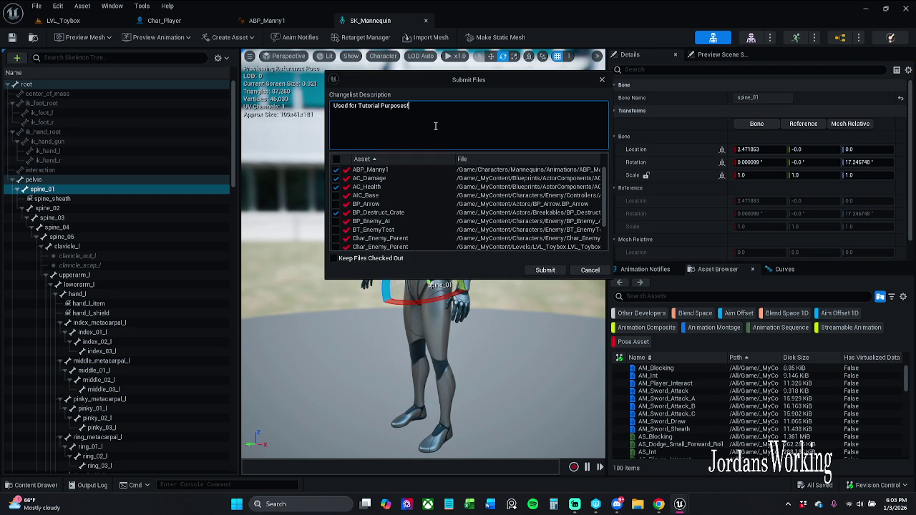
{"action": "left_click", "coordinate": [548, 271]}
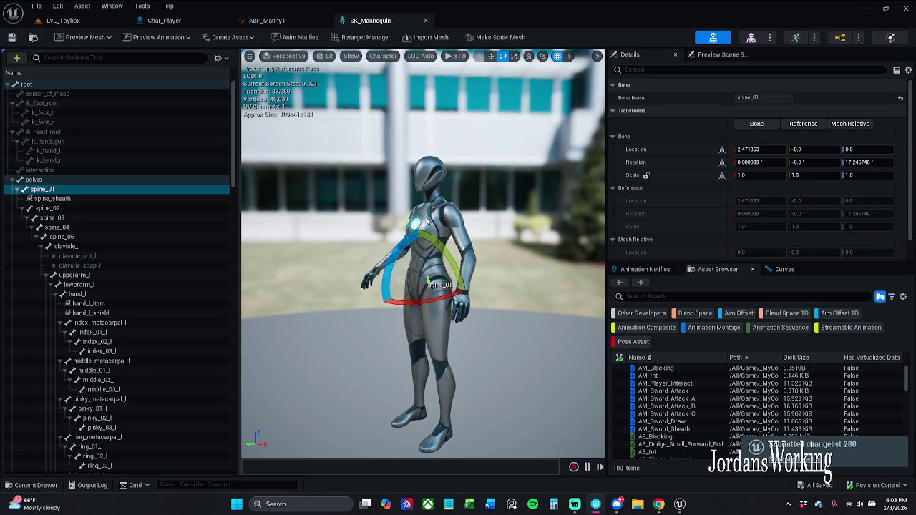
- Dismiss the Revision Control menu, deselect spine_01 and close the SK_Mannequin editor tab
{"action": "left_click", "coordinate": [887, 486]}
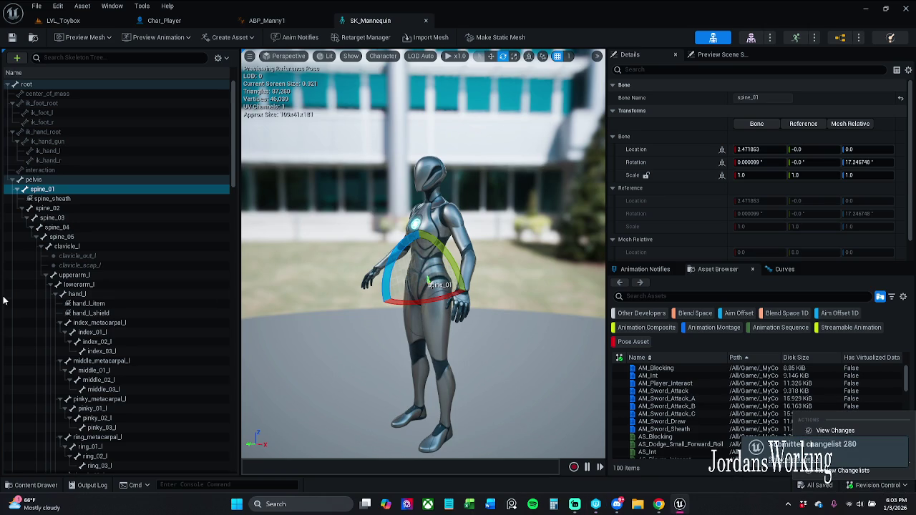
{"action": "left_click", "coordinate": [596, 504]}
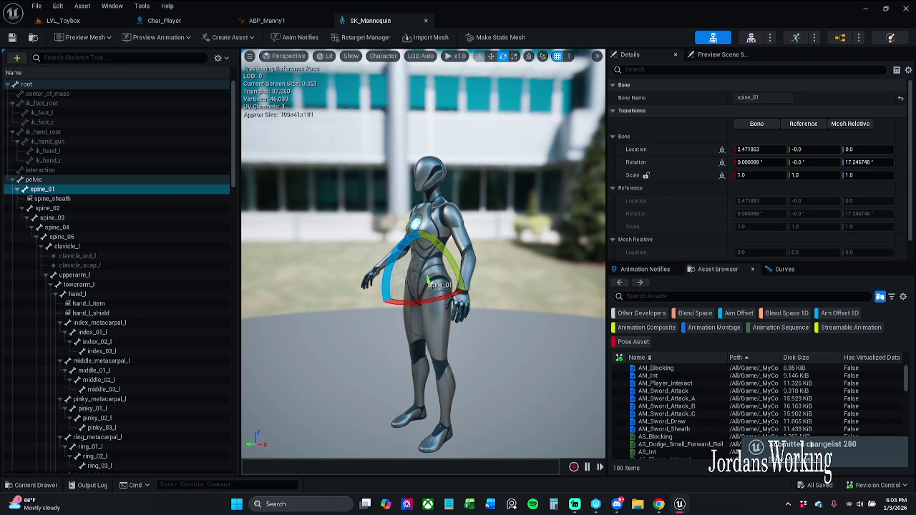
{"action": "left_click", "coordinate": [245, 250]}
{"action": "left_click_drag", "start_coordinate": [240, 246], "coordinate": [175, 247]}
{"action": "mouse_move", "coordinate": [358, 286]}
{"action": "left_mouse_down"}
{"action": "mouse_move", "coordinate": [465, 272]}
{"action": "mouse_move", "coordinate": [469, 315]}
{"action": "mouse_move", "coordinate": [465, 261]}
{"action": "mouse_move", "coordinate": [455, 272]}
{"action": "left_mouse_up"}
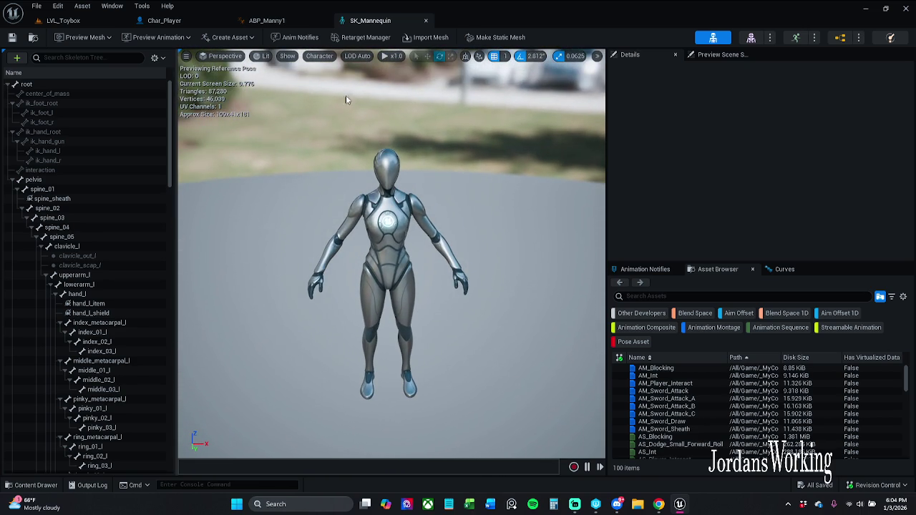
{"action": "left_click", "coordinate": [426, 21]}
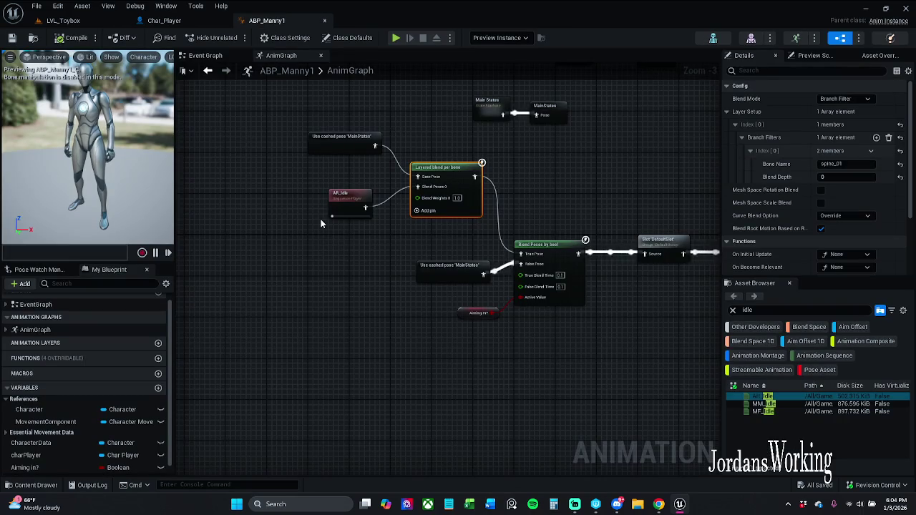
- Nudge the cached MainStates pose and AR_Idle nodes right, then check out and save ABP_Manny1
{"action": "left_click_drag", "start_coordinate": [355, 142], "coordinate": [360, 141]}
{"action": "left_click_drag", "start_coordinate": [351, 203], "coordinate": [366, 206]}
{"action": "left_click", "coordinate": [342, 276]}
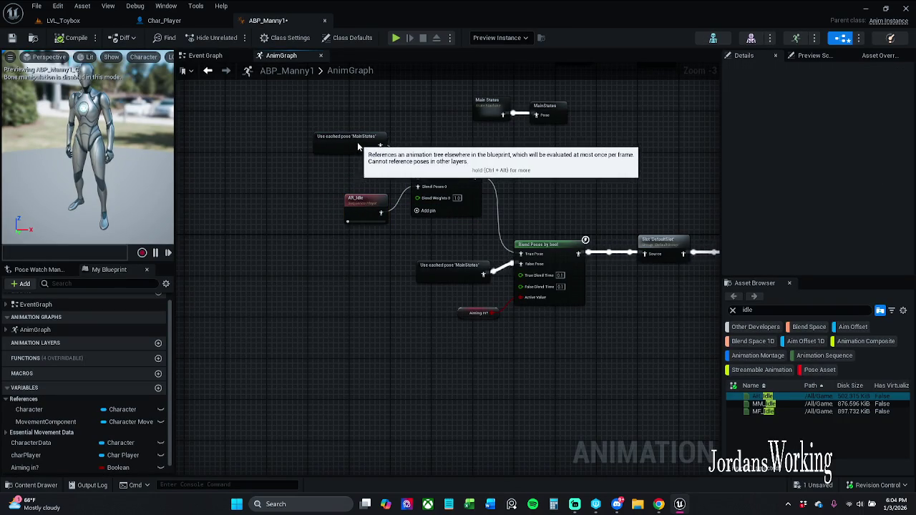
{"action": "left_click_drag", "start_coordinate": [356, 151], "coordinate": [361, 146]}
{"action": "left_click", "coordinate": [416, 130]}
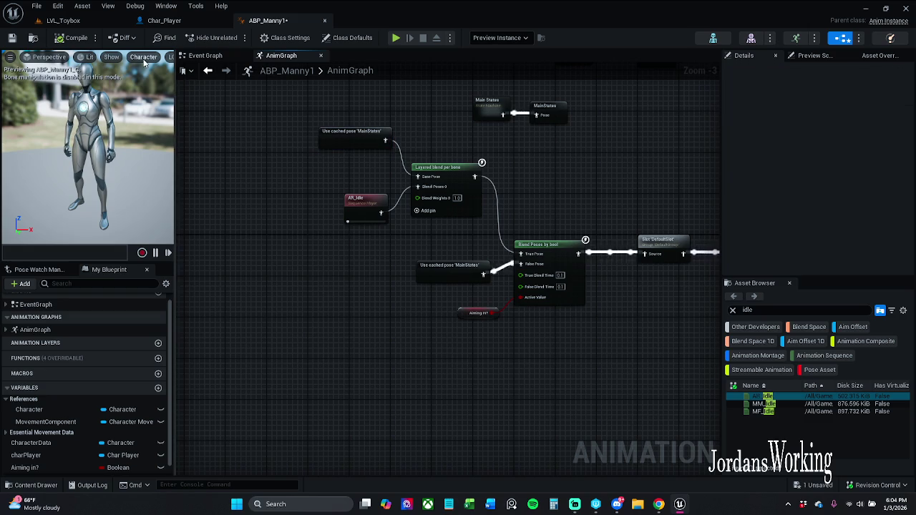
{"action": "left_click", "coordinate": [12, 38]}
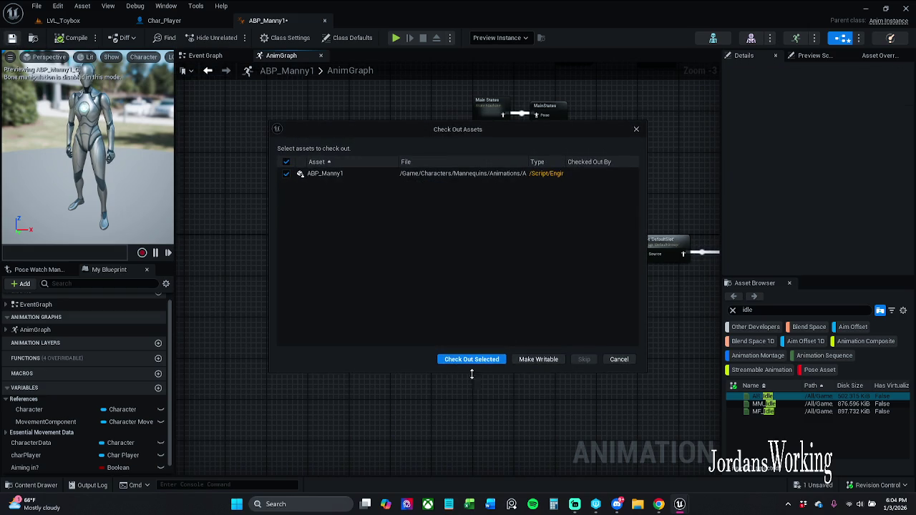
{"action": "left_click", "coordinate": [473, 359]}
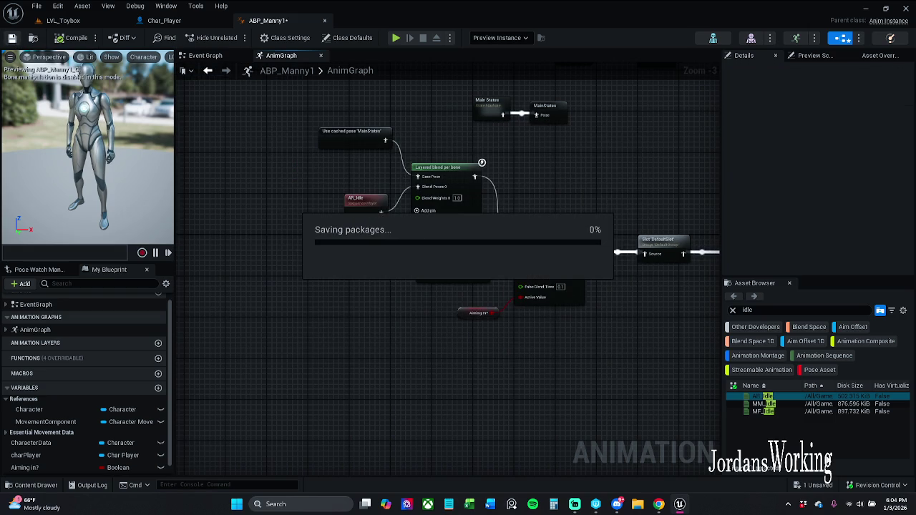
- Submit only ABP_Manny1 as changelist 281 with description 'ignore', then return to LVL_Toybox
{"action": "left_click", "coordinate": [891, 485]}
{"action": "left_click", "coordinate": [830, 471]}
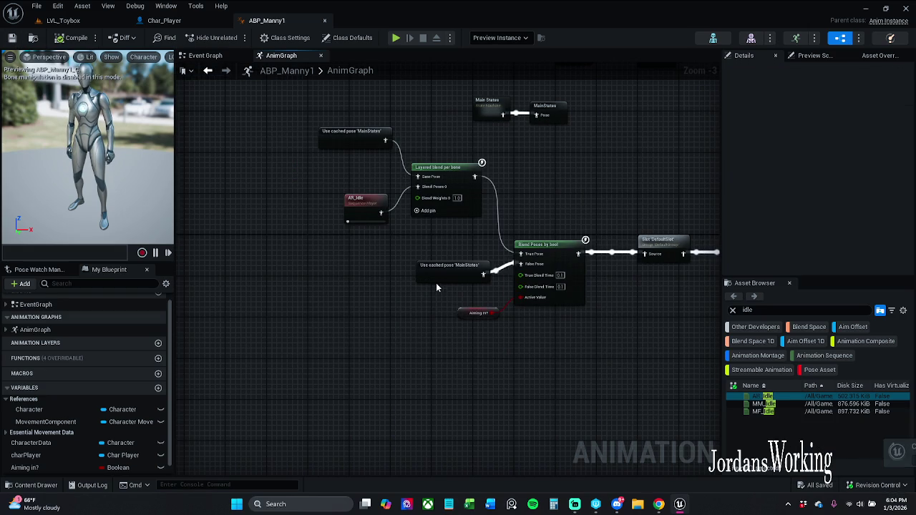
{"action": "left_click", "coordinate": [325, 225]}
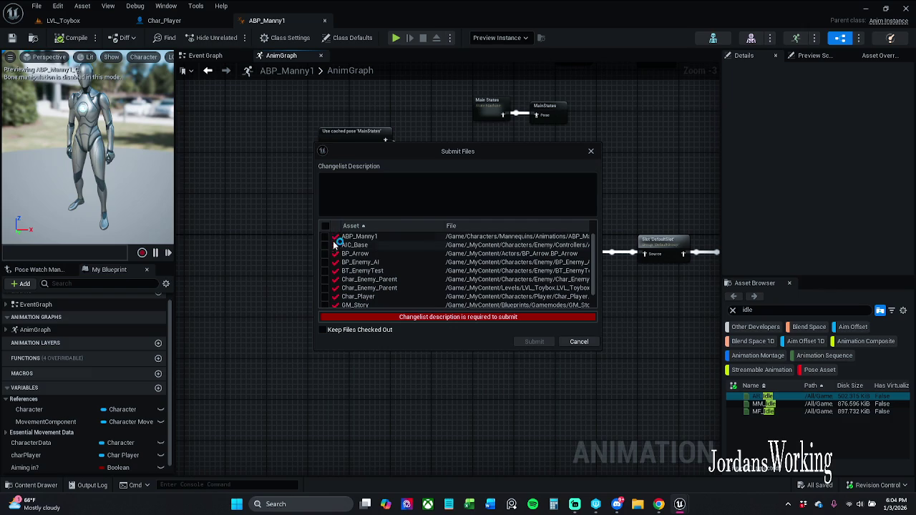
{"action": "left_click", "coordinate": [326, 237]}
{"action": "left_click", "coordinate": [398, 192]}
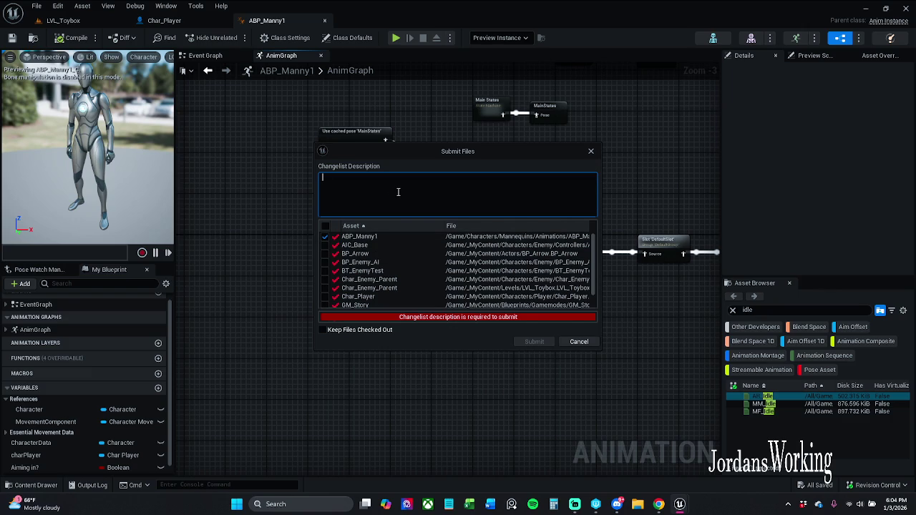
{"action": "type", "text": "ignore"}
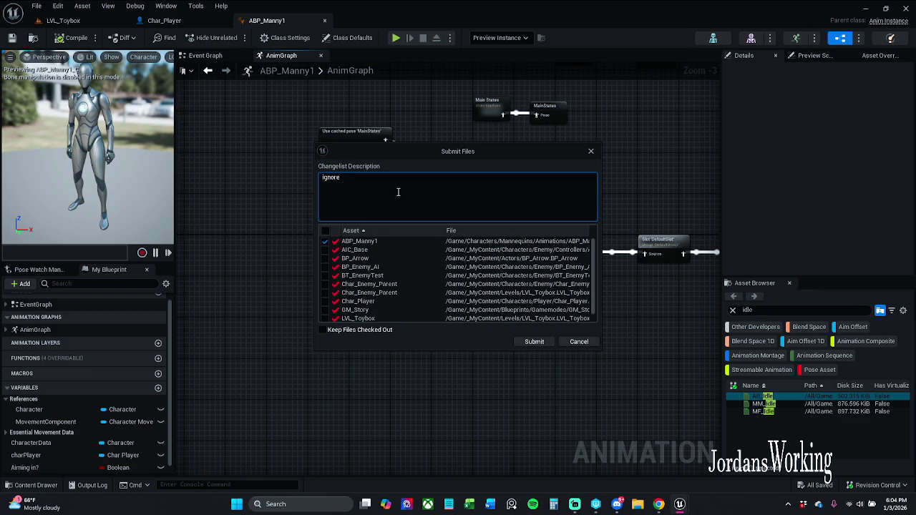
{"action": "left_click", "coordinate": [534, 341]}
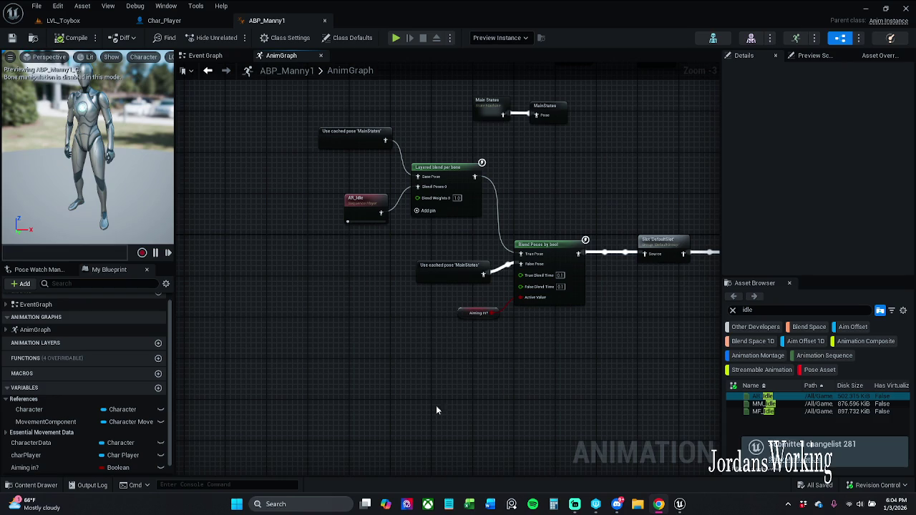
{"action": "left_click_drag", "start_coordinate": [433, 362], "coordinate": [440, 380]}
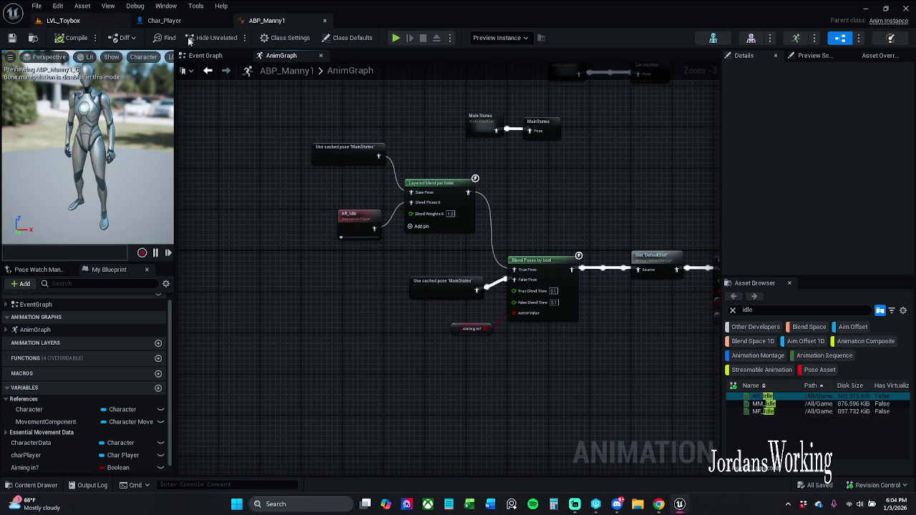
{"action": "left_click", "coordinate": [63, 20]}
- Play the level, running forward and firing three arrows at the enemies
{"action": "left_click", "coordinate": [232, 37]}
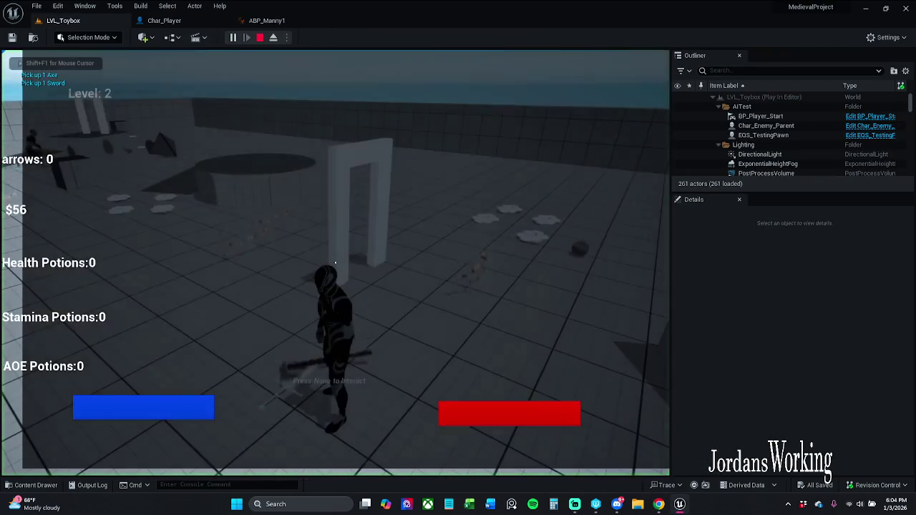
{"action": "key", "text": "w"}
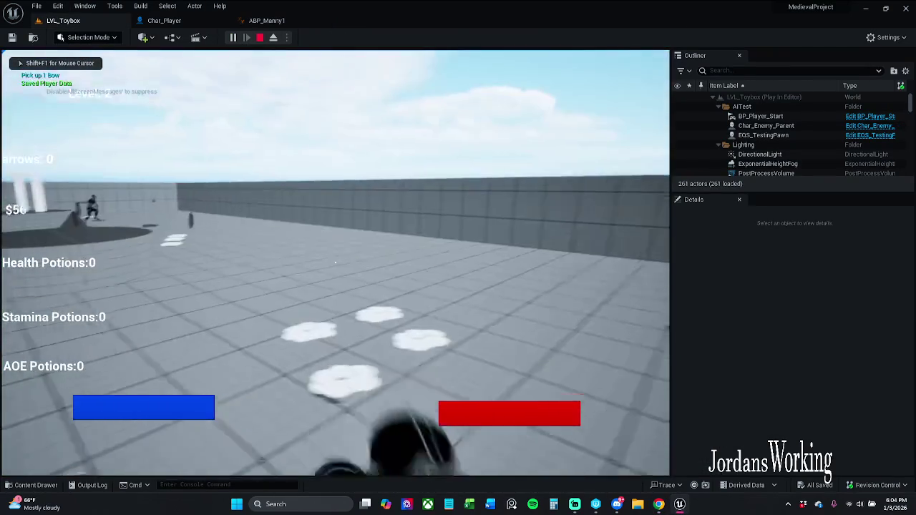
{"action": "key", "text": "w"}
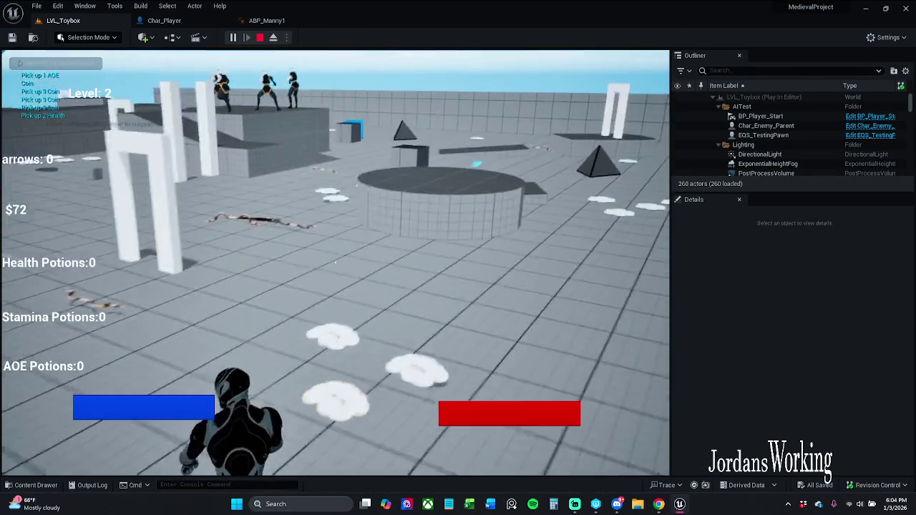
{"action": "key", "text": "w"}
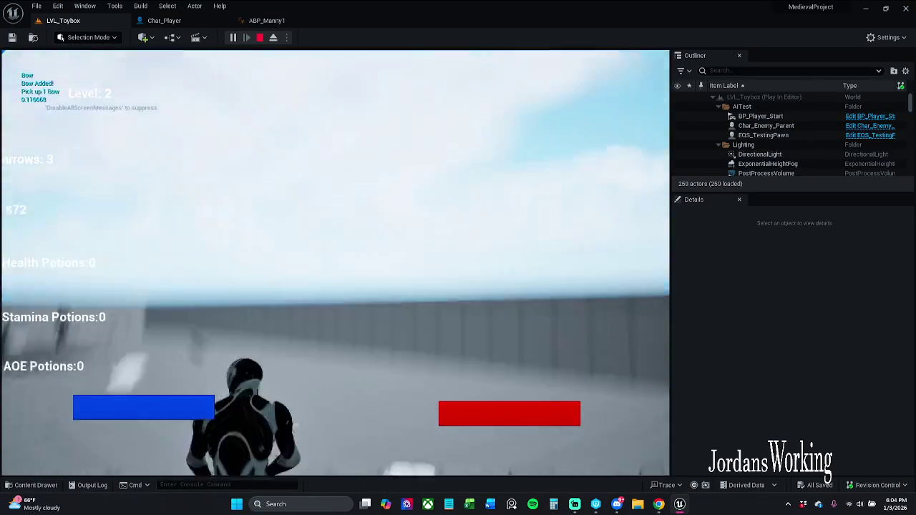
{"action": "key", "text": "w"}
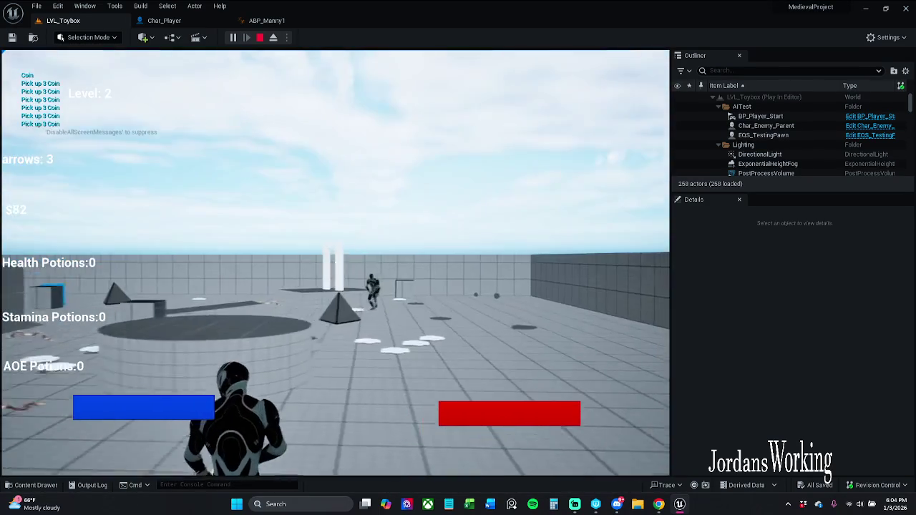
{"action": "left_click", "coordinate": [335, 263]}
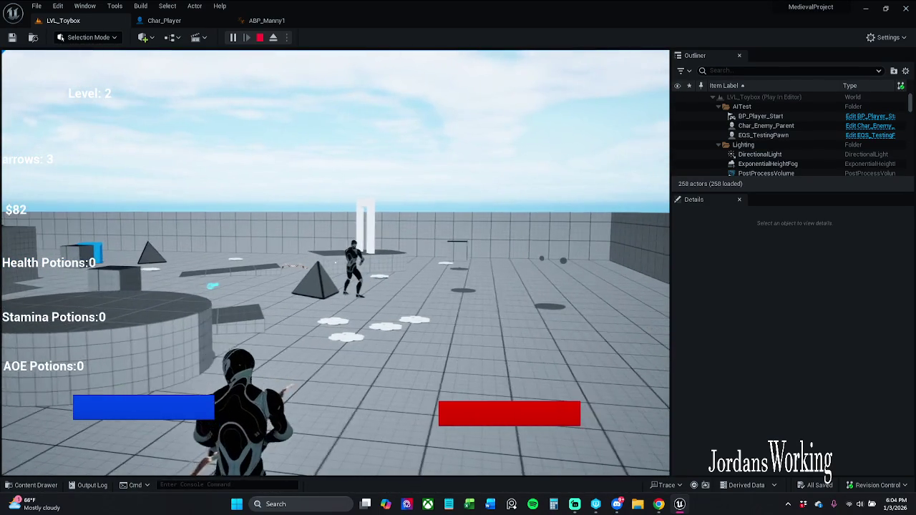
{"action": "left_click", "coordinate": [335, 263]}
{"action": "left_click", "coordinate": [335, 263]}
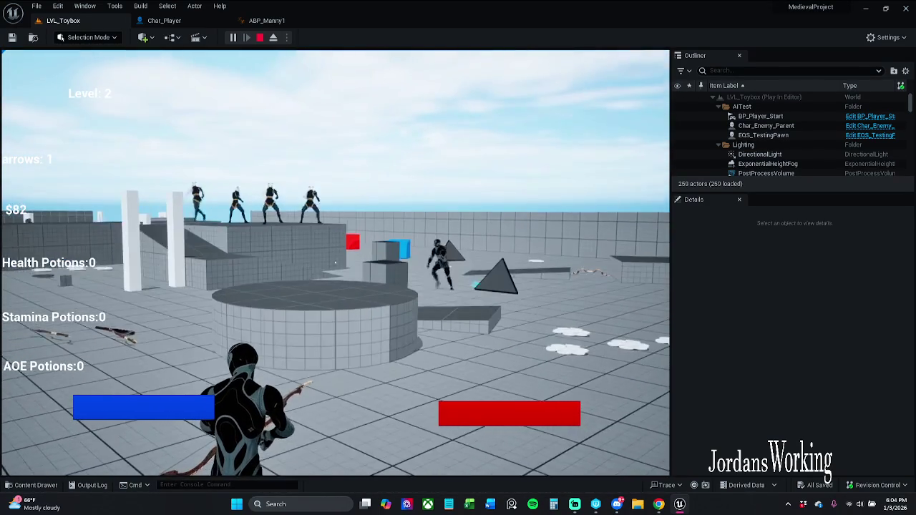
- Run toward the white doorway, end the play session, and go back to ABP_Manny1
{"action": "key", "text": "w"}
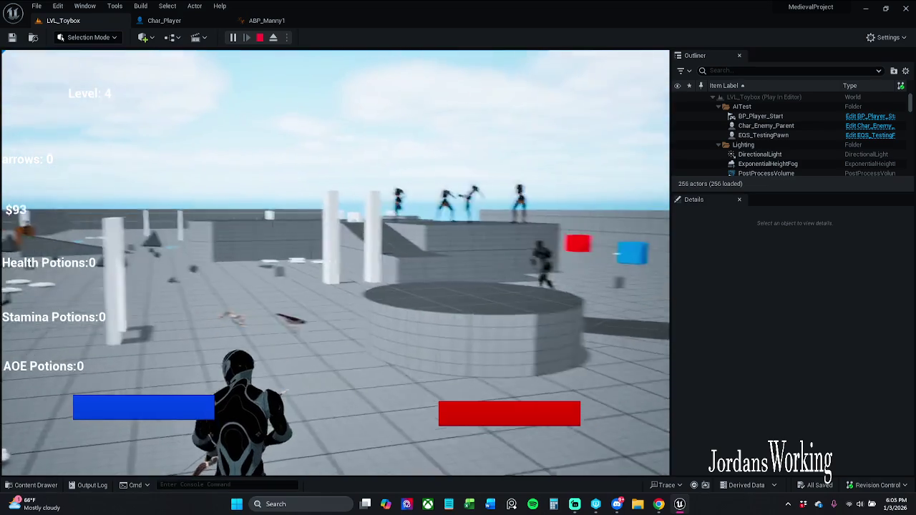
{"action": "key", "text": "w"}
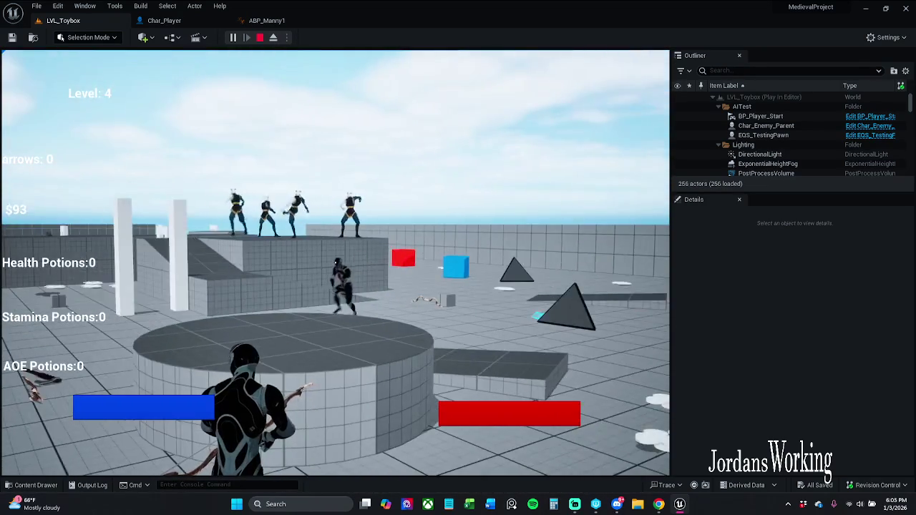
{"action": "key", "text": "Escape"}
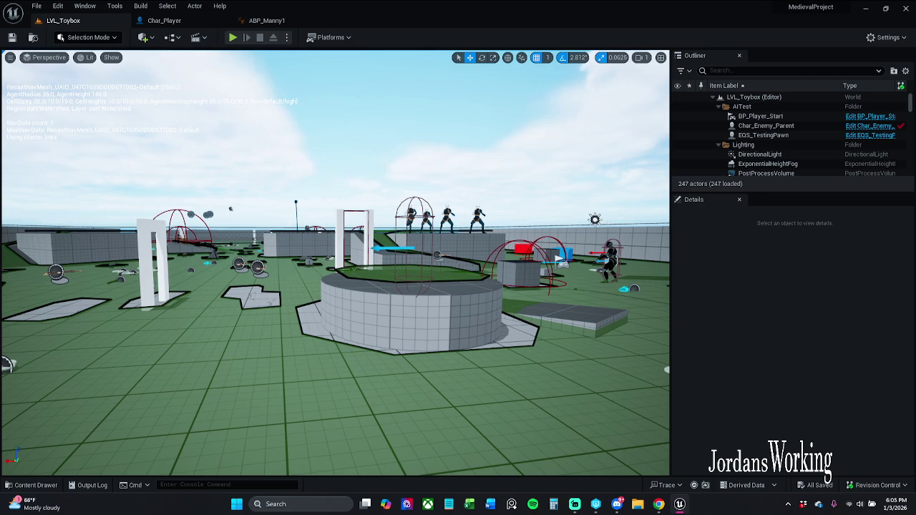
{"action": "left_click", "coordinate": [297, 20]}
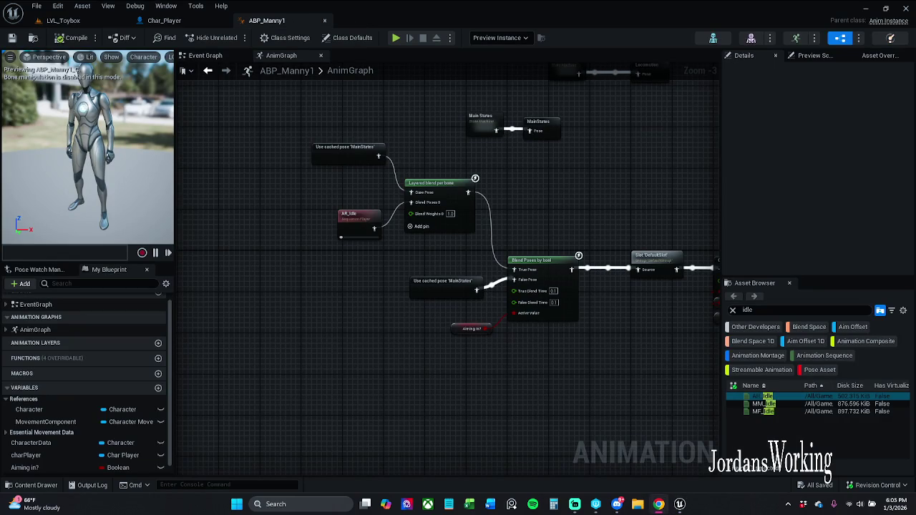
- Add a new variable to ABP_Manny1 and name it aimOffset
{"action": "mouse_move", "coordinate": [420, 323]}
{"action": "left_mouse_down"}
{"action": "mouse_move", "coordinate": [385, 305]}
{"action": "mouse_move", "coordinate": [356, 305]}
{"action": "left_mouse_up"}
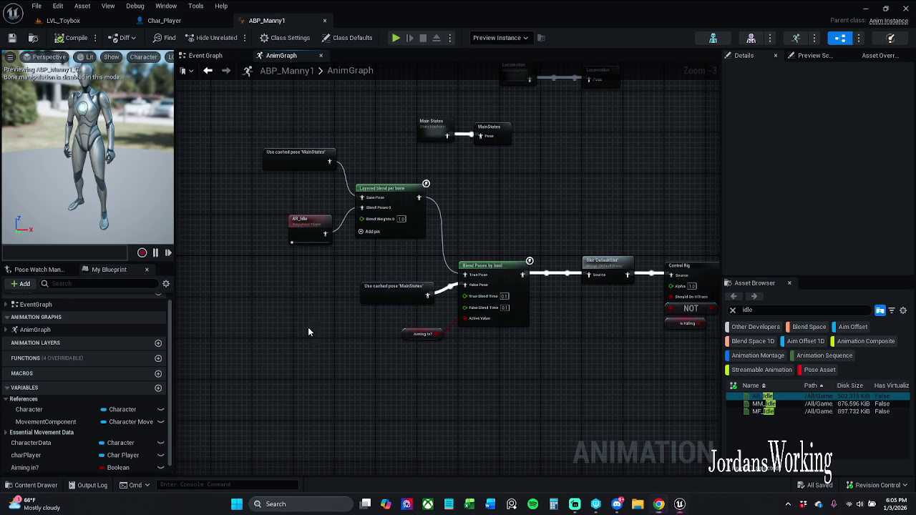
{"action": "left_click_drag", "start_coordinate": [309, 332], "coordinate": [330, 306]}
{"action": "scroll", "coordinate": [64, 426], "scroll_direction": "down", "scroll_amount": 1}
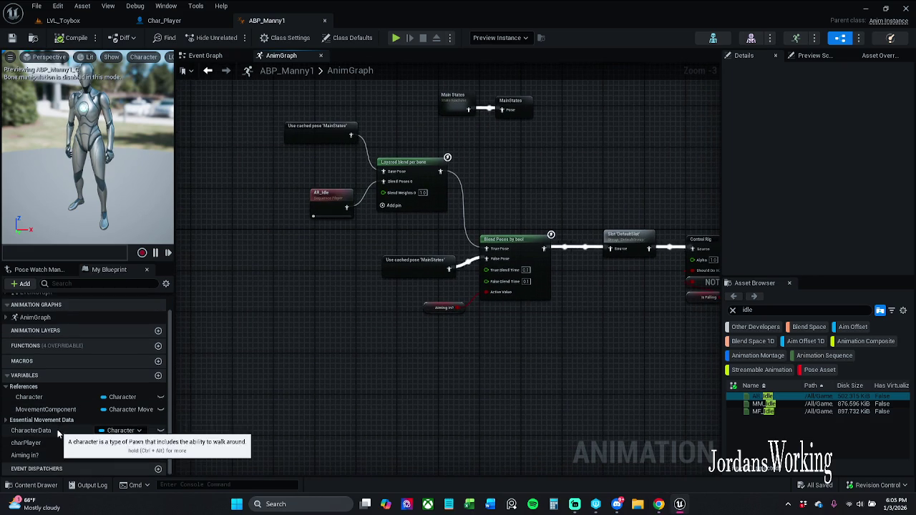
{"action": "left_click", "coordinate": [158, 375]}
{"action": "type", "text": "aimoffset"}
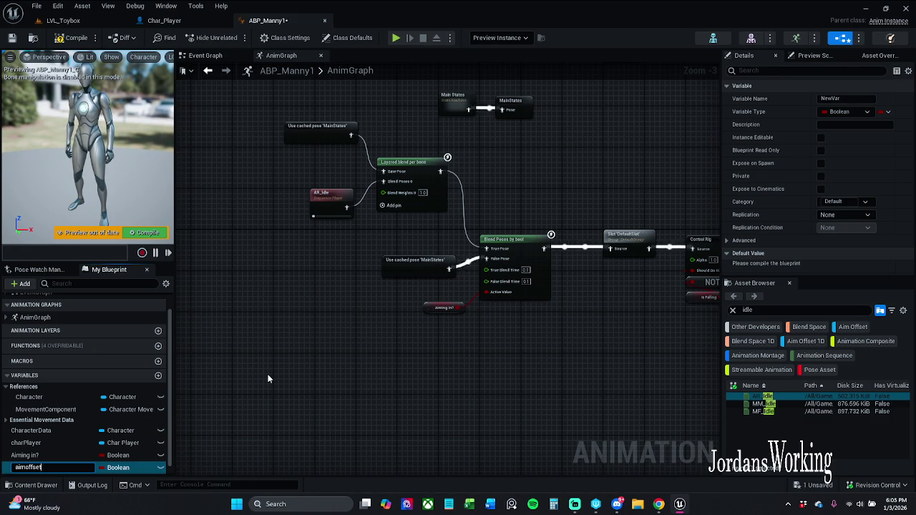
{"action": "key", "text": "Return"}
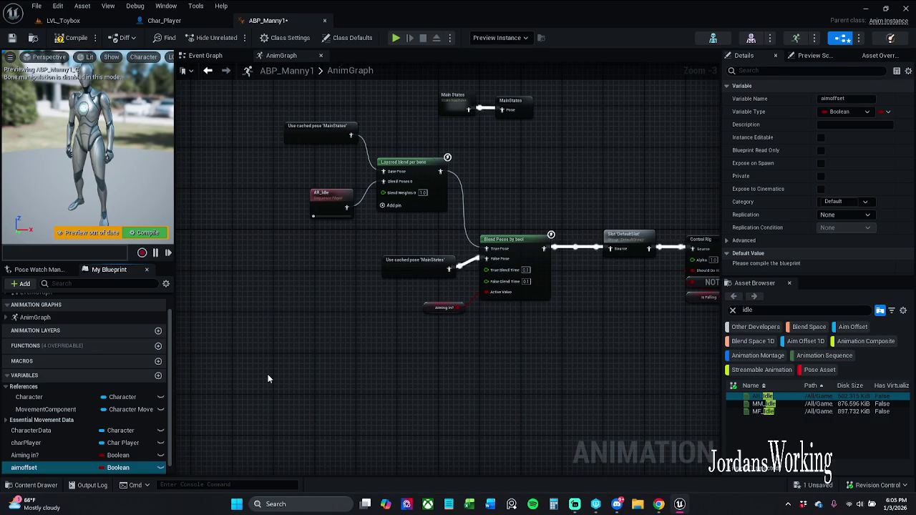
{"action": "left_click", "coordinate": [27, 467]}
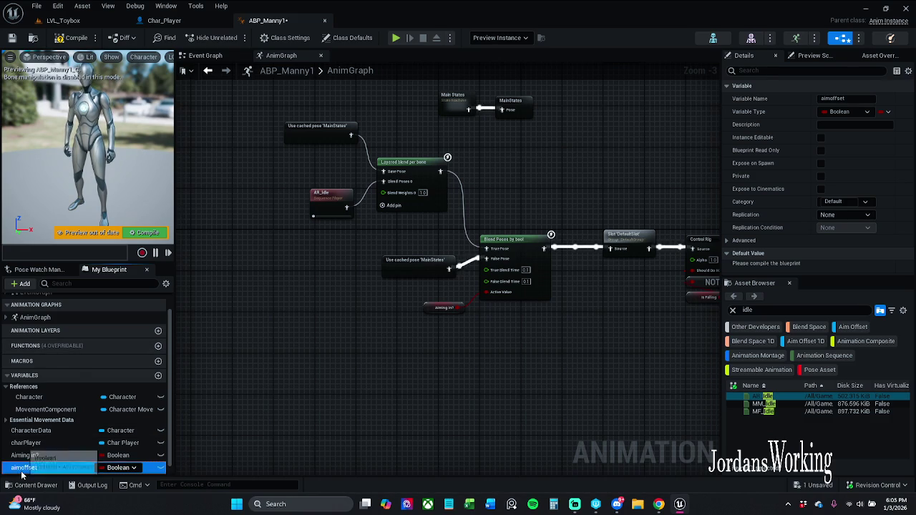
{"action": "left_click", "coordinate": [29, 467]}
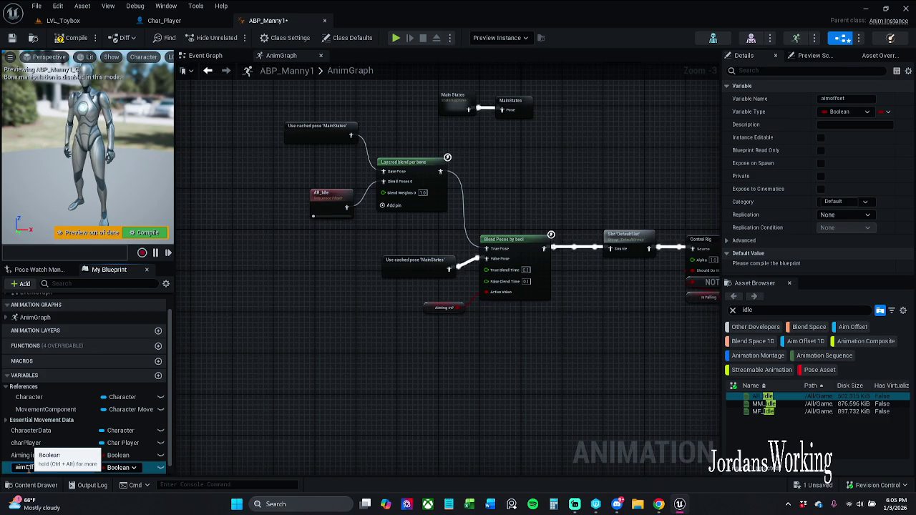
{"action": "key", "text": "Return"}
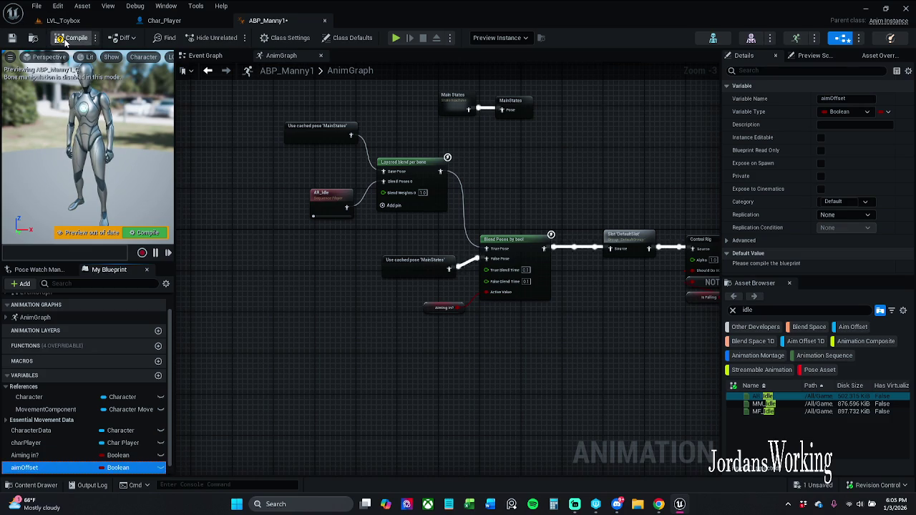
- Compile the blueprint and set aimOffset's variable type to Float
{"action": "left_click", "coordinate": [71, 37]}
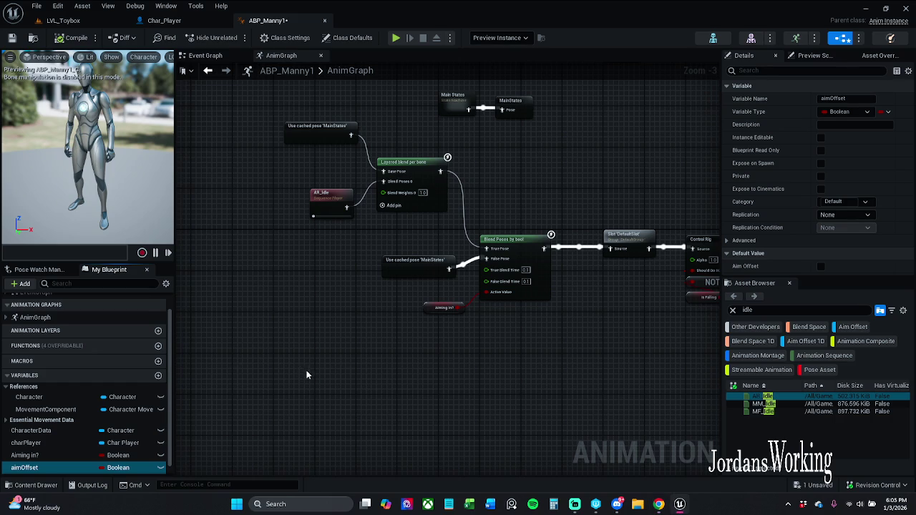
{"action": "left_click_drag", "start_coordinate": [307, 375], "coordinate": [317, 362]}
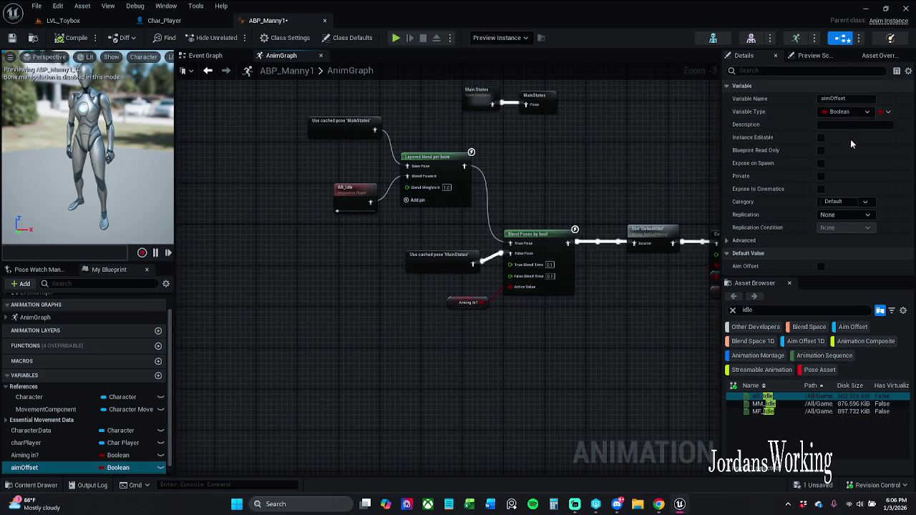
{"action": "left_click", "coordinate": [849, 112]}
{"action": "left_click", "coordinate": [823, 176]}
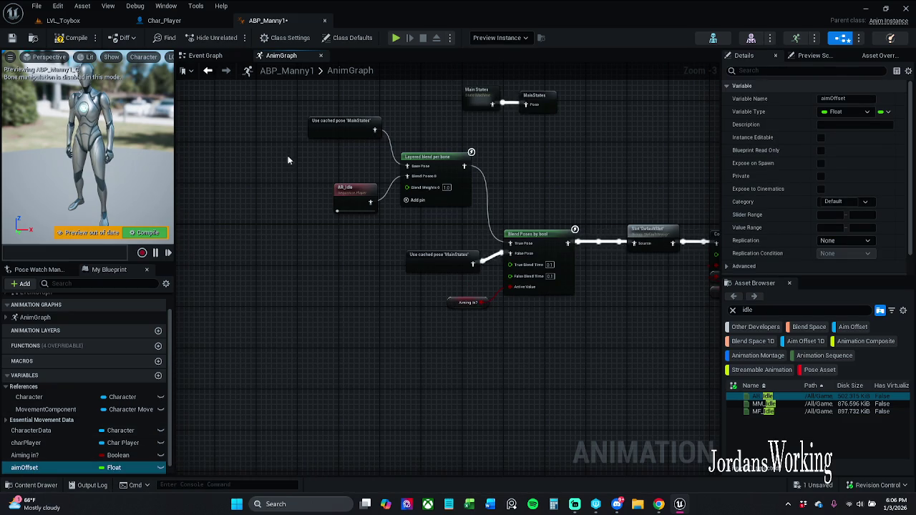
{"action": "left_click", "coordinate": [205, 55]}
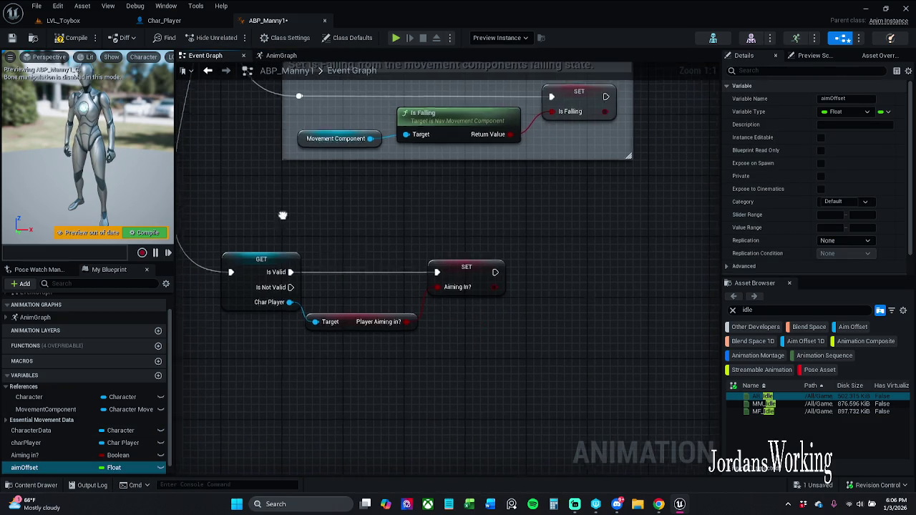
- Place a SET aimOffset node and a Char Player getter, then add Get Base Rotation Offset
{"action": "mouse_move", "coordinate": [48, 471]}
{"action": "left_mouse_down"}
{"action": "mouse_move", "coordinate": [513, 366]}
{"action": "mouse_move", "coordinate": [510, 286]}
{"action": "mouse_move", "coordinate": [493, 270]}
{"action": "left_mouse_up"}
{"action": "left_click_drag", "start_coordinate": [398, 271], "coordinate": [628, 273]}
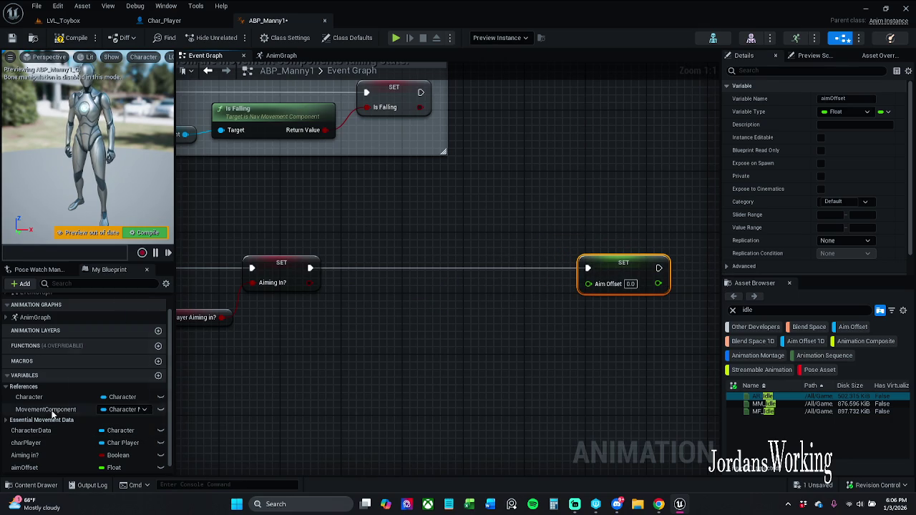
{"action": "left_click_drag", "start_coordinate": [26, 443], "coordinate": [334, 373]}
{"action": "left_click", "coordinate": [358, 391]}
{"action": "mouse_move", "coordinate": [388, 382]}
{"action": "left_mouse_down"}
{"action": "mouse_move", "coordinate": [419, 370]}
{"action": "mouse_move", "coordinate": [410, 351]}
{"action": "left_mouse_up"}
{"action": "type", "text": "get base"}
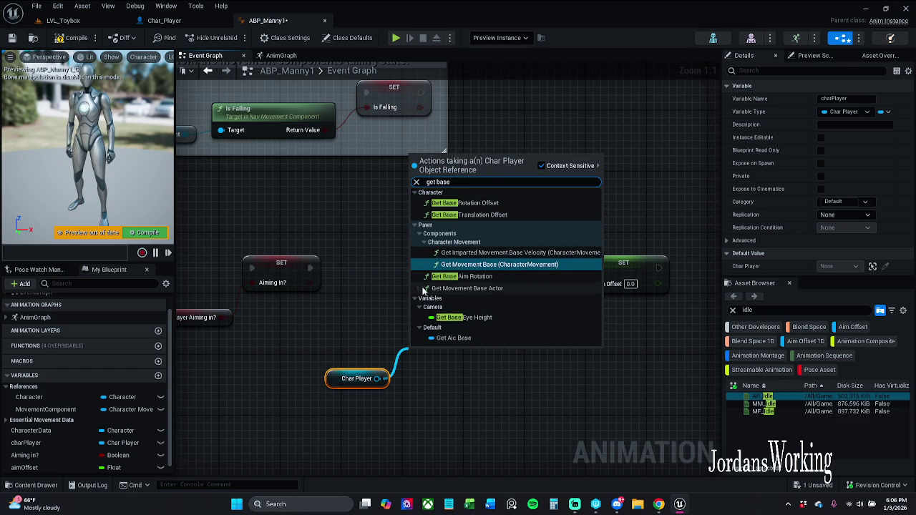
{"action": "left_click", "coordinate": [469, 204]}
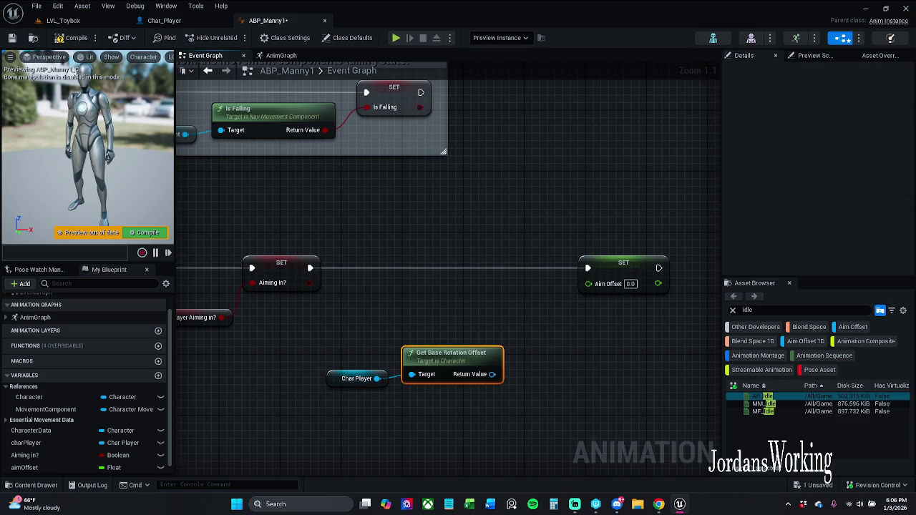
- Replace Get Base Rotation Offset with a Get Base Aim Rotation node from Char Player
{"action": "left_click_drag", "start_coordinate": [510, 329], "coordinate": [464, 294]}
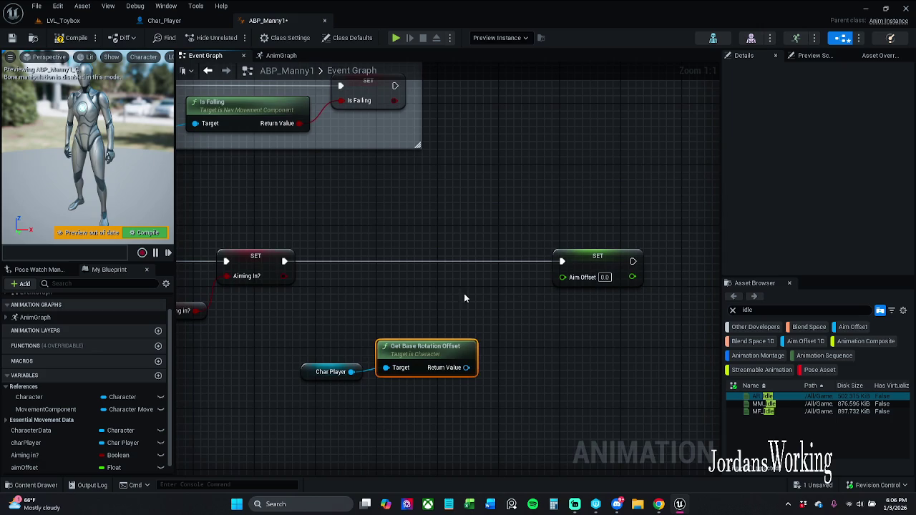
{"action": "left_click", "coordinate": [421, 334]}
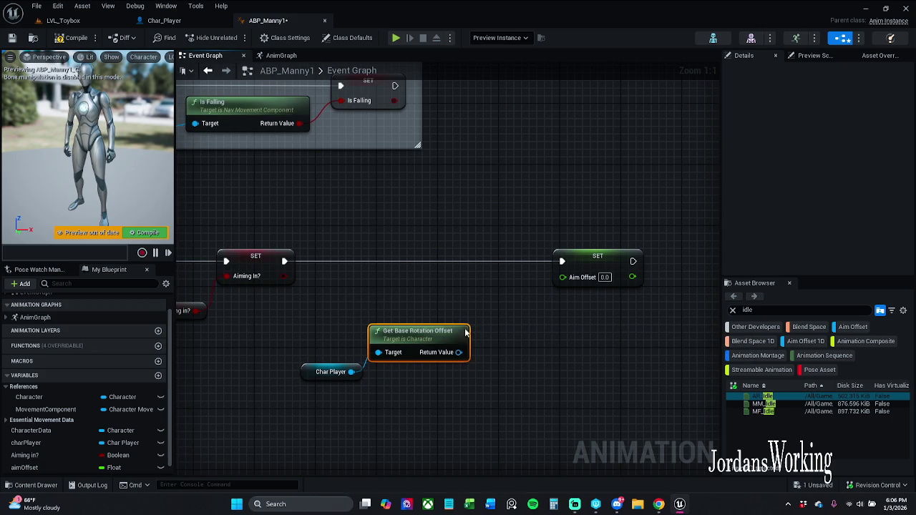
{"action": "key", "text": "Delete"}
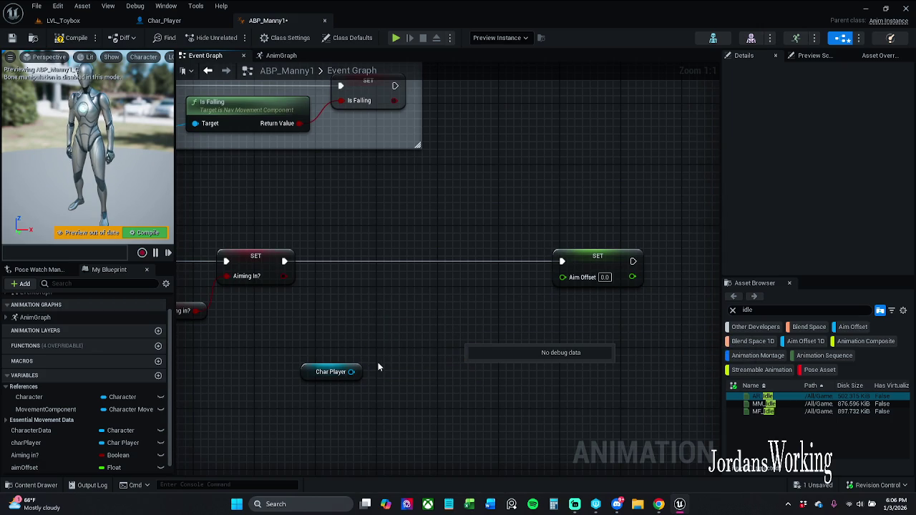
{"action": "left_click_drag", "start_coordinate": [350, 371], "coordinate": [377, 353]}
{"action": "type", "text": "get base"}
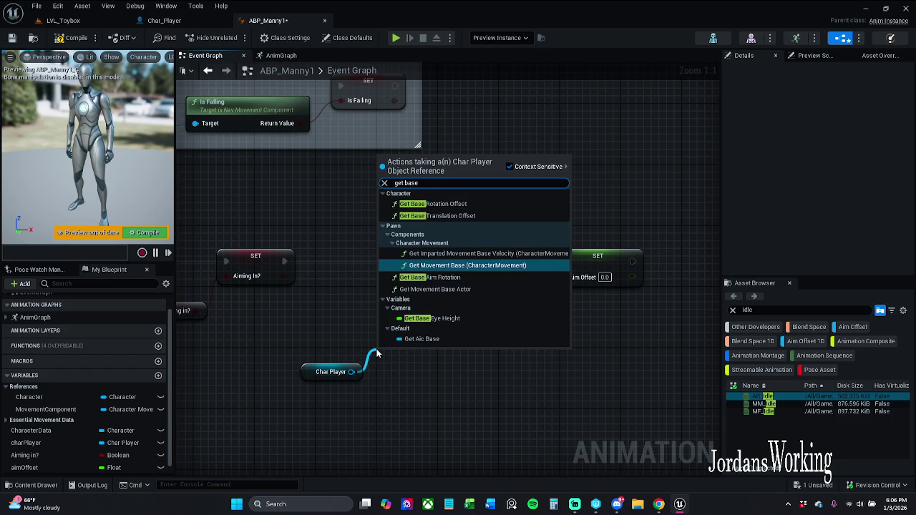
{"action": "type", "text": " aim"}
{"action": "key", "text": "Return"}
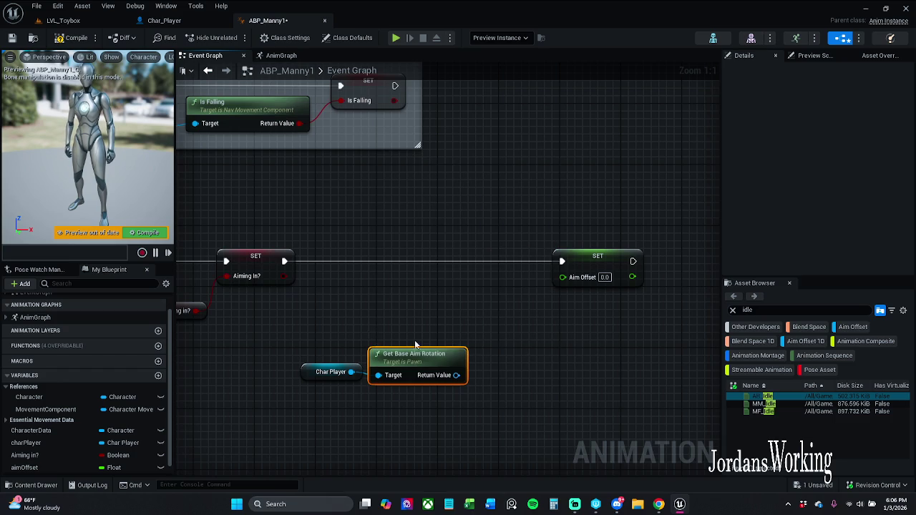
{"action": "left_click_drag", "start_coordinate": [435, 360], "coordinate": [427, 329]}
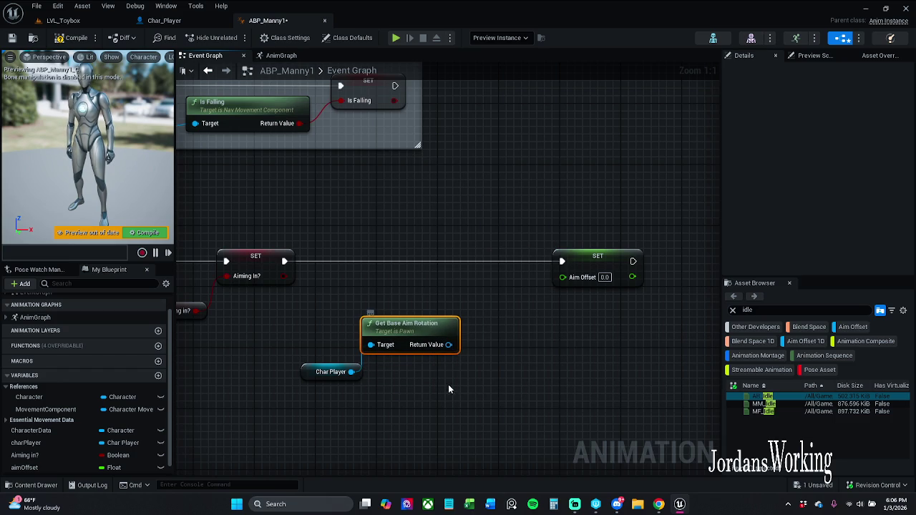
{"action": "left_click", "coordinate": [447, 377]}
- Add Get Actor Rotation and feed both rotations into a Delta (Rotator) node
{"action": "mouse_move", "coordinate": [354, 380]}
{"action": "left_mouse_down"}
{"action": "mouse_move", "coordinate": [364, 312]}
{"action": "mouse_move", "coordinate": [391, 348]}
{"action": "left_mouse_up"}
{"action": "type", "text": "get"}
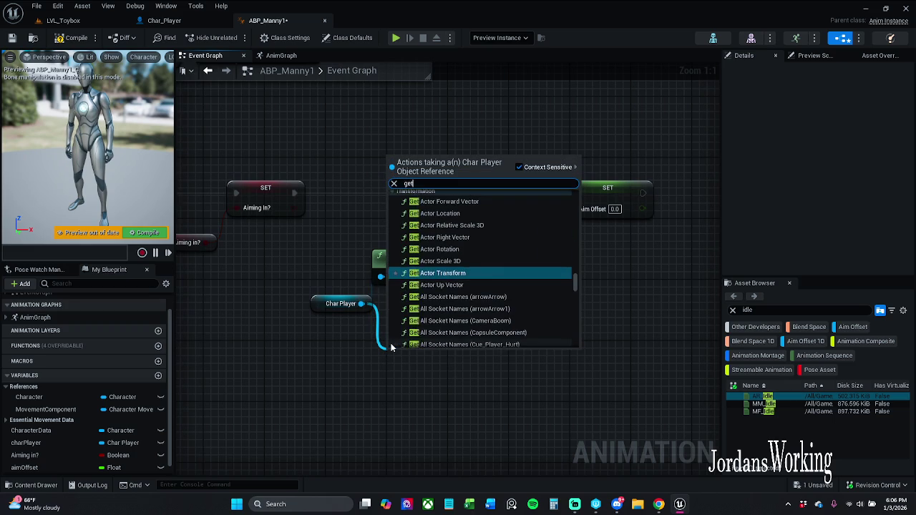
{"action": "type", "text": " actor"}
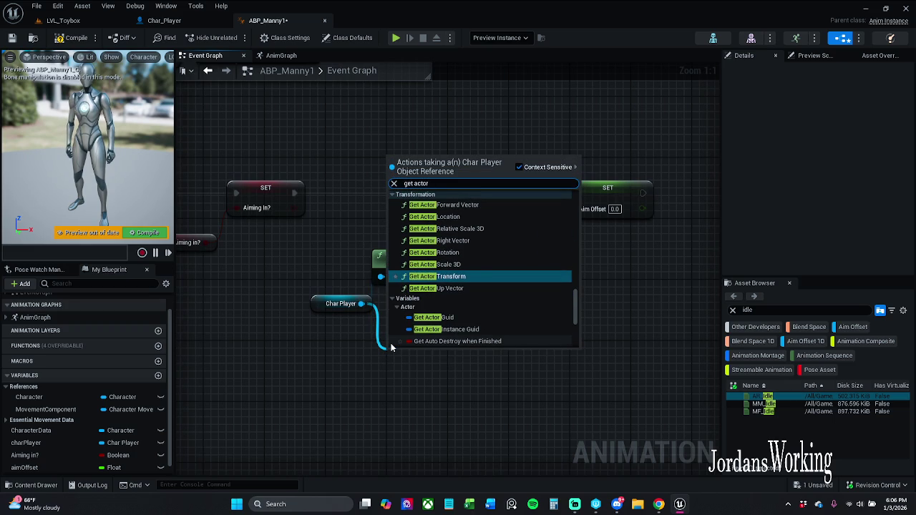
{"action": "left_click", "coordinate": [446, 253]}
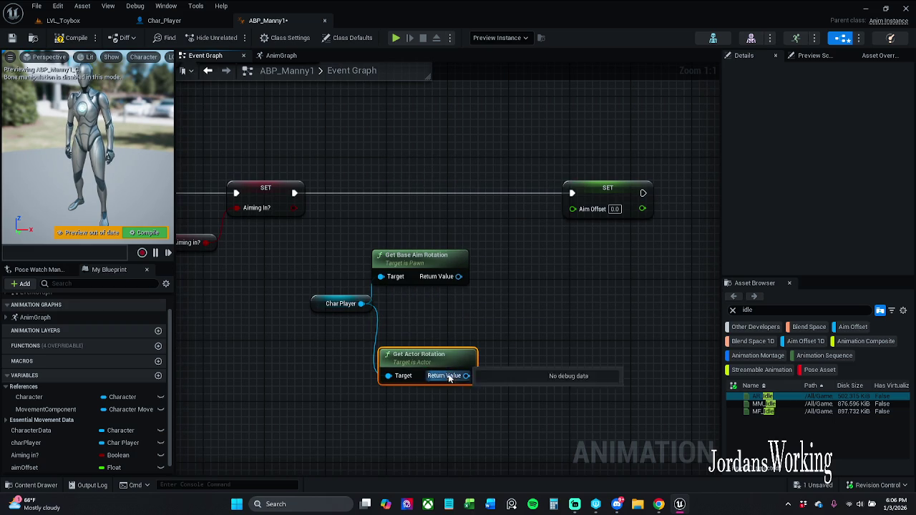
{"action": "left_click_drag", "start_coordinate": [459, 276], "coordinate": [494, 300]}
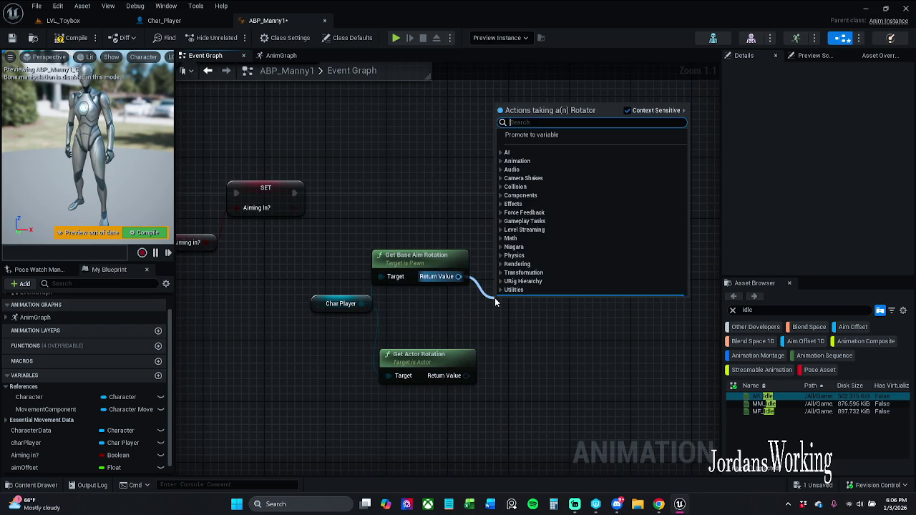
{"action": "type", "text": "delta"}
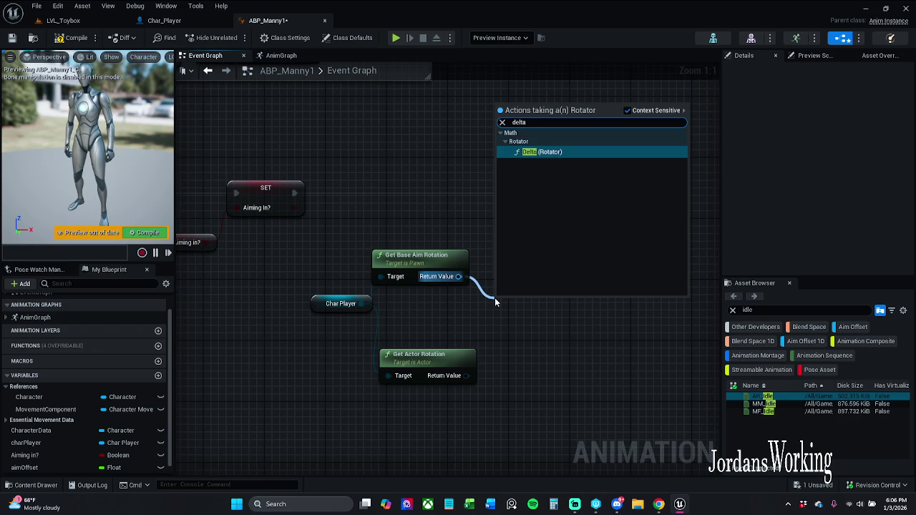
{"action": "key", "text": "Return"}
{"action": "left_click_drag", "start_coordinate": [467, 376], "coordinate": [503, 329]}
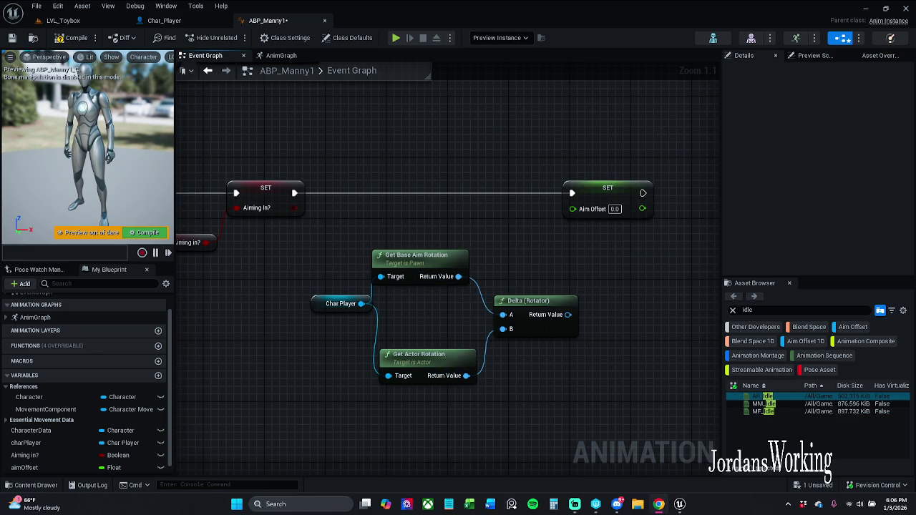
- Split the Delta's return value and multiply its Pitch by -1
{"action": "right_click", "coordinate": [567, 315]}
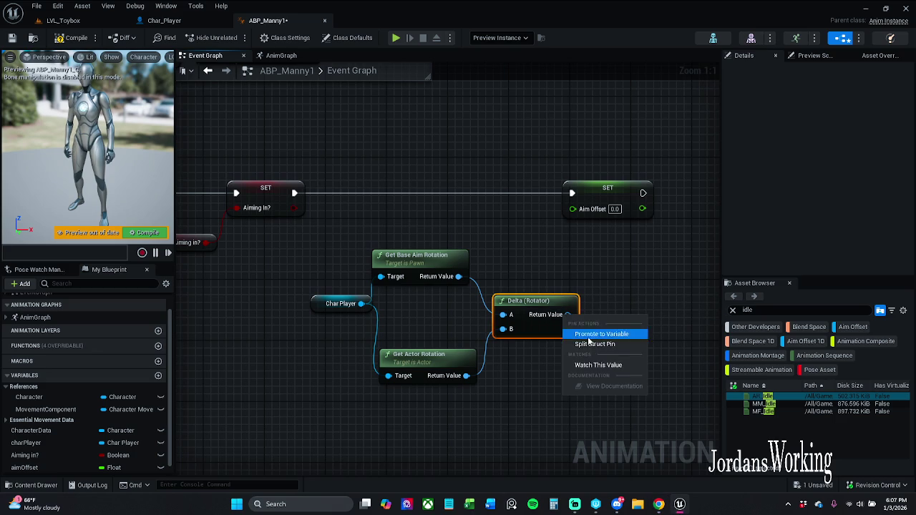
{"action": "left_click", "coordinate": [589, 343]}
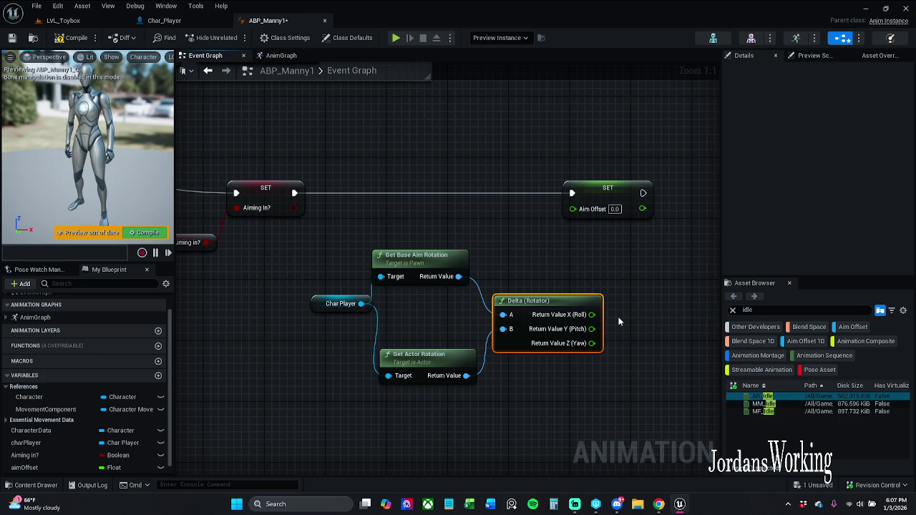
{"action": "mouse_move", "coordinate": [592, 328]}
{"action": "left_mouse_down"}
{"action": "mouse_move", "coordinate": [655, 365]}
{"action": "mouse_move", "coordinate": [659, 385]}
{"action": "left_mouse_up"}
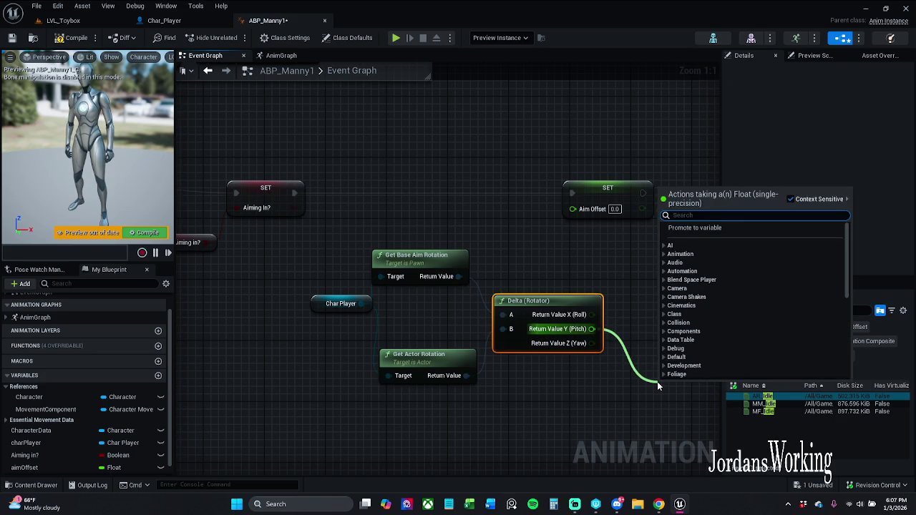
{"action": "type", "text": "*"}
{"action": "key", "text": "Return"}
{"action": "left_click_drag", "start_coordinate": [689, 359], "coordinate": [622, 292]}
{"action": "left_click", "coordinate": [612, 336]}
{"action": "type", "text": "-1"}
- Add a Clamp (Float) node after the multiply, discarding a mistaken Clamp Axis node
{"action": "mouse_move", "coordinate": [600, 281]}
{"action": "left_mouse_down"}
{"action": "mouse_move", "coordinate": [578, 291]}
{"action": "mouse_move", "coordinate": [468, 285]}
{"action": "left_mouse_up"}
{"action": "left_click_drag", "start_coordinate": [523, 326], "coordinate": [541, 288]}
{"action": "type", "text": "clamp"}
{"action": "key", "text": "Return"}
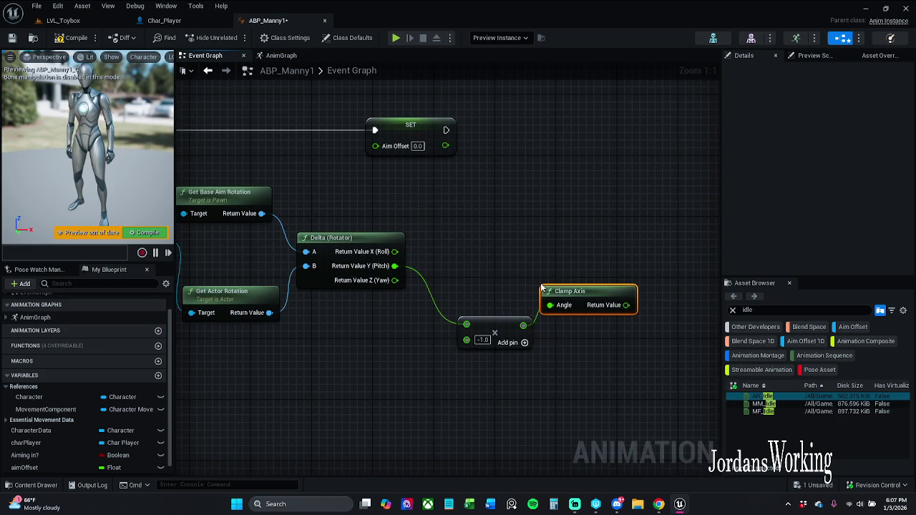
{"action": "key", "text": "Delete"}
{"action": "mouse_move", "coordinate": [523, 325]}
{"action": "left_mouse_down"}
{"action": "mouse_move", "coordinate": [536, 326]}
{"action": "mouse_move", "coordinate": [544, 282]}
{"action": "left_mouse_up"}
{"action": "type", "text": "clamp"}
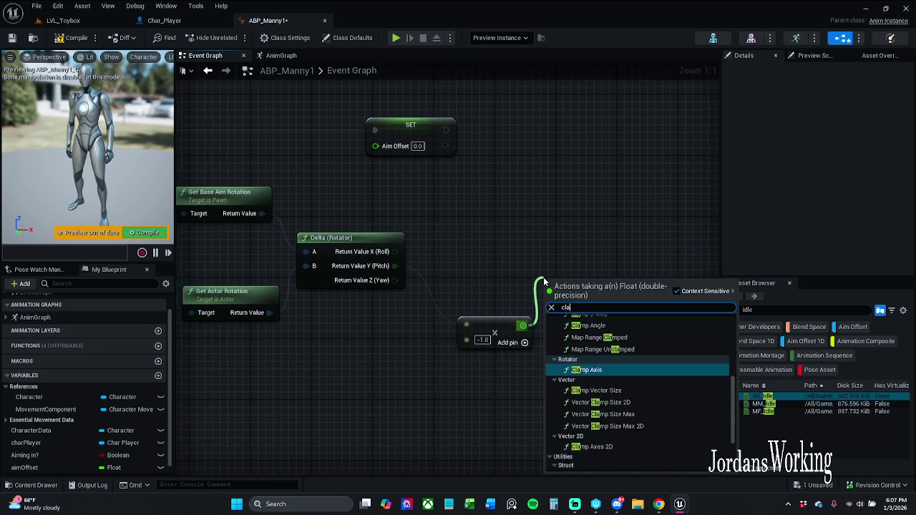
{"action": "left_click", "coordinate": [609, 335]}
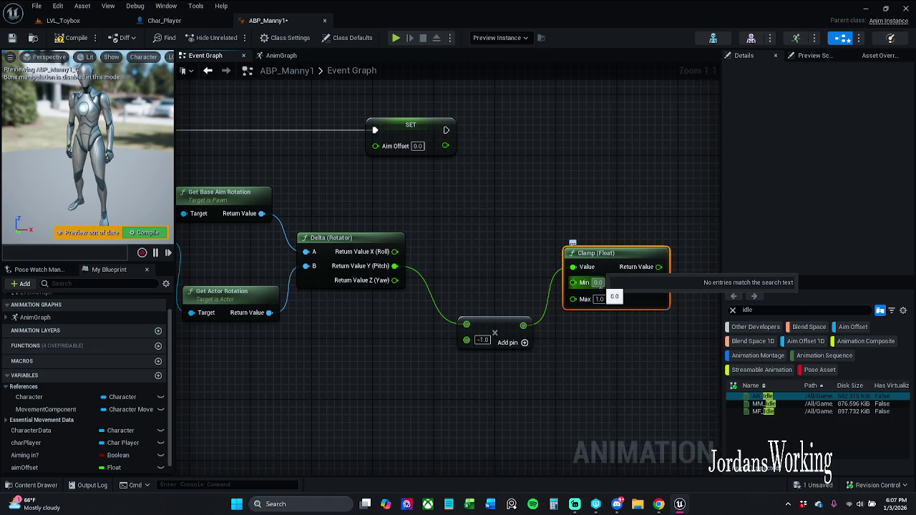
- Set the clamp range to -55 to 55 and wire its result into SET Aim Offset
{"action": "left_click", "coordinate": [599, 284]}
{"action": "type", "text": "-50"}
{"action": "key", "text": "Return"}
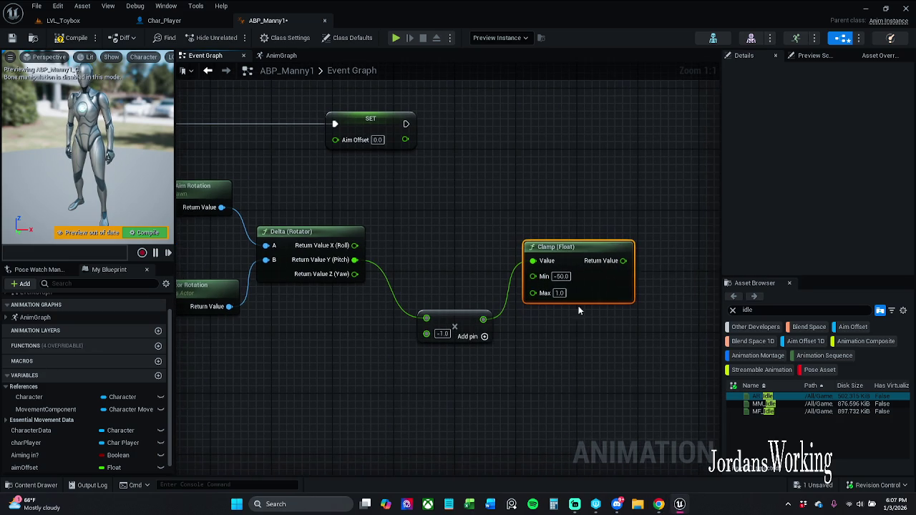
{"action": "key", "text": "BackSpace"}
{"action": "type", "text": "-55"}
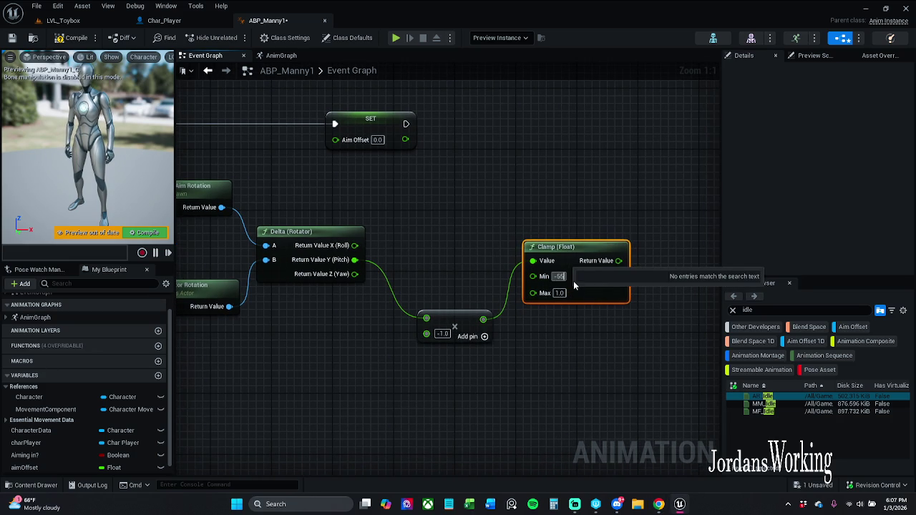
{"action": "key", "text": "Tab"}
{"action": "type", "text": "55"}
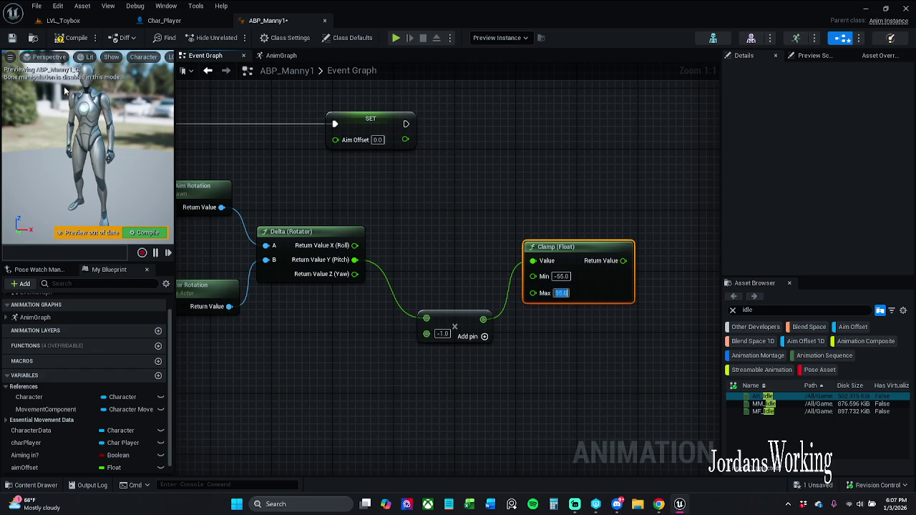
{"action": "left_click", "coordinate": [127, 175]}
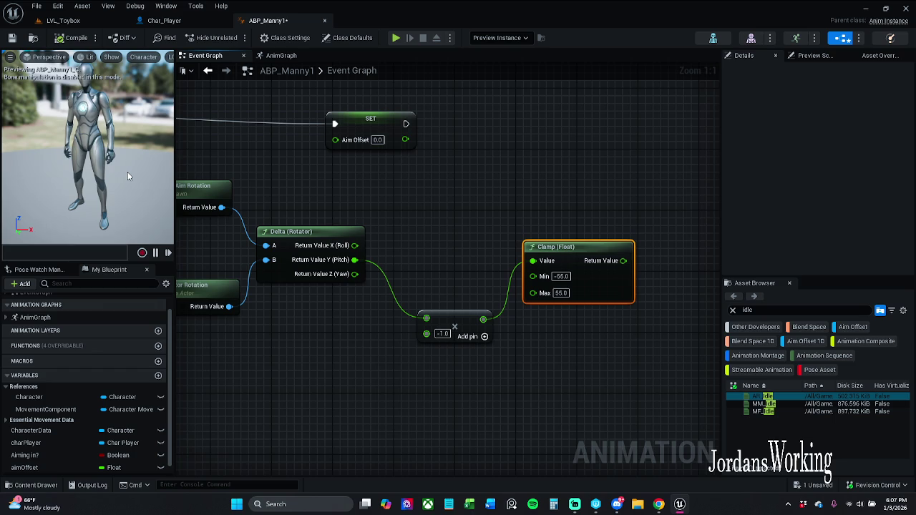
{"action": "scroll", "coordinate": [529, 358], "scroll_direction": "down", "scroll_amount": 1}
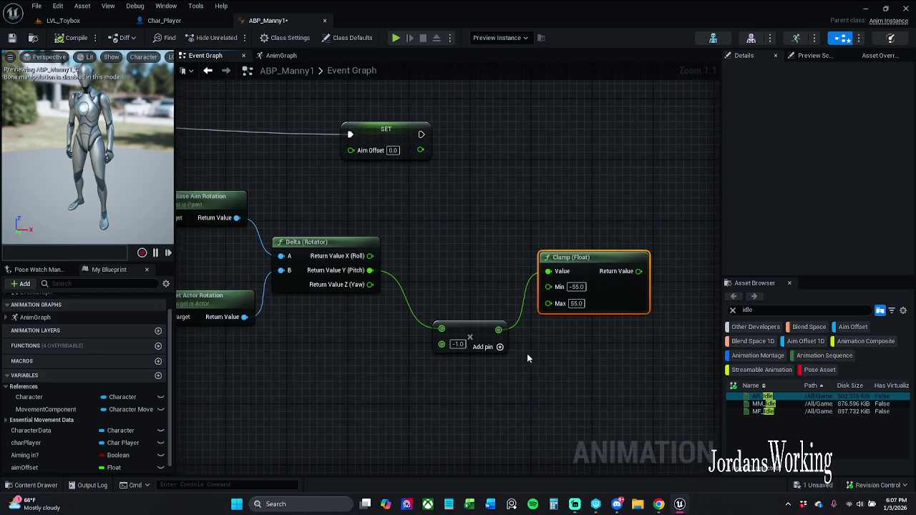
{"action": "left_click", "coordinate": [600, 240]}
{"action": "mouse_move", "coordinate": [629, 263]}
{"action": "left_mouse_down"}
{"action": "mouse_move", "coordinate": [376, 166]}
{"action": "mouse_move", "coordinate": [374, 158]}
{"action": "left_mouse_up"}
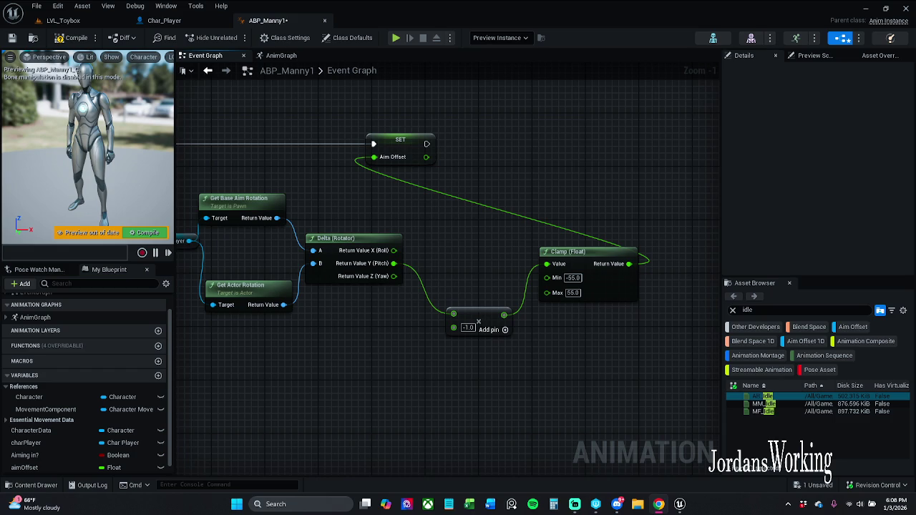
- Insert a Branch after SET Aiming In so its True path runs SET Aim Offset, then compile
{"action": "left_click_drag", "start_coordinate": [341, 186], "coordinate": [530, 193]}
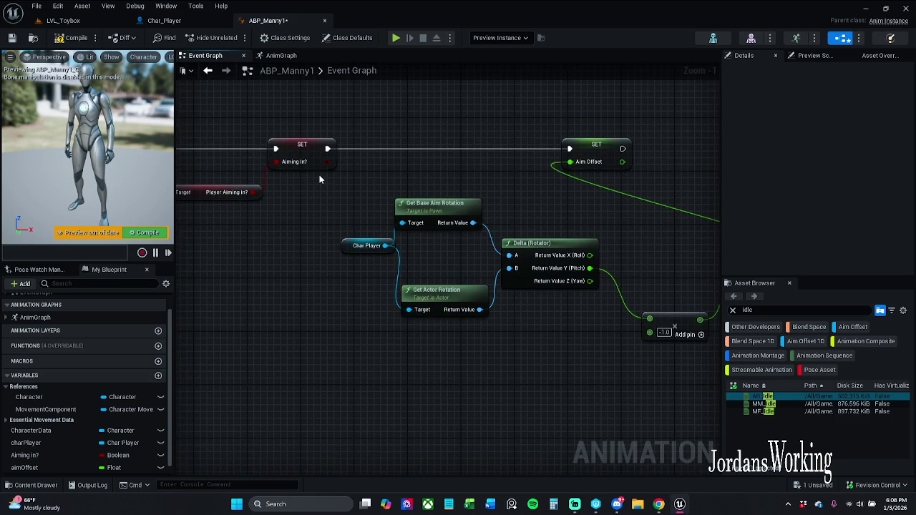
{"action": "left_click", "coordinate": [343, 143]}
{"action": "left_click_drag", "start_coordinate": [350, 141], "coordinate": [413, 146]}
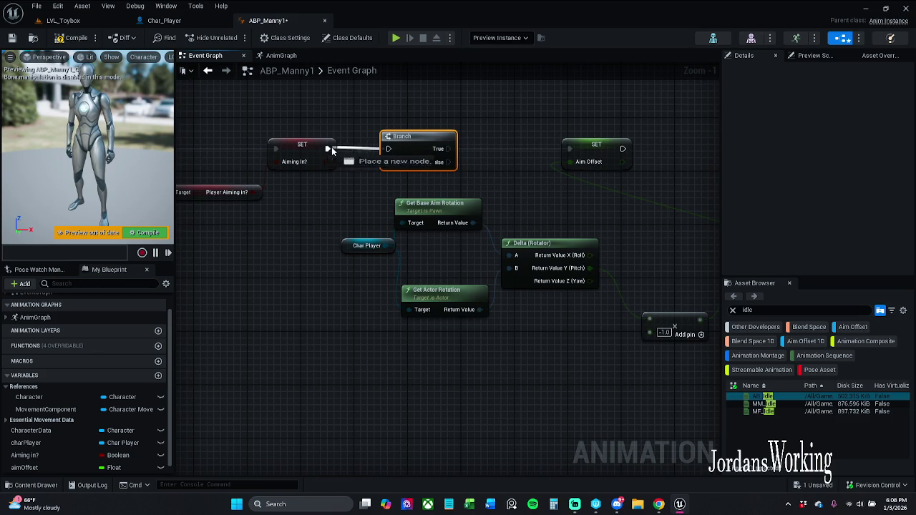
{"action": "left_click_drag", "start_coordinate": [443, 151], "coordinate": [570, 149]}
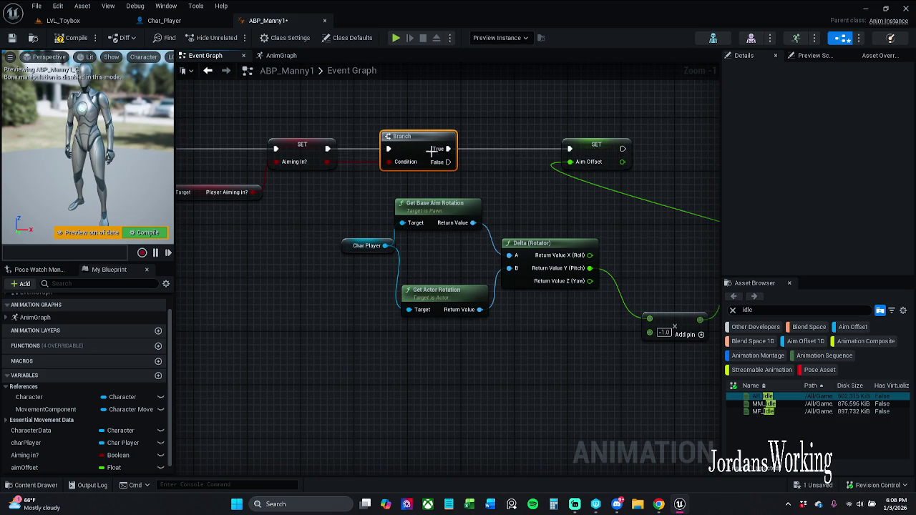
{"action": "left_click", "coordinate": [339, 110]}
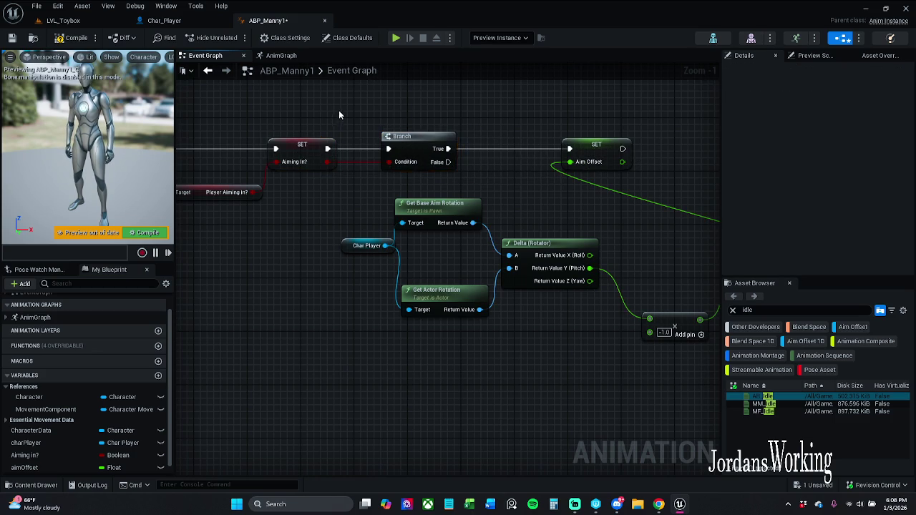
{"action": "left_click_drag", "start_coordinate": [339, 111], "coordinate": [356, 135]}
{"action": "left_click", "coordinate": [367, 131]}
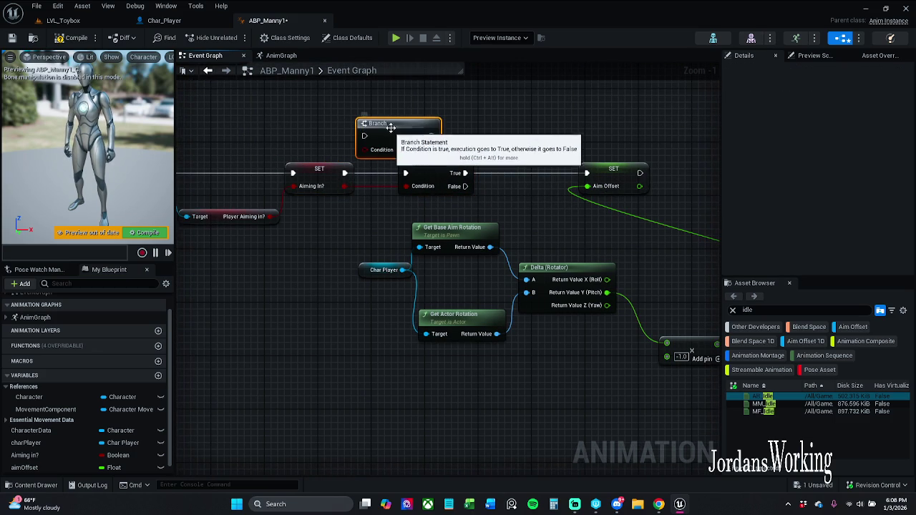
{"action": "key", "text": "Delete"}
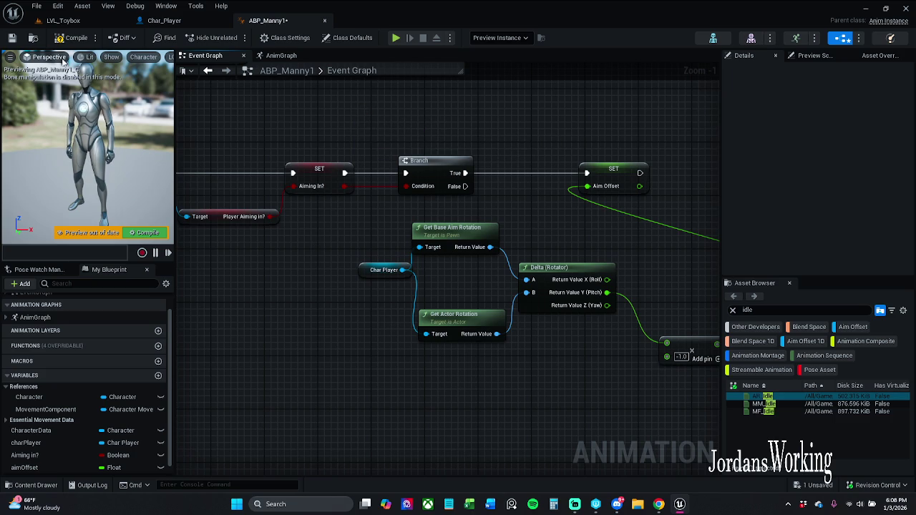
{"action": "left_click", "coordinate": [72, 37]}
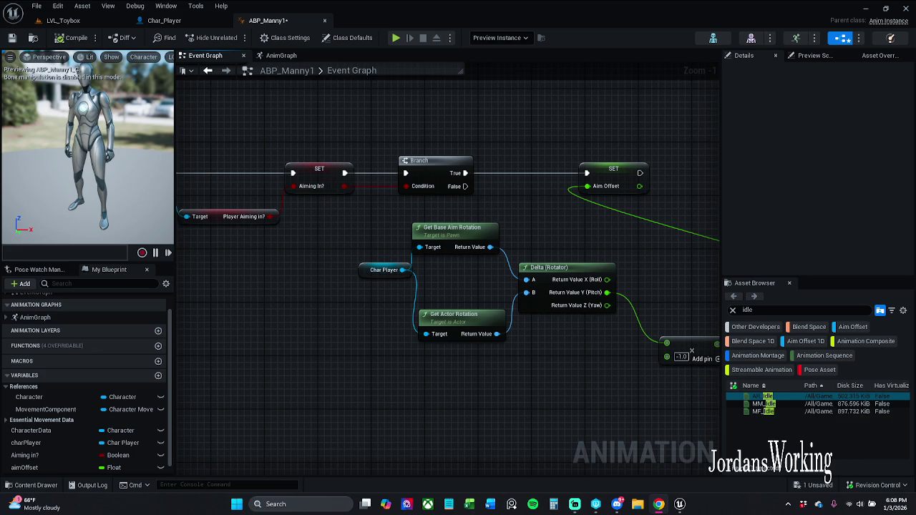
- Delete the two leftover reroute nodes on the Aim Offset wire
{"action": "mouse_move", "coordinate": [379, 381]}
{"action": "left_mouse_down"}
{"action": "mouse_move", "coordinate": [297, 349]}
{"action": "mouse_move", "coordinate": [244, 406]}
{"action": "mouse_move", "coordinate": [501, 267]}
{"action": "mouse_move", "coordinate": [363, 261]}
{"action": "left_mouse_up"}
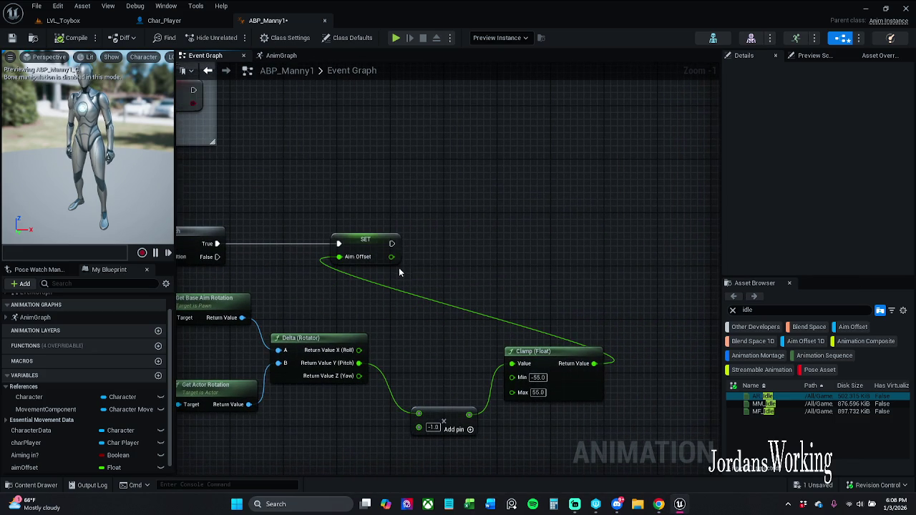
{"action": "mouse_move", "coordinate": [392, 256]}
{"action": "left_mouse_down"}
{"action": "mouse_move", "coordinate": [458, 288]}
{"action": "mouse_move", "coordinate": [452, 277]}
{"action": "left_mouse_up"}
{"action": "mouse_move", "coordinate": [459, 277]}
{"action": "left_mouse_down"}
{"action": "mouse_move", "coordinate": [517, 232]}
{"action": "mouse_move", "coordinate": [461, 217]}
{"action": "mouse_move", "coordinate": [569, 219]}
{"action": "mouse_move", "coordinate": [592, 250]}
{"action": "left_mouse_up"}
{"action": "left_click", "coordinate": [569, 190]}
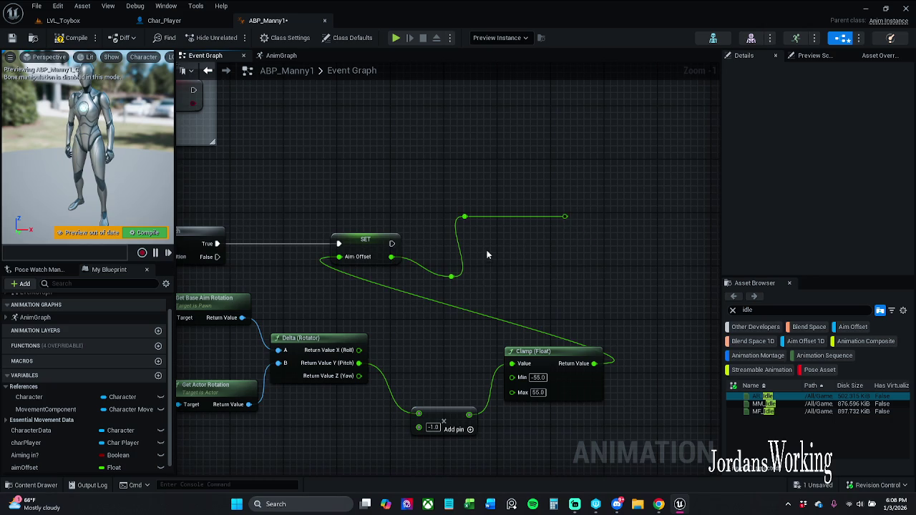
{"action": "left_click_drag", "start_coordinate": [473, 249], "coordinate": [587, 291]}
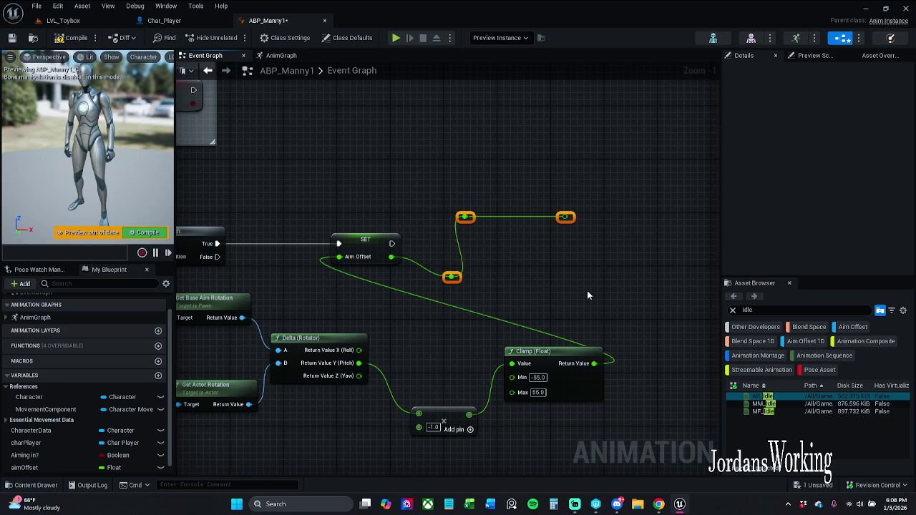
{"action": "key", "text": "Delete"}
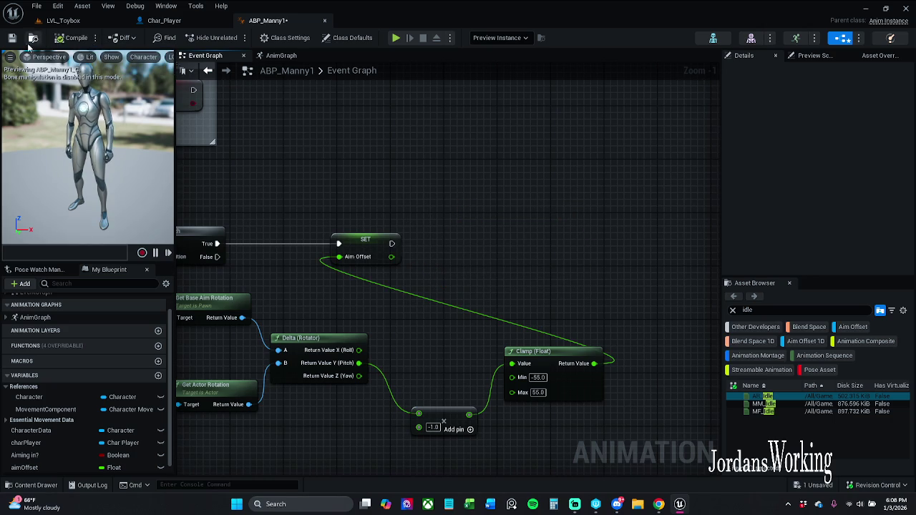
- Check out and save ABP_Manny1
{"action": "left_click", "coordinate": [12, 38]}
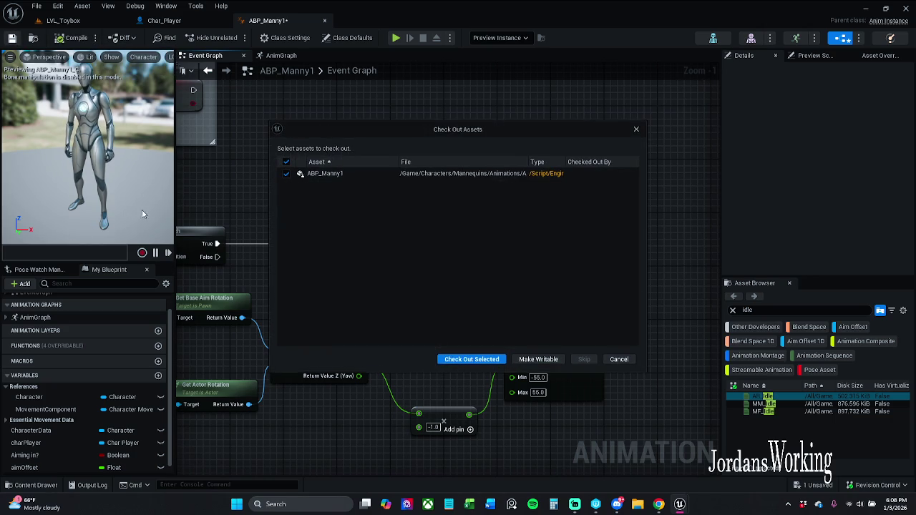
{"action": "left_click", "coordinate": [470, 358]}
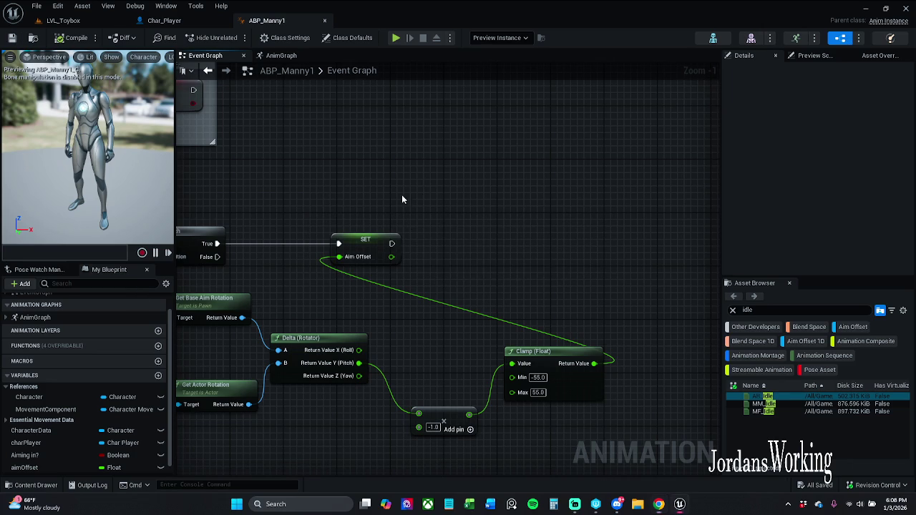
{"action": "right_click", "coordinate": [461, 185]}
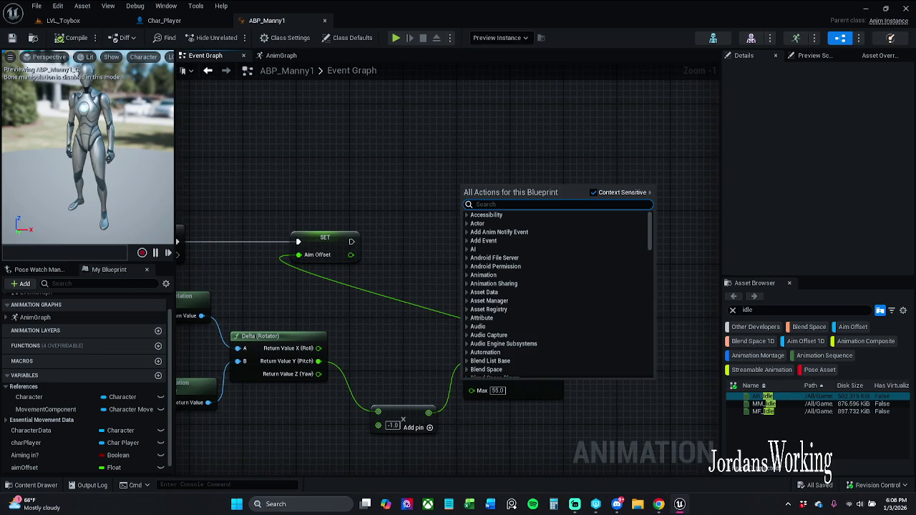
{"action": "left_click", "coordinate": [299, 196]}
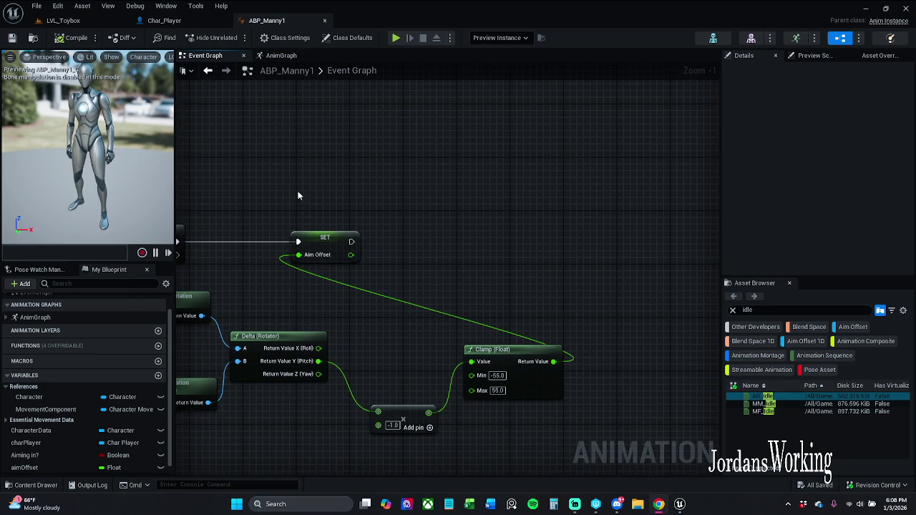
{"action": "left_click", "coordinate": [287, 55]}
- Move the cached pose, AM_Idle and blend nodes down and left to make room
{"action": "mouse_move", "coordinate": [464, 216]}
{"action": "left_mouse_down"}
{"action": "mouse_move", "coordinate": [333, 217]}
{"action": "mouse_move", "coordinate": [322, 287]}
{"action": "mouse_move", "coordinate": [337, 283]}
{"action": "left_mouse_up"}
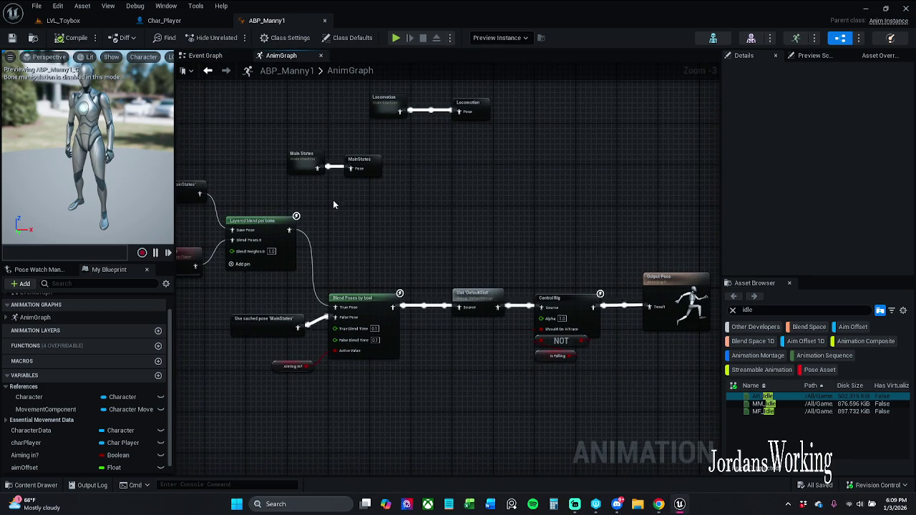
{"action": "left_click_drag", "start_coordinate": [334, 214], "coordinate": [405, 199]}
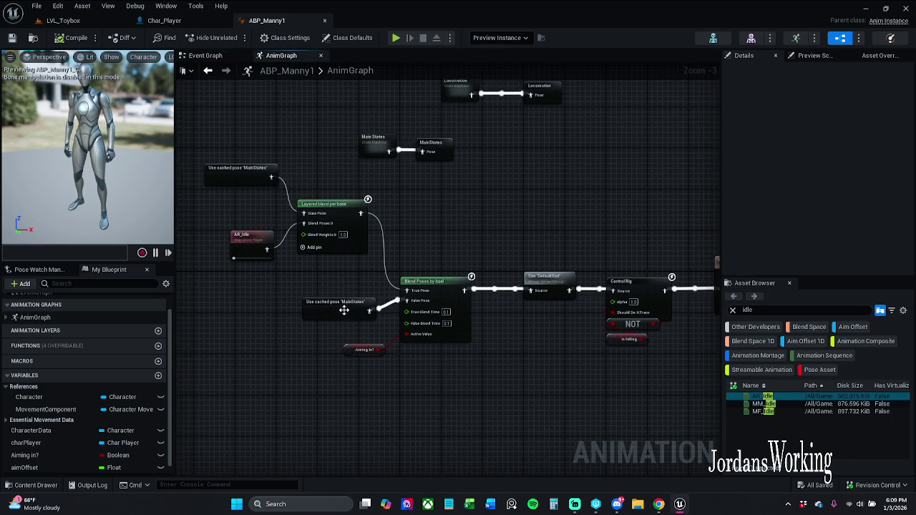
{"action": "scroll", "coordinate": [483, 262], "scroll_direction": "down", "scroll_amount": 2}
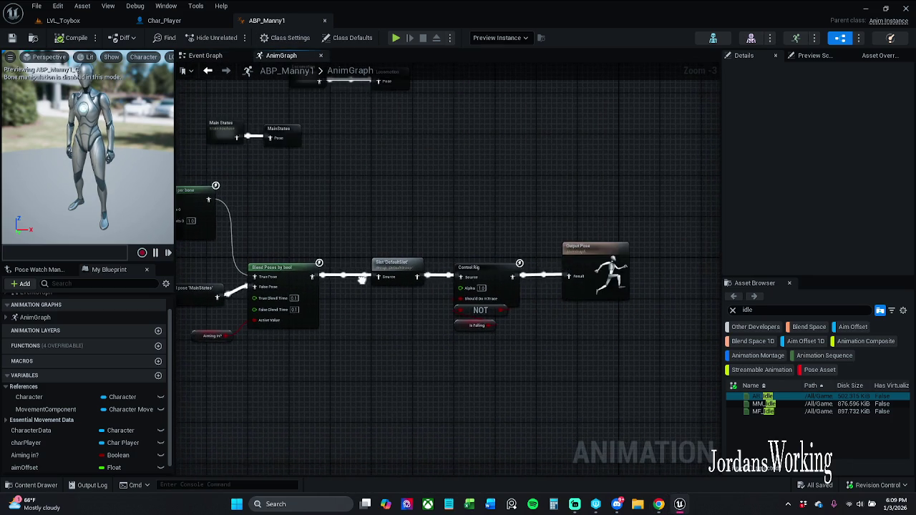
{"action": "scroll", "coordinate": [483, 261], "scroll_direction": "up", "scroll_amount": 2}
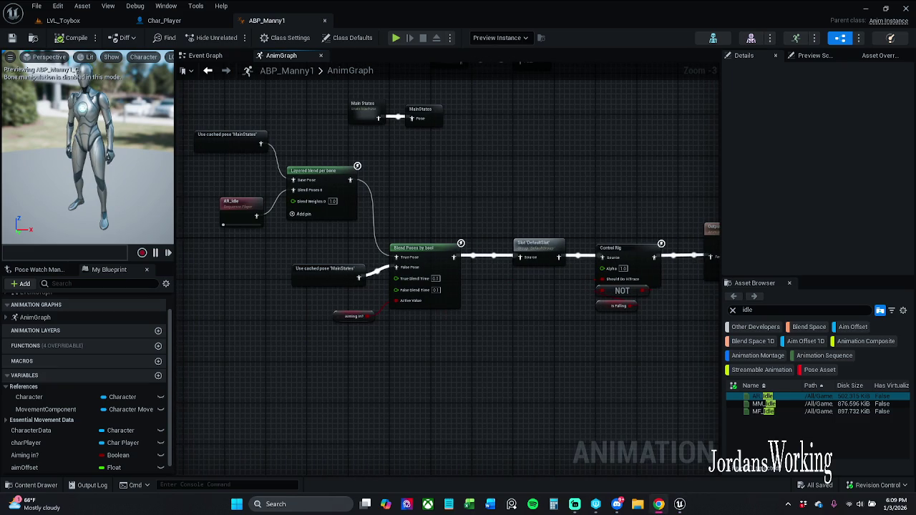
{"action": "left_click_drag", "start_coordinate": [403, 355], "coordinate": [481, 356]}
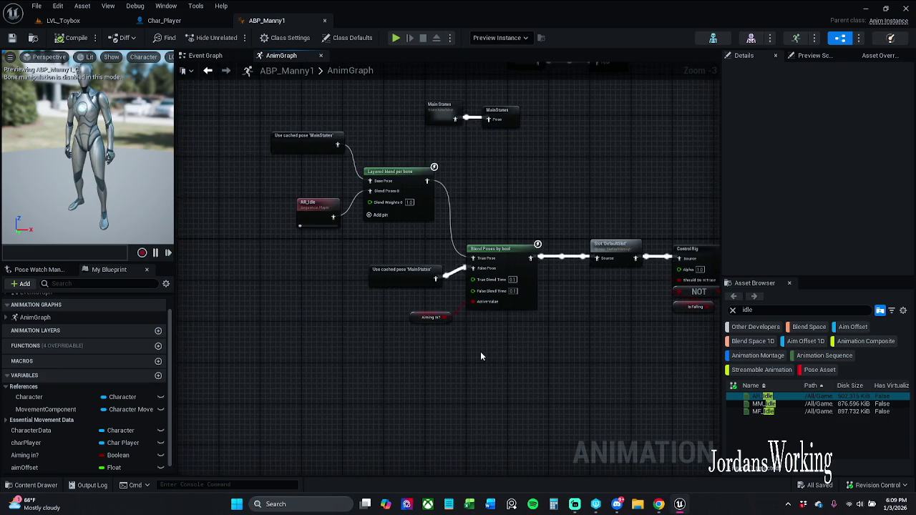
{"action": "mouse_move", "coordinate": [523, 328]}
{"action": "left_mouse_down"}
{"action": "mouse_move", "coordinate": [272, 173]}
{"action": "mouse_move", "coordinate": [269, 129]}
{"action": "left_mouse_up"}
{"action": "left_click_drag", "start_coordinate": [411, 173], "coordinate": [199, 307]}
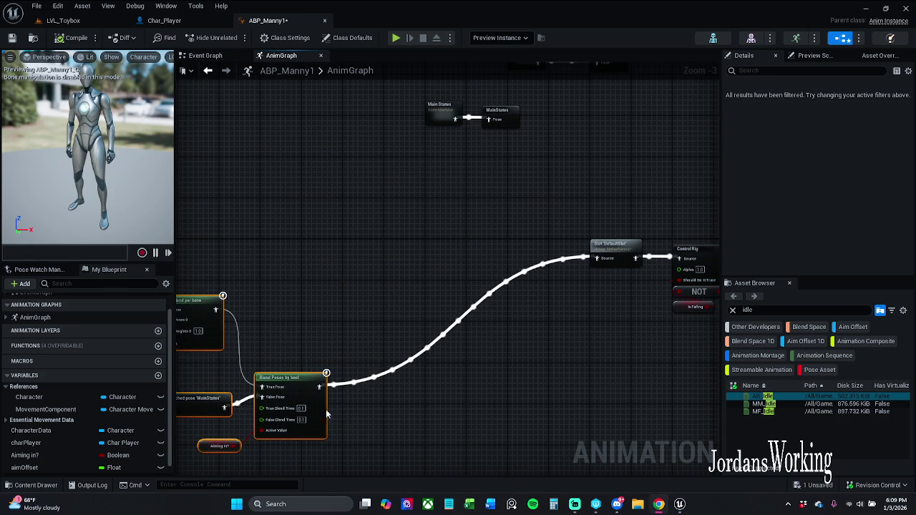
{"action": "left_click", "coordinate": [390, 301]}
- Add a Transform (Modify) Bone node fed by Blend Poses by bool through Local To Component
{"action": "right_click", "coordinate": [394, 301]}
{"action": "type", "text": "modify"}
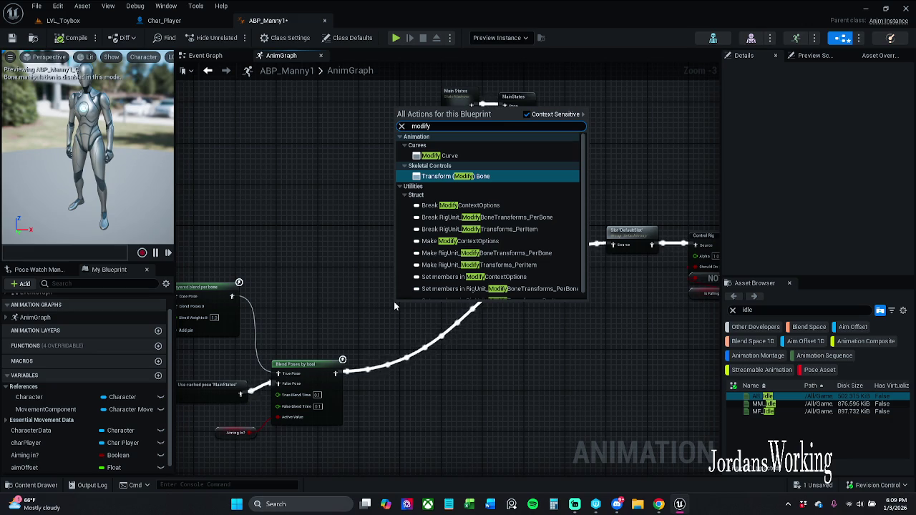
{"action": "key", "text": "Return"}
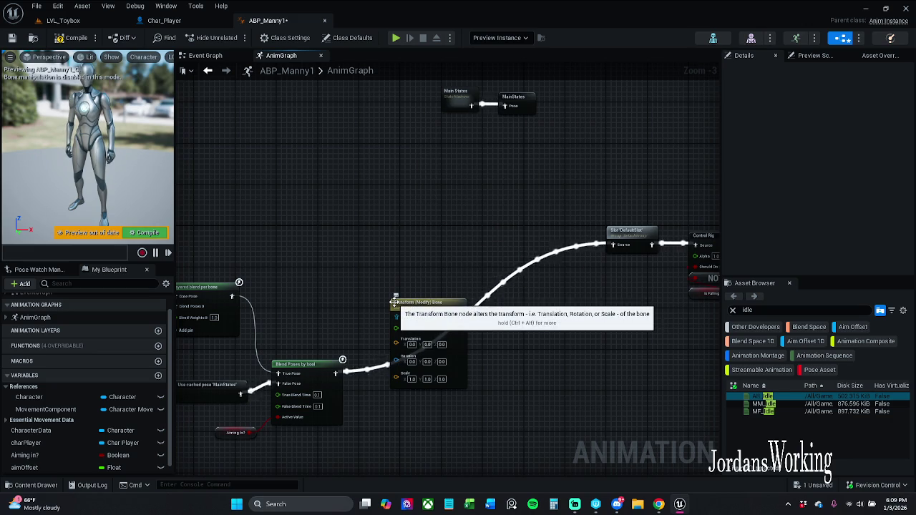
{"action": "left_click_drag", "start_coordinate": [427, 300], "coordinate": [423, 176]}
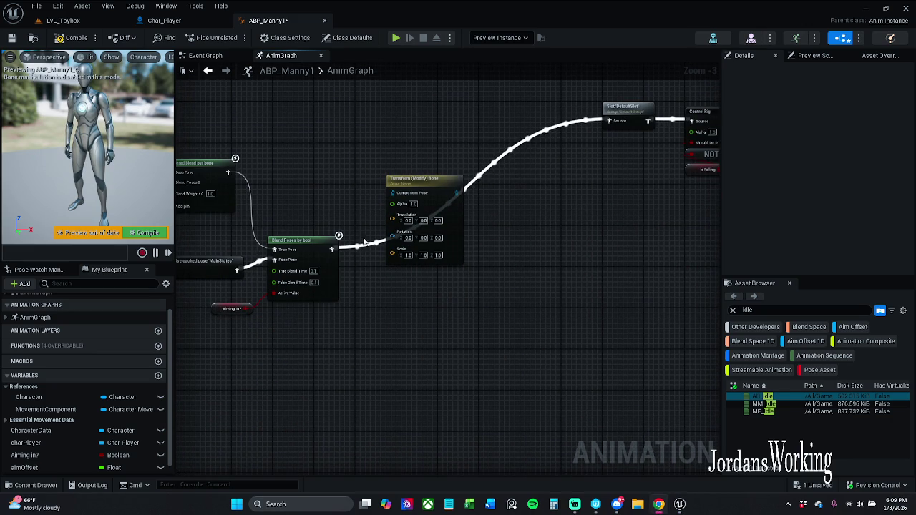
{"action": "mouse_move", "coordinate": [331, 249]}
{"action": "left_mouse_down"}
{"action": "mouse_move", "coordinate": [403, 209]}
{"action": "mouse_move", "coordinate": [399, 199]}
{"action": "left_mouse_up"}
{"action": "left_click_drag", "start_coordinate": [324, 172], "coordinate": [467, 266]}
{"action": "mouse_move", "coordinate": [436, 187]}
{"action": "left_mouse_down"}
{"action": "mouse_move", "coordinate": [469, 188]}
{"action": "mouse_move", "coordinate": [501, 218]}
{"action": "left_mouse_up"}
{"action": "left_click", "coordinate": [469, 188]}
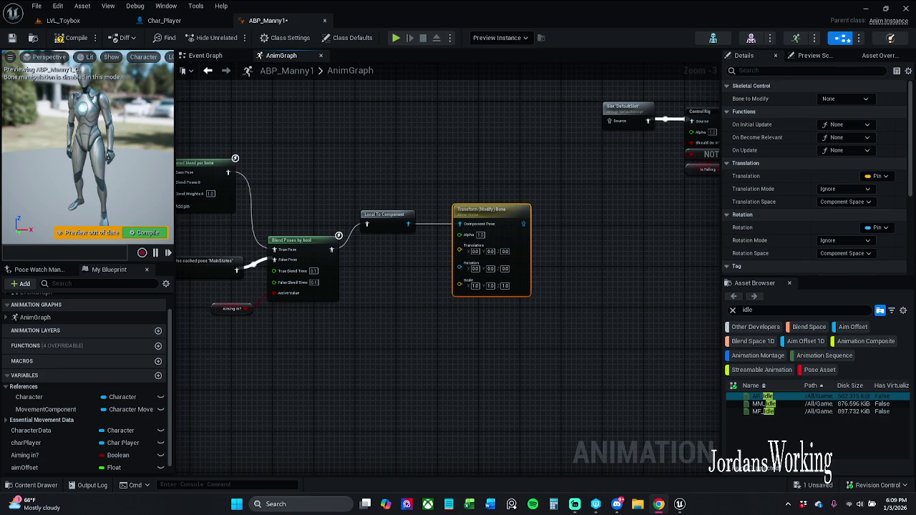
- Wire Transform (Modify) Bone into the DefaultSlot source, set it to modify spine_04, and compile
{"action": "left_click_drag", "start_coordinate": [477, 300], "coordinate": [321, 311]}
{"action": "left_click", "coordinate": [321, 315]}
{"action": "left_click_drag", "start_coordinate": [359, 238], "coordinate": [446, 134]}
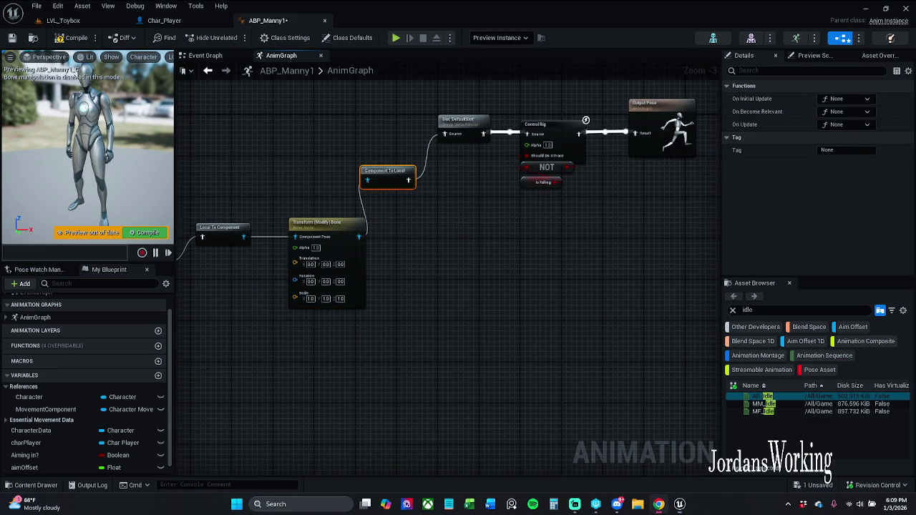
{"action": "left_click", "coordinate": [340, 239]}
{"action": "left_click", "coordinate": [854, 98]}
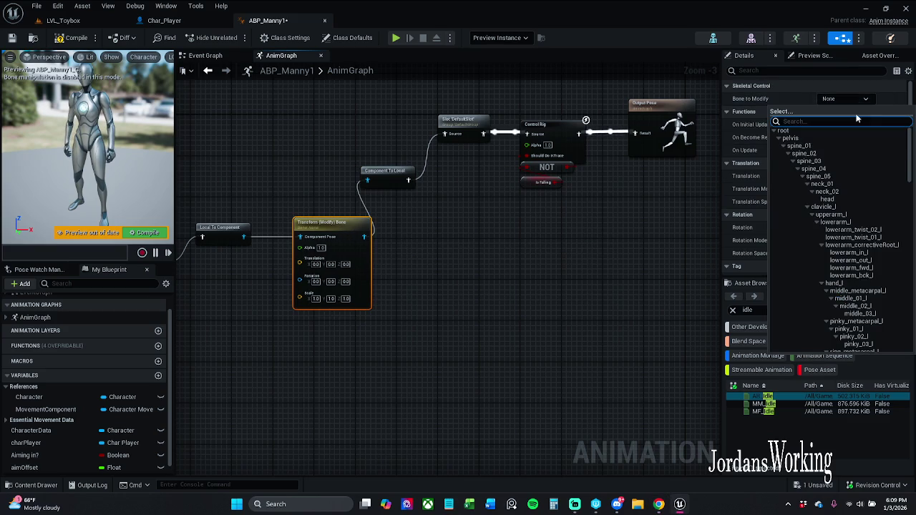
{"action": "left_click", "coordinate": [816, 169]}
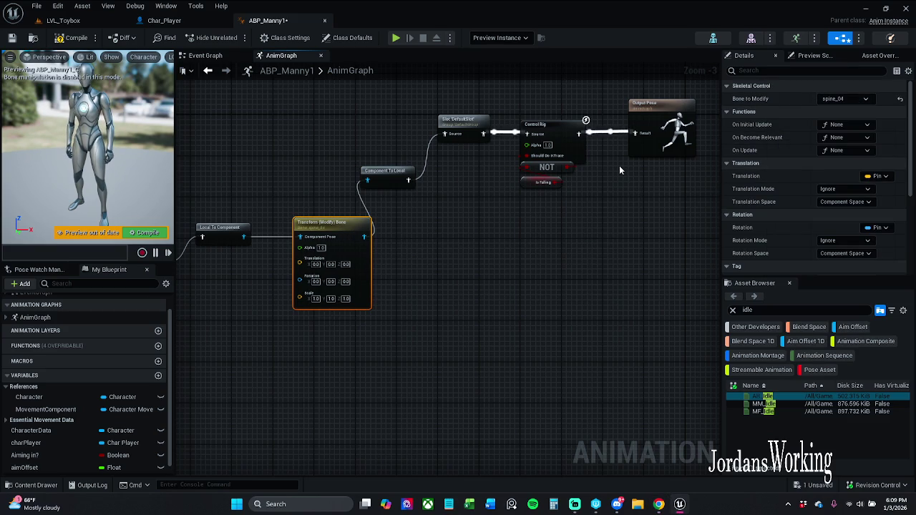
{"action": "left_click", "coordinate": [74, 37]}
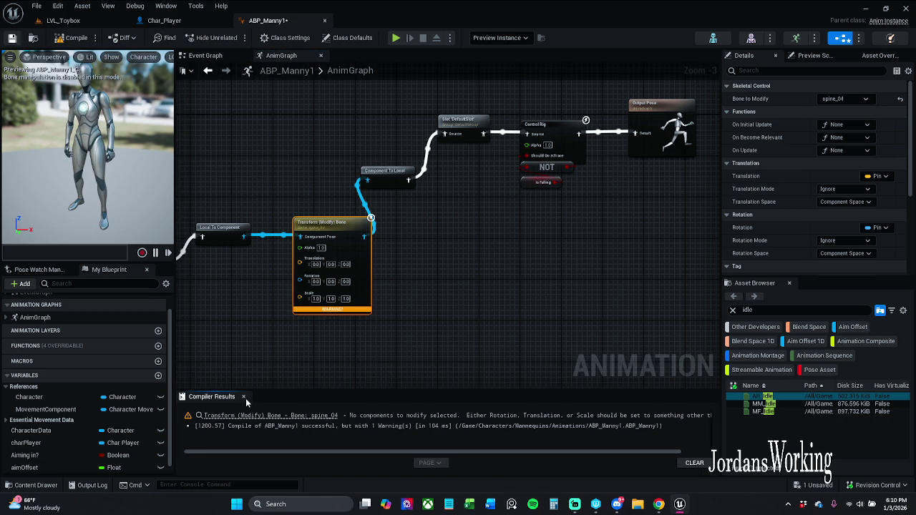
- Save the blueprint and split the Transform (Modify) Bone's Rotation pin into Roll, Pitch and Yaw
{"action": "key", "text": "ctrl+s"}
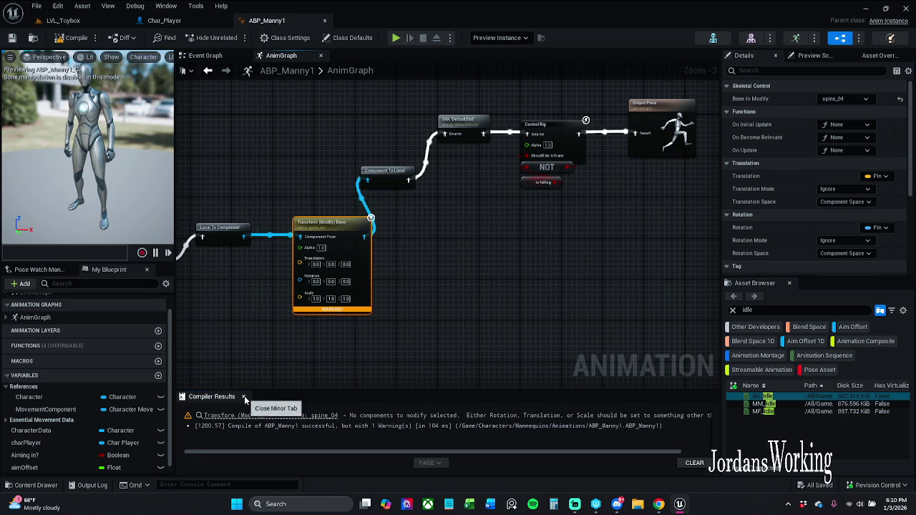
{"action": "left_click", "coordinate": [244, 398]}
{"action": "mouse_move", "coordinate": [266, 361]}
{"action": "left_mouse_down"}
{"action": "mouse_move", "coordinate": [328, 322]}
{"action": "mouse_move", "coordinate": [373, 322]}
{"action": "left_mouse_up"}
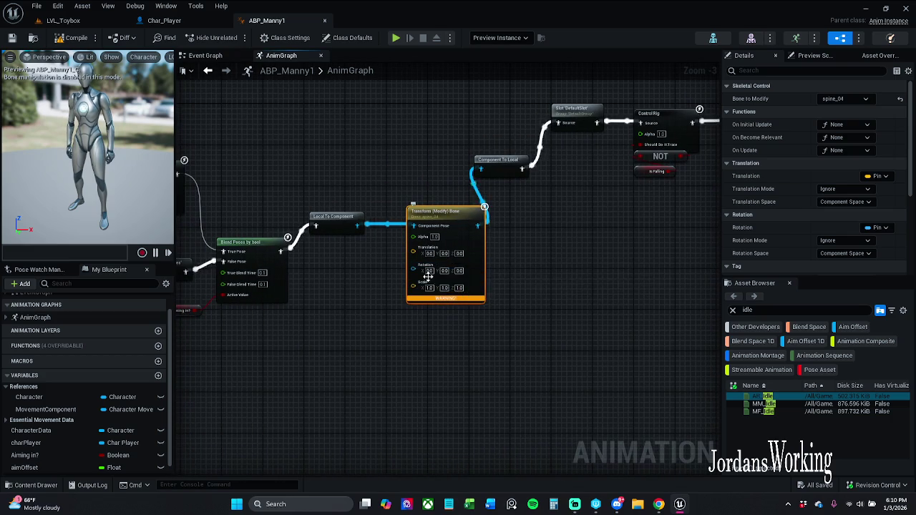
{"action": "right_click", "coordinate": [423, 271]}
{"action": "left_click", "coordinate": [467, 309]}
- Move the blend and cached-pose nodes up and left to tidy the graph
{"action": "left_click_drag", "start_coordinate": [414, 352], "coordinate": [643, 344]}
{"action": "mouse_move", "coordinate": [252, 91]}
{"action": "left_mouse_down"}
{"action": "mouse_move", "coordinate": [404, 257]}
{"action": "mouse_move", "coordinate": [531, 335]}
{"action": "mouse_move", "coordinate": [532, 347]}
{"action": "left_mouse_up"}
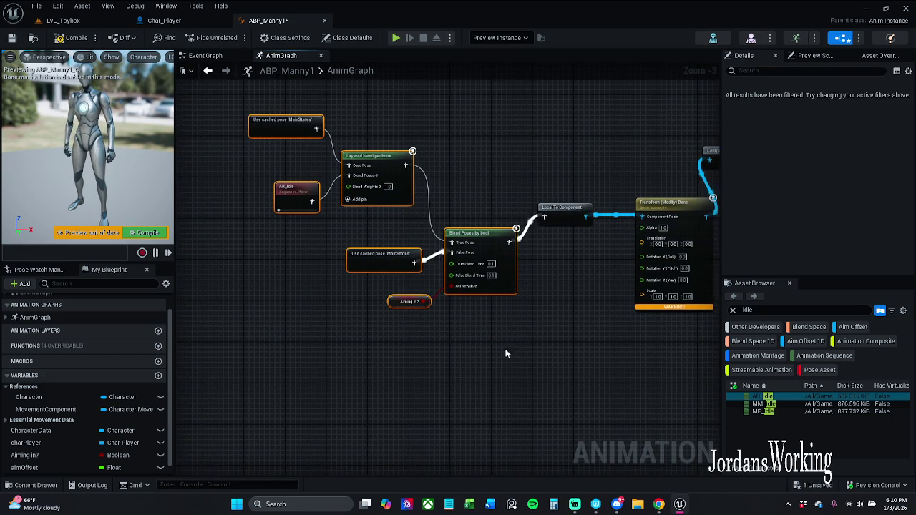
{"action": "mouse_move", "coordinate": [492, 248]}
{"action": "left_mouse_down"}
{"action": "mouse_move", "coordinate": [474, 233]}
{"action": "mouse_move", "coordinate": [484, 227]}
{"action": "left_mouse_up"}
{"action": "left_click", "coordinate": [224, 270]}
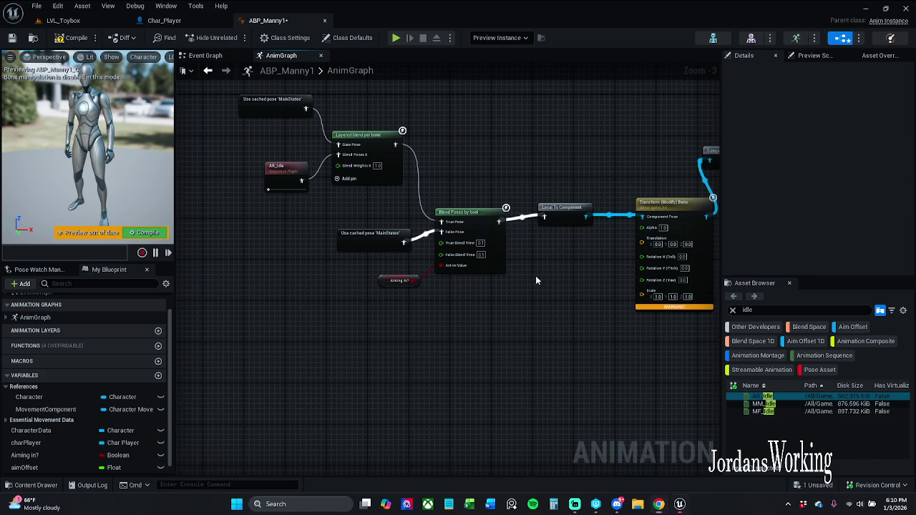
- Set the Transform (Modify) Bone node's Rotation Mode to Add to Existing
{"action": "left_click_drag", "start_coordinate": [536, 275], "coordinate": [384, 285]}
{"action": "left_click", "coordinate": [531, 222]}
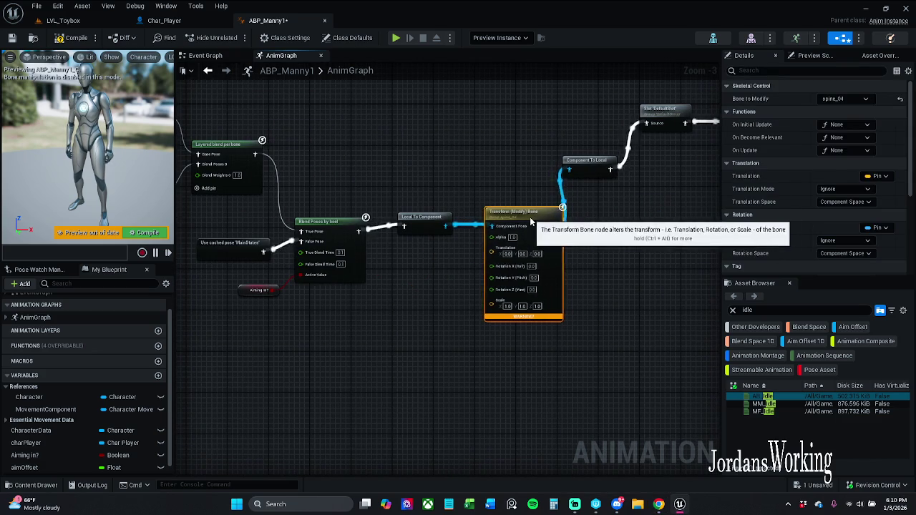
{"action": "left_click_drag", "start_coordinate": [531, 222], "coordinate": [520, 222]}
{"action": "scroll", "coordinate": [781, 155], "scroll_direction": "down", "scroll_amount": 2}
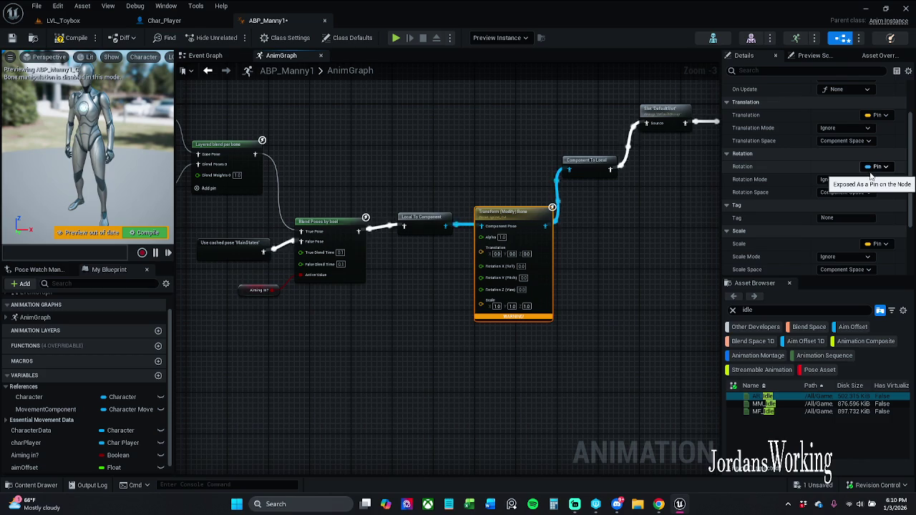
{"action": "left_click", "coordinate": [861, 180]}
{"action": "left_click", "coordinate": [847, 208]}
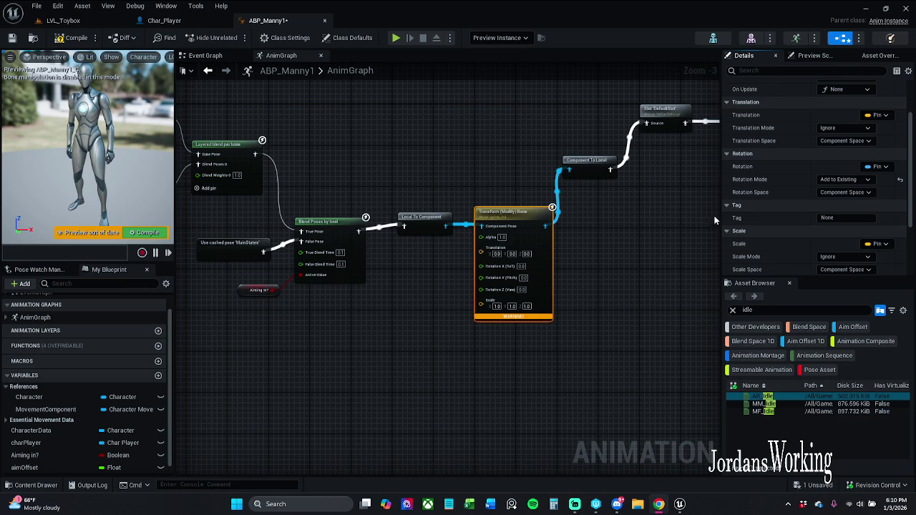
{"action": "scroll", "coordinate": [555, 260], "scroll_direction": "up", "scroll_amount": 2}
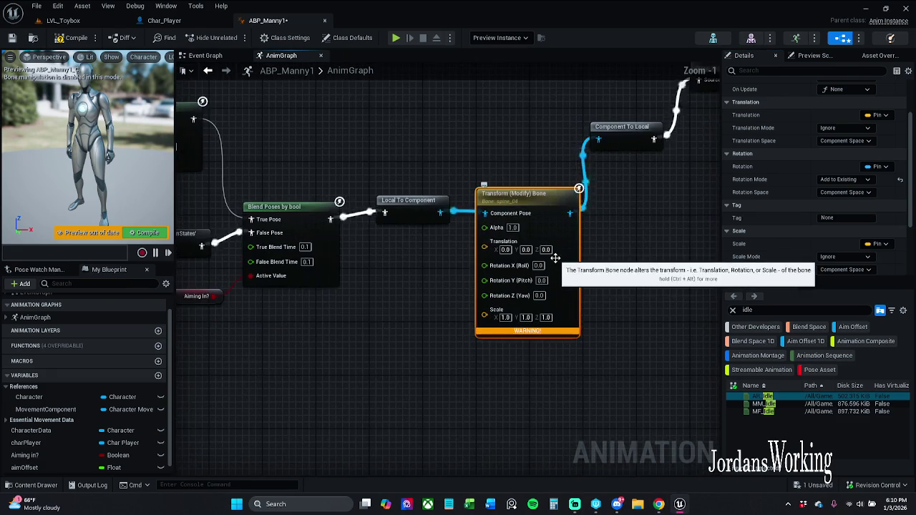
{"action": "scroll", "coordinate": [547, 256], "scroll_direction": "down", "scroll_amount": 1}
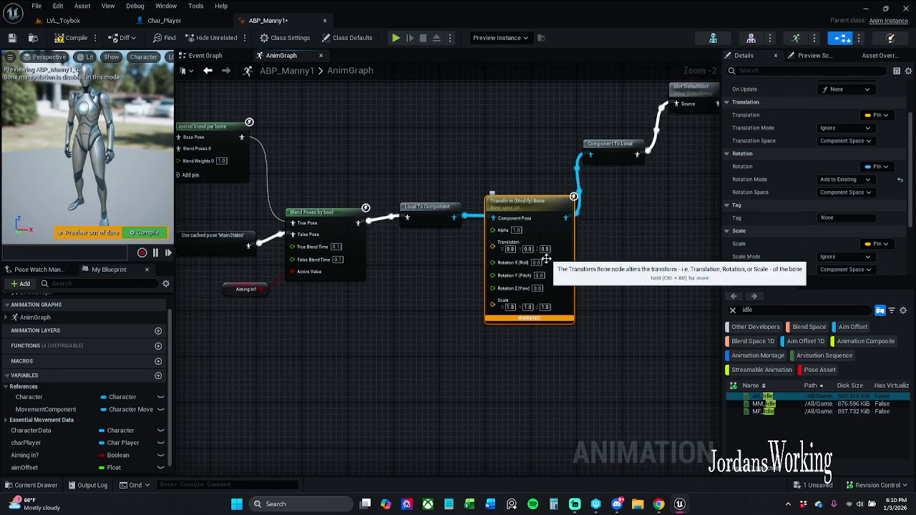
{"action": "scroll", "coordinate": [547, 258], "scroll_direction": "up", "scroll_amount": 1}
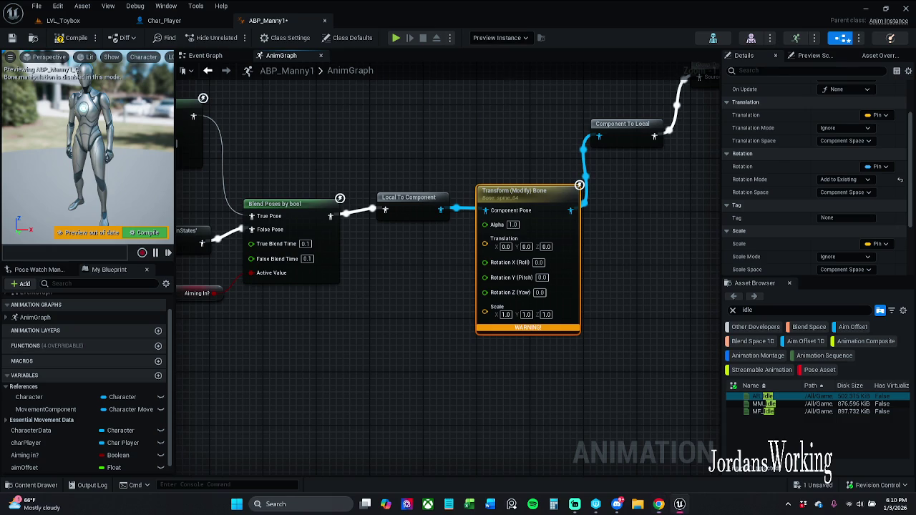
- Set the spine_04 Rotation X (Roll) to 55 and recompile ABP_Manny1
{"action": "left_click", "coordinate": [531, 270]}
{"action": "type", "text": "55"}
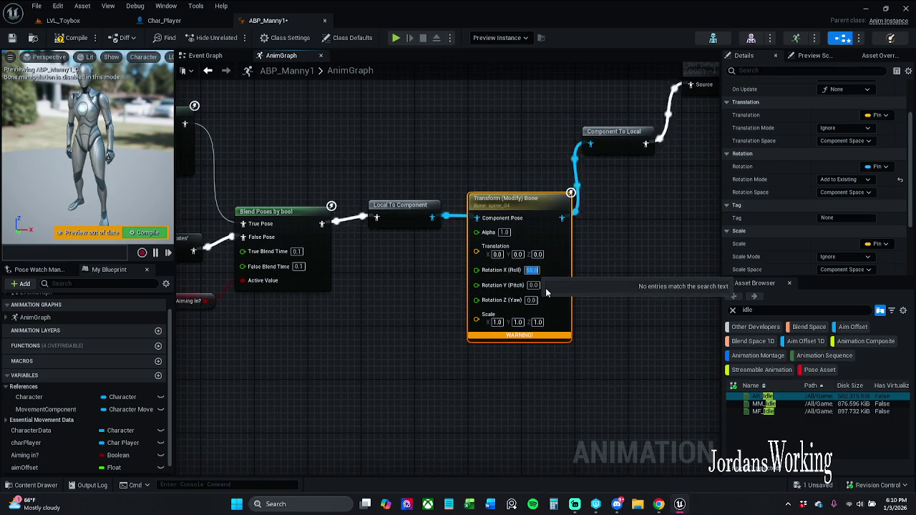
{"action": "key", "text": "Return"}
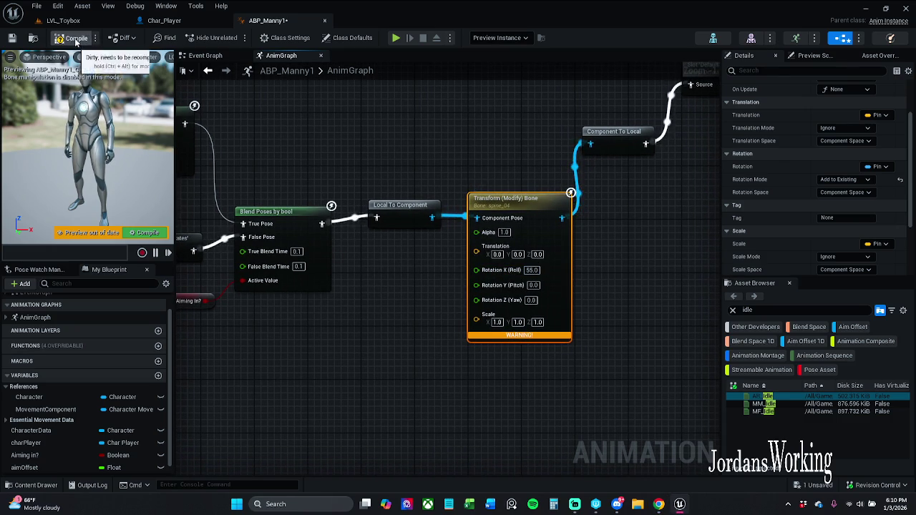
{"action": "left_click", "coordinate": [76, 38]}
- Inspect the bent spine in the preview, then start a play-test in LVL_Toybox
{"action": "mouse_move", "coordinate": [109, 151]}
{"action": "left_mouse_down"}
{"action": "mouse_move", "coordinate": [43, 152]}
{"action": "mouse_move", "coordinate": [43, 136]}
{"action": "mouse_move", "coordinate": [53, 144]}
{"action": "mouse_move", "coordinate": [50, 129]}
{"action": "mouse_move", "coordinate": [51, 168]}
{"action": "left_mouse_up"}
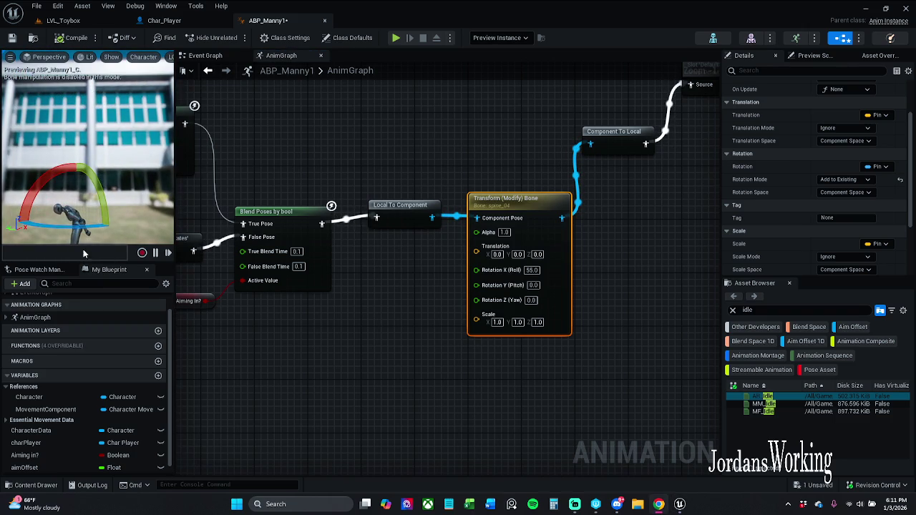
{"action": "mouse_move", "coordinate": [263, 159]}
{"action": "left_mouse_down"}
{"action": "mouse_move", "coordinate": [305, 185]}
{"action": "mouse_move", "coordinate": [349, 192]}
{"action": "left_mouse_up"}
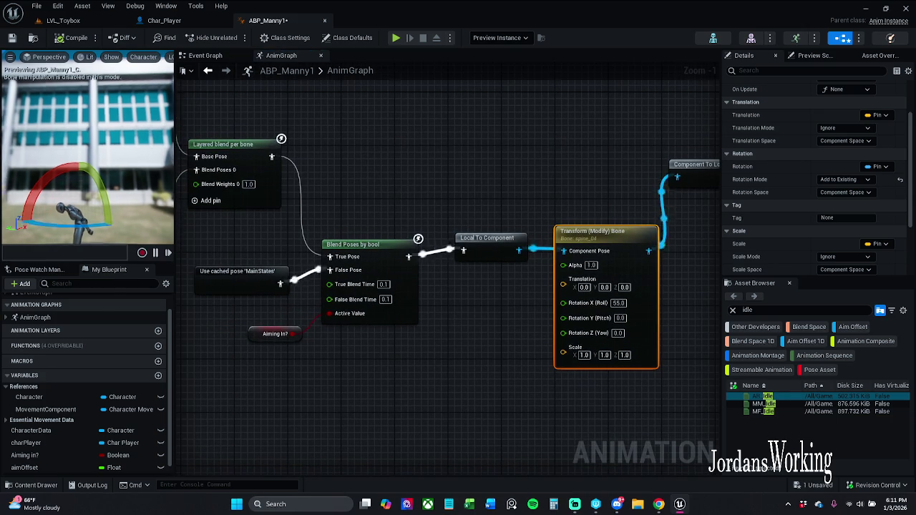
{"action": "mouse_move", "coordinate": [86, 151]}
{"action": "left_mouse_down"}
{"action": "mouse_move", "coordinate": [75, 140]}
{"action": "mouse_move", "coordinate": [79, 154]}
{"action": "left_mouse_up"}
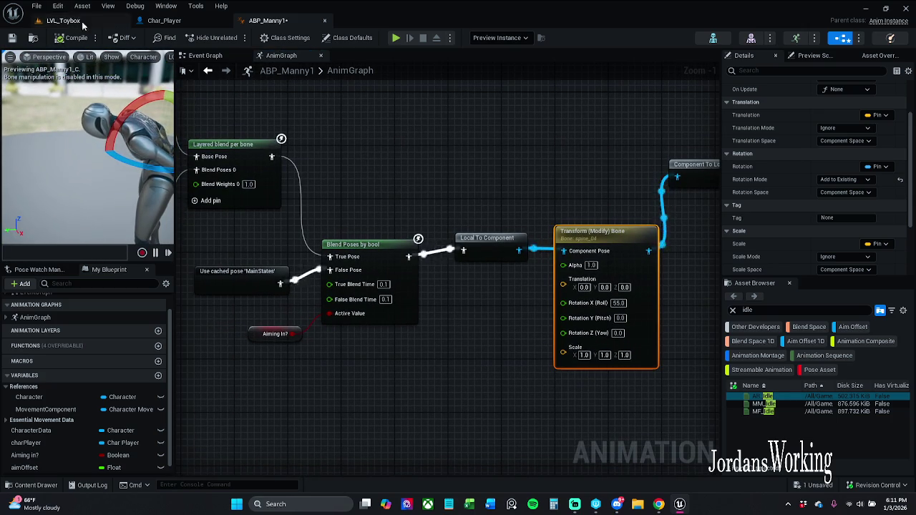
{"action": "left_click", "coordinate": [63, 20]}
{"action": "left_click", "coordinate": [234, 38]}
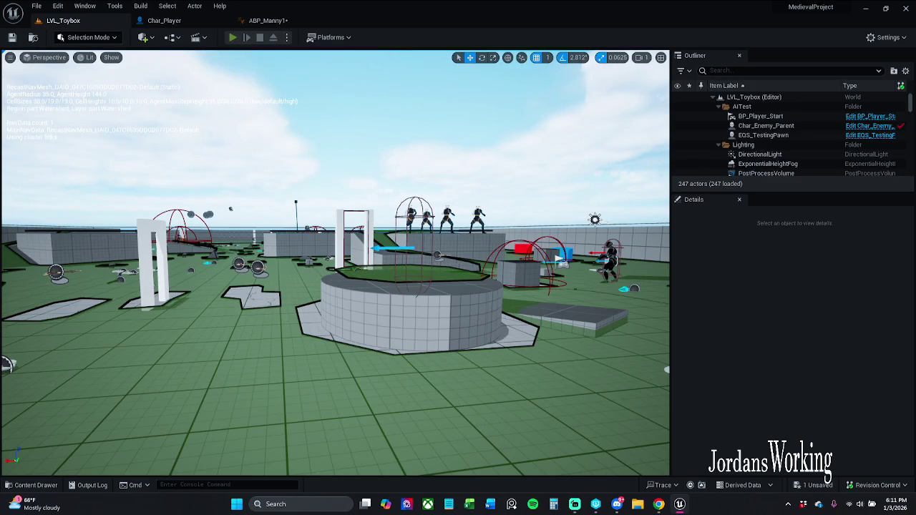
- Run forward and swing the camera to check the 55-degree spine roll, then stop playing
{"action": "key", "text": "w"}
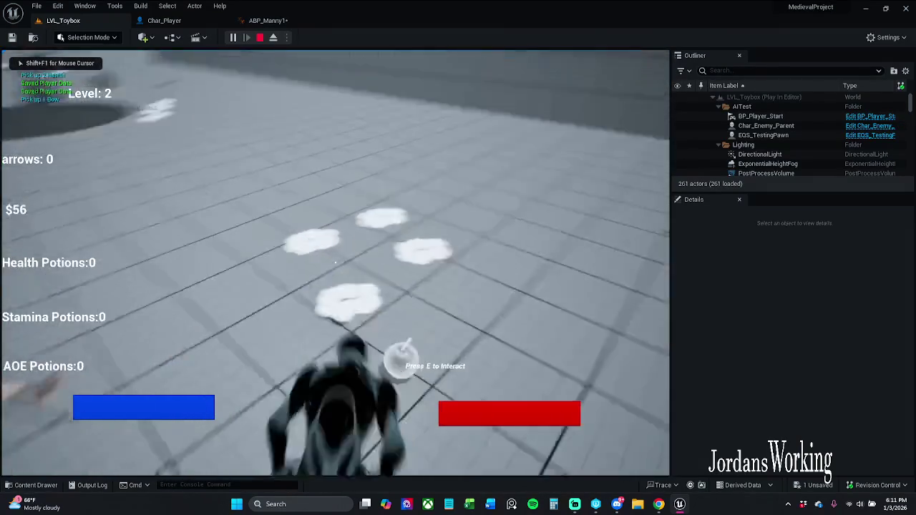
{"action": "key", "text": "w"}
{"action": "key", "text": "w"}
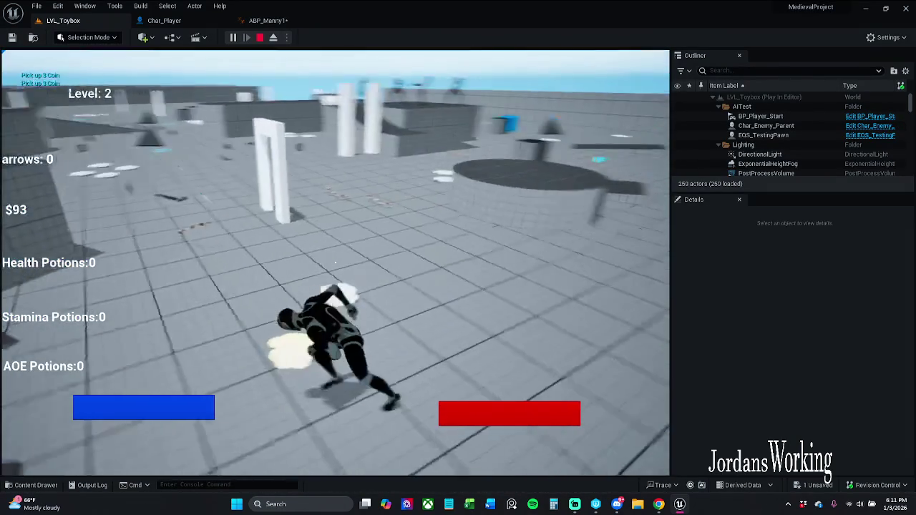
{"action": "key", "text": "Escape"}
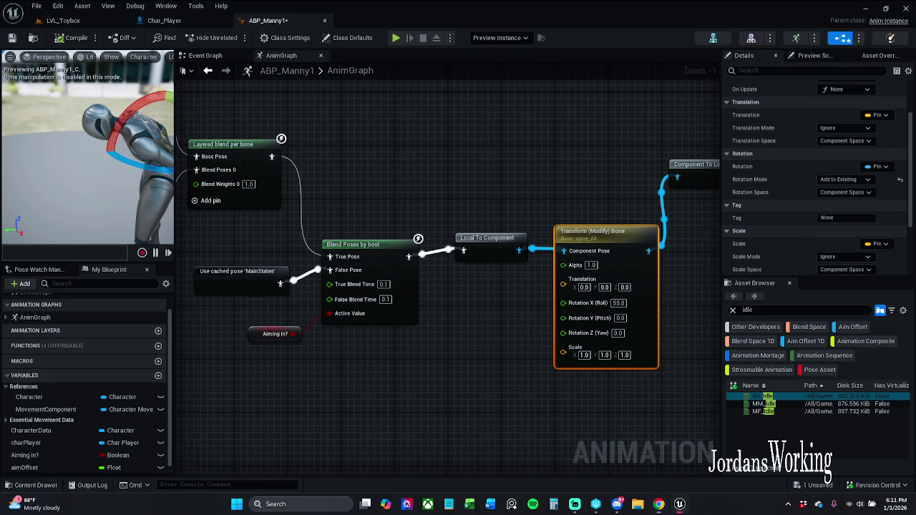
- Reset the spine_04 Roll value to 0 and recompile
{"action": "left_click", "coordinate": [579, 299]}
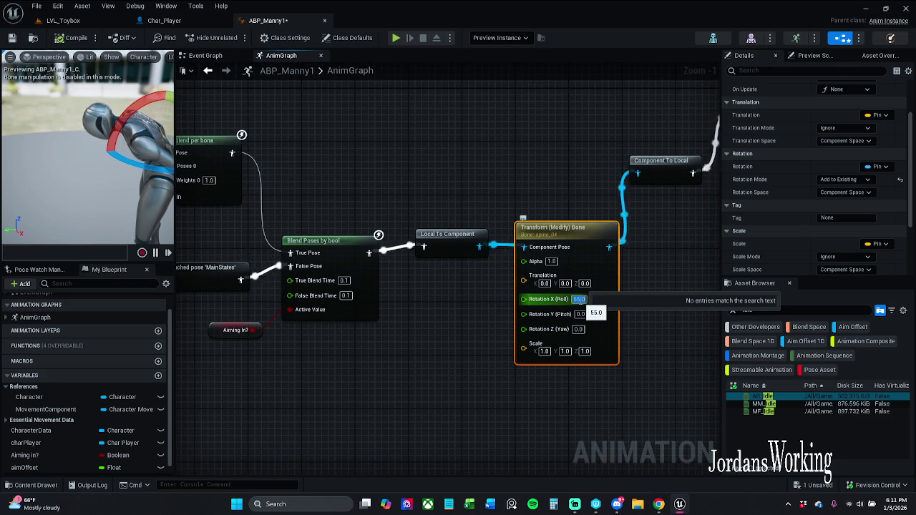
{"action": "type", "text": "0"}
{"action": "key", "text": "Return"}
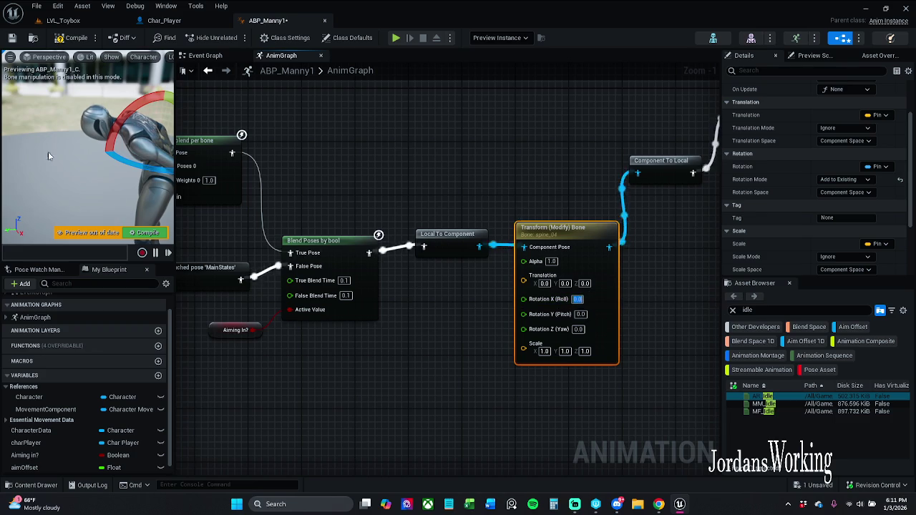
{"action": "left_click", "coordinate": [147, 232]}
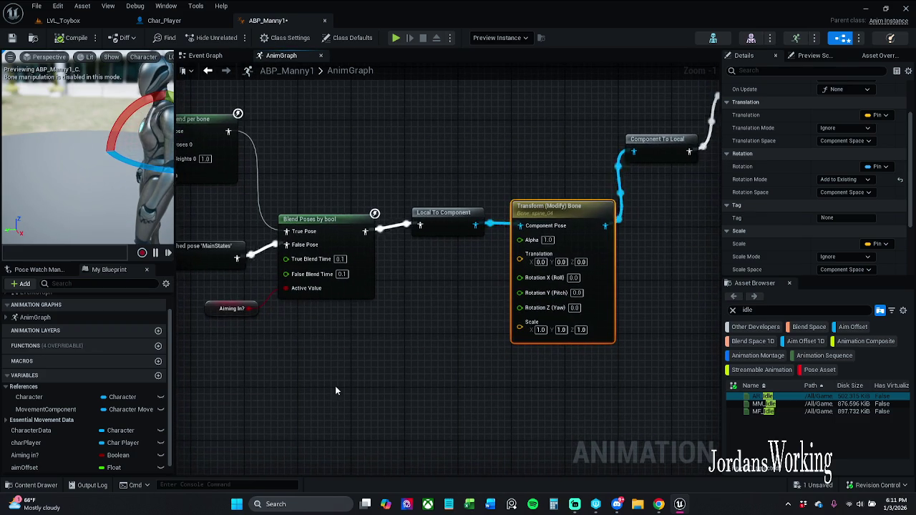
- Wire aimOffset into the Roll pin, compile and save ABP_Manny1, and return to LVL_Toybox
{"action": "scroll", "coordinate": [42, 451], "scroll_direction": "down", "scroll_amount": 1}
{"action": "mouse_move", "coordinate": [42, 451]}
{"action": "left_mouse_down"}
{"action": "mouse_move", "coordinate": [418, 341]}
{"action": "mouse_move", "coordinate": [512, 280]}
{"action": "left_mouse_up"}
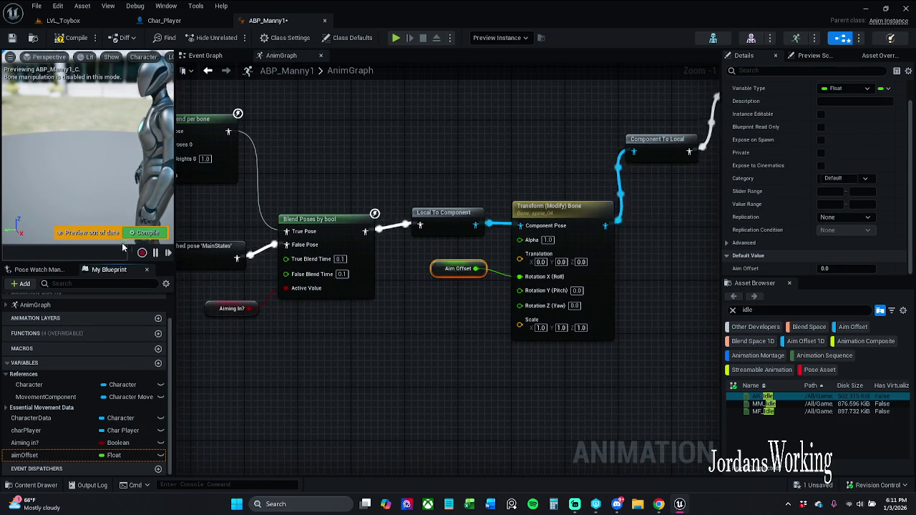
{"action": "left_click", "coordinate": [148, 232]}
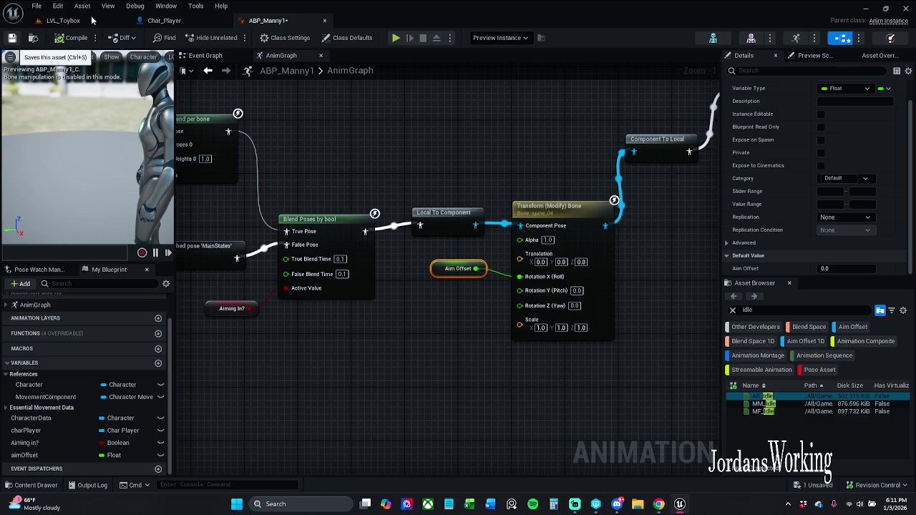
{"action": "key", "text": "ctrl+s"}
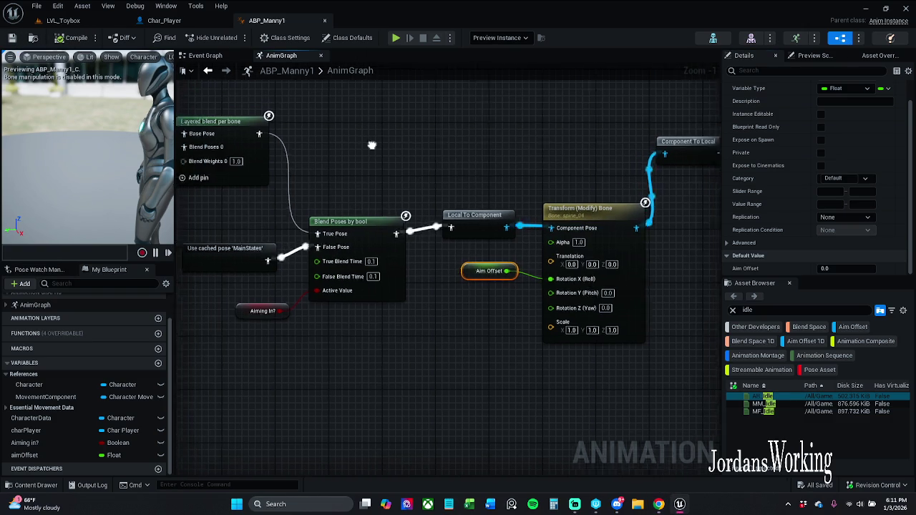
{"action": "left_click", "coordinate": [72, 21]}
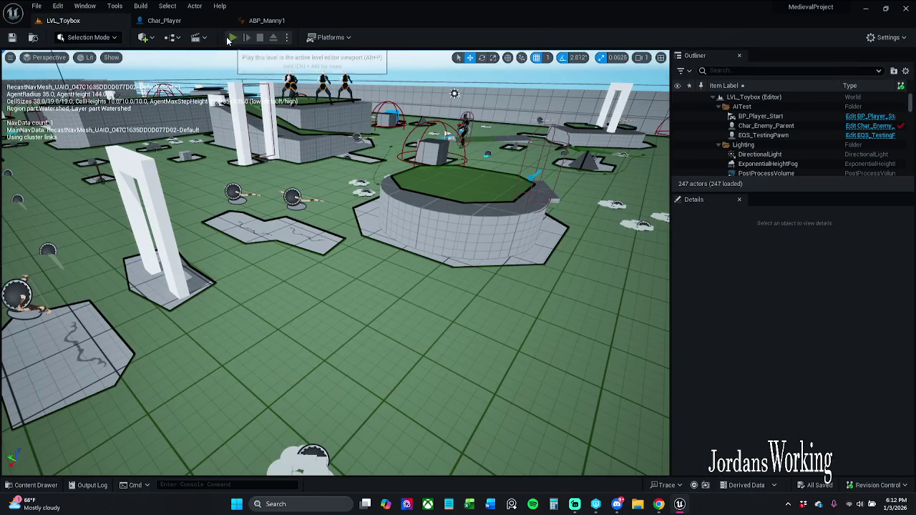
- Play-test the aimOffset spine roll by tilting the camera up and down, then switch to Char_Player
{"action": "left_click", "coordinate": [232, 37]}
{"action": "key", "text": "w"}
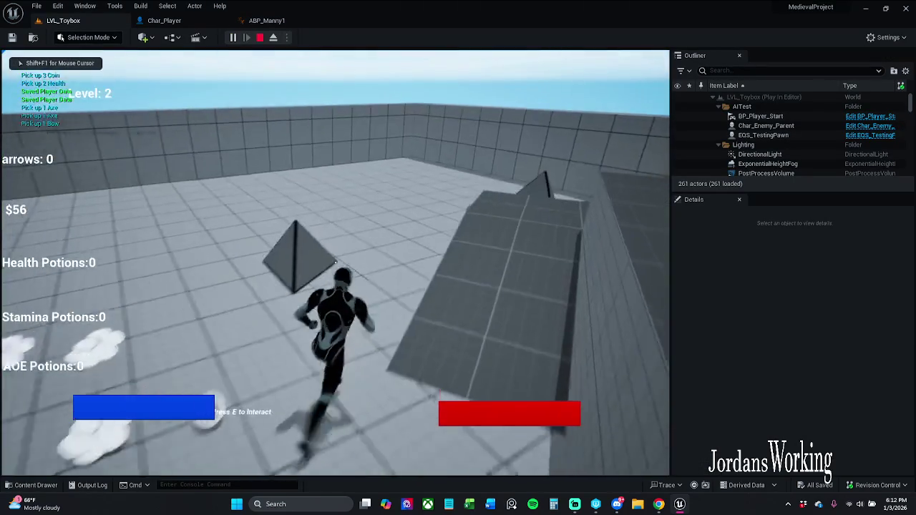
{"action": "key", "text": "w"}
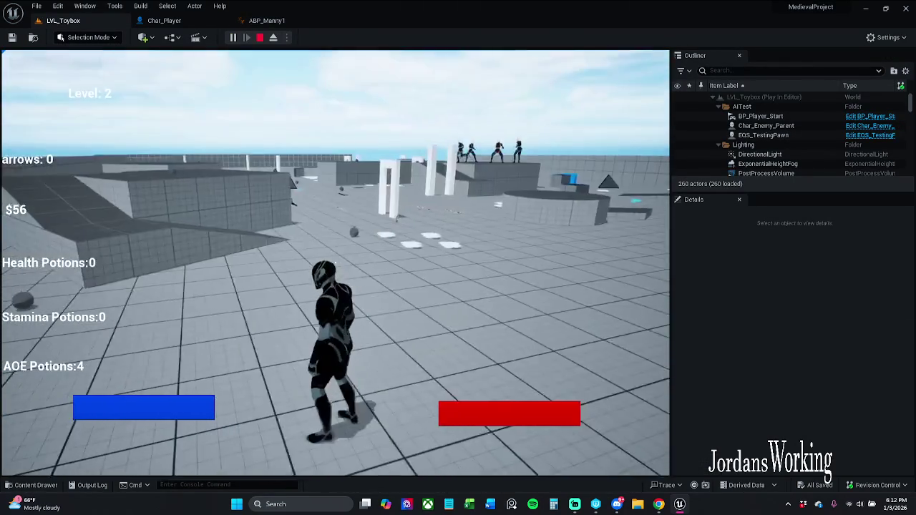
{"action": "key", "text": "w"}
{"action": "key", "text": "w"}
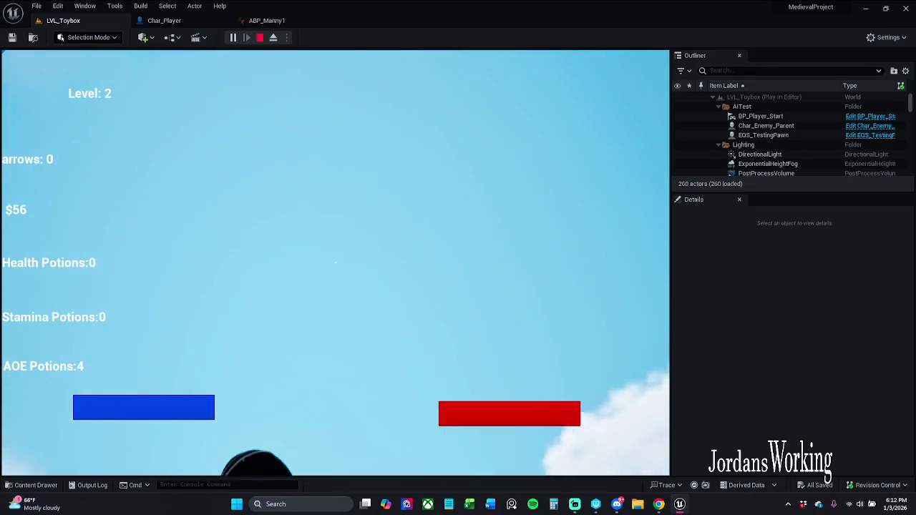
{"action": "key", "text": "w"}
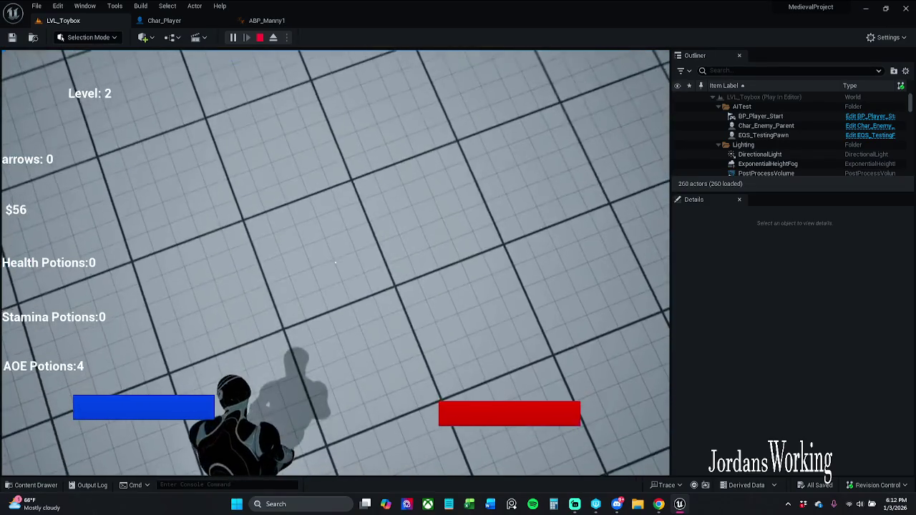
{"action": "key", "text": "Escape"}
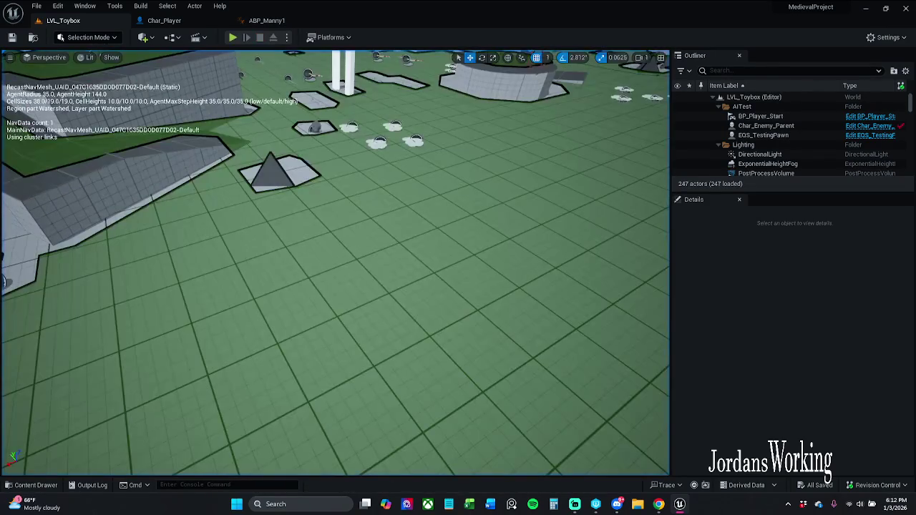
{"action": "left_click", "coordinate": [191, 20]}
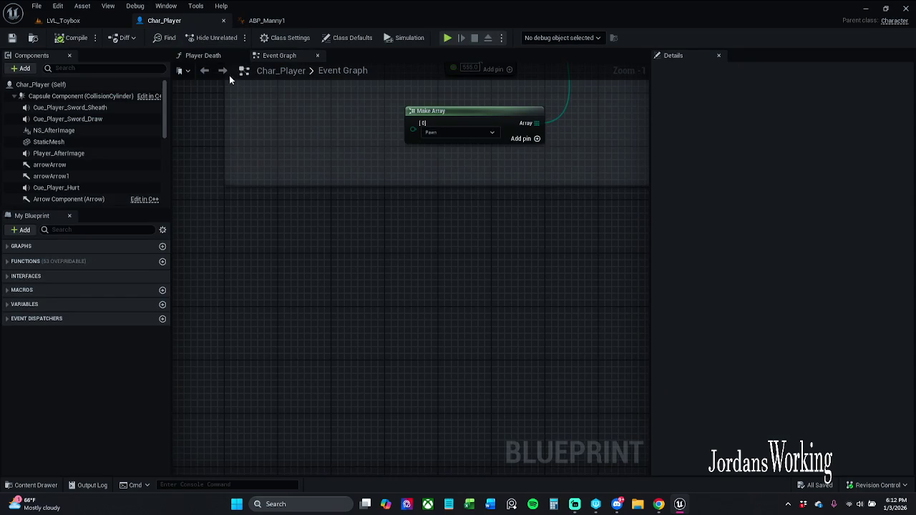
- Open the Char_Player component viewport and select the follow camera
{"action": "double_click", "coordinate": [60, 95]}
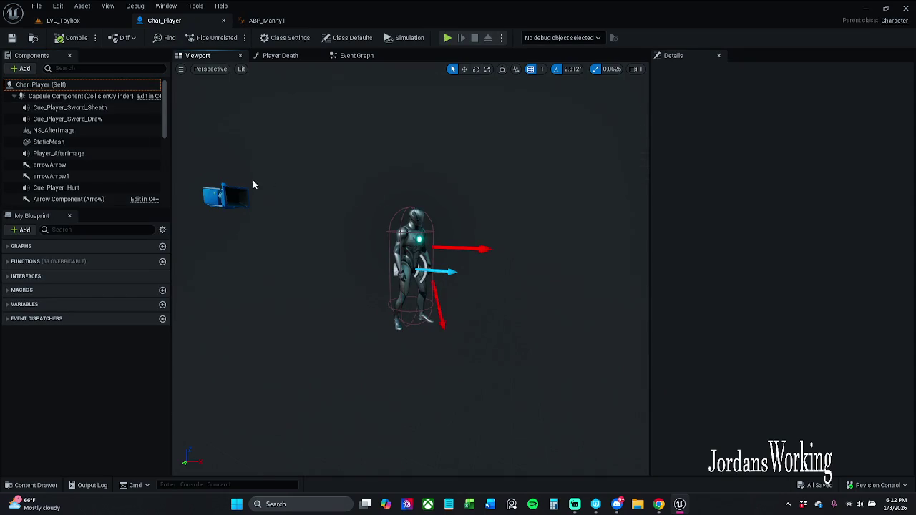
{"action": "left_click_drag", "start_coordinate": [222, 199], "coordinate": [236, 193]}
{"action": "key", "text": "q"}
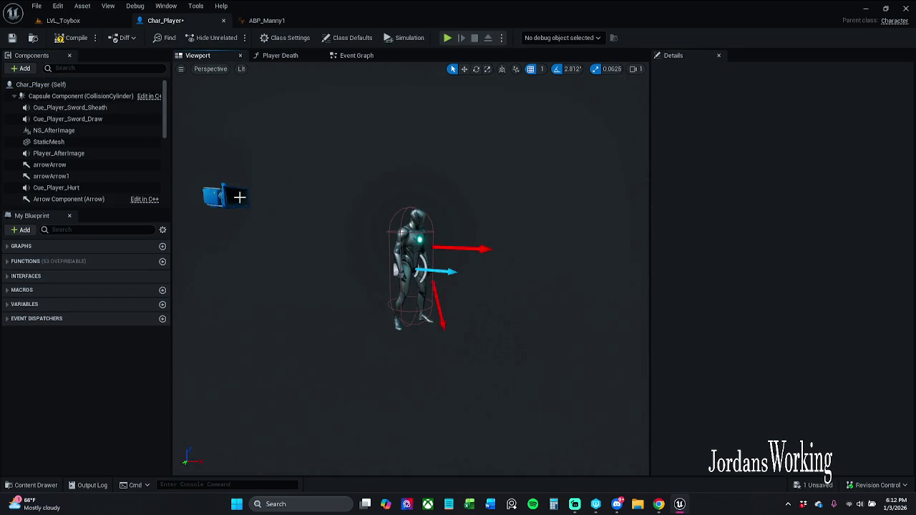
{"action": "left_click", "coordinate": [239, 197]}
{"action": "key", "text": "w"}
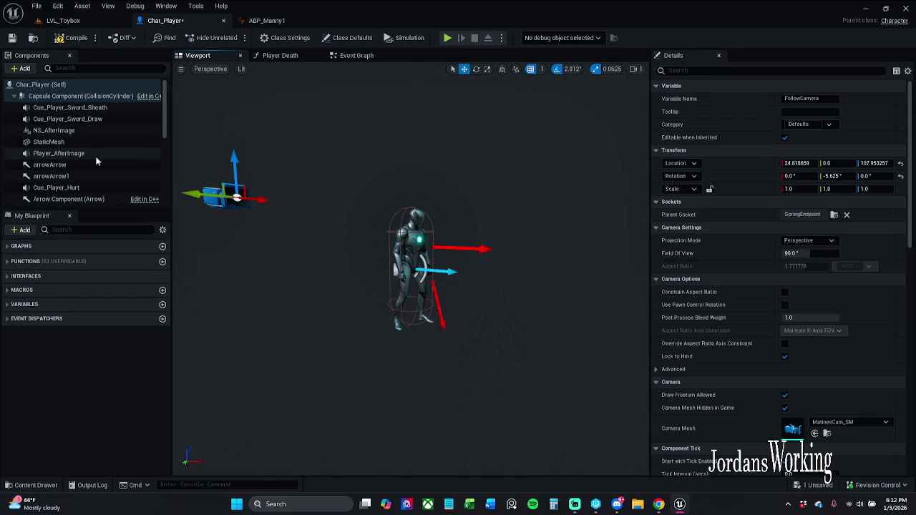
{"action": "scroll", "coordinate": [143, 143], "scroll_direction": "down", "scroll_amount": 5}
- Reset CameraBoom's Target Arm Length to 300, then undo it
{"action": "left_click", "coordinate": [70, 93]}
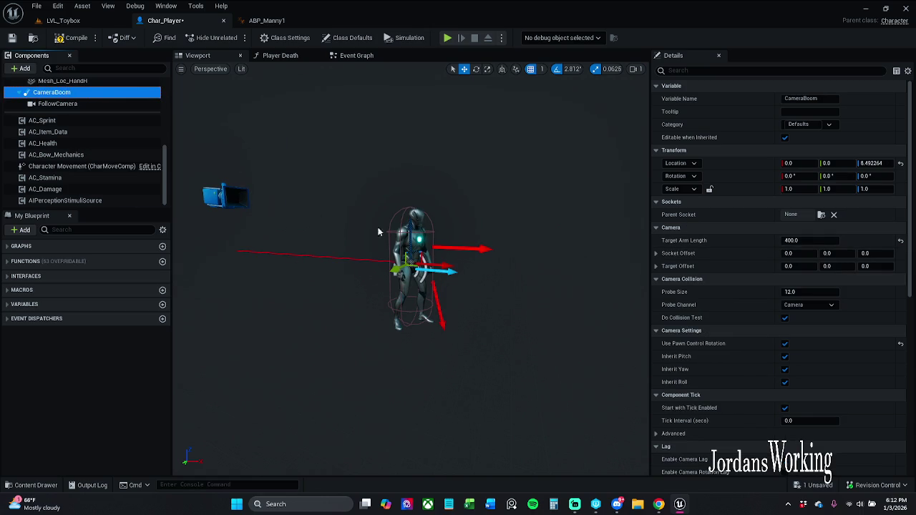
{"action": "left_click", "coordinate": [901, 242]}
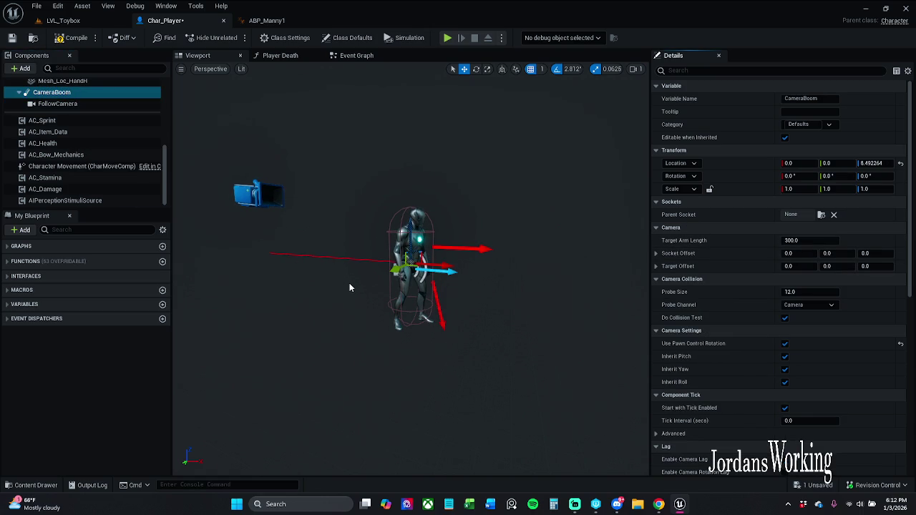
{"action": "key", "text": "ctrl+z"}
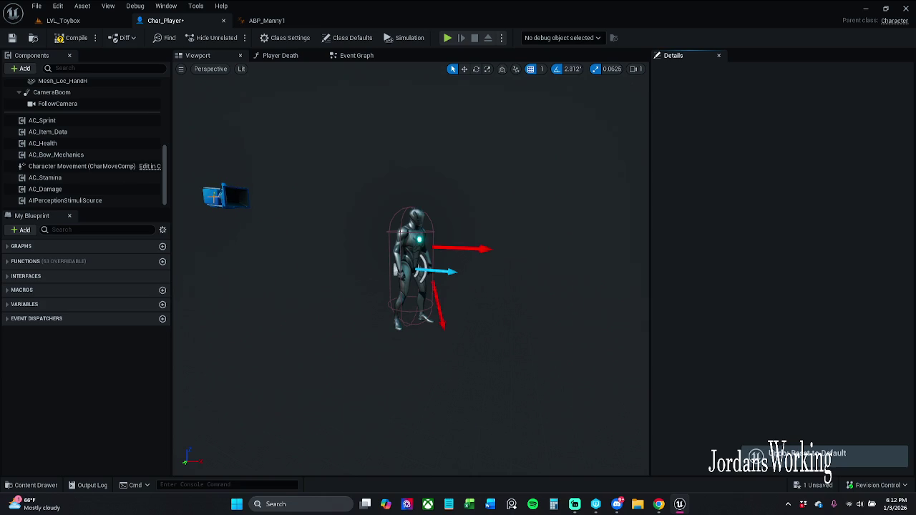
- Reset FollowCamera's Location and Rotation to 0, 0, 0, then reselect CameraBoom
{"action": "left_click", "coordinate": [63, 103]}
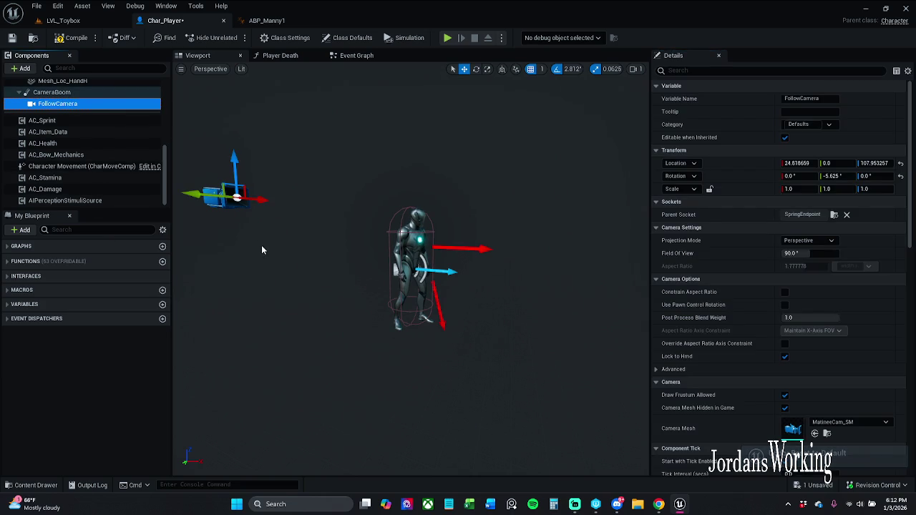
{"action": "left_click", "coordinate": [63, 92]}
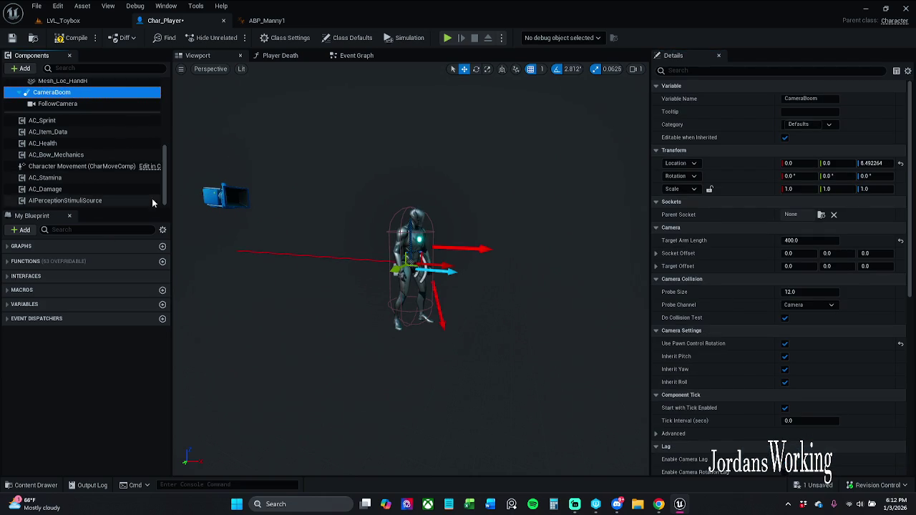
{"action": "left_click", "coordinate": [57, 104]}
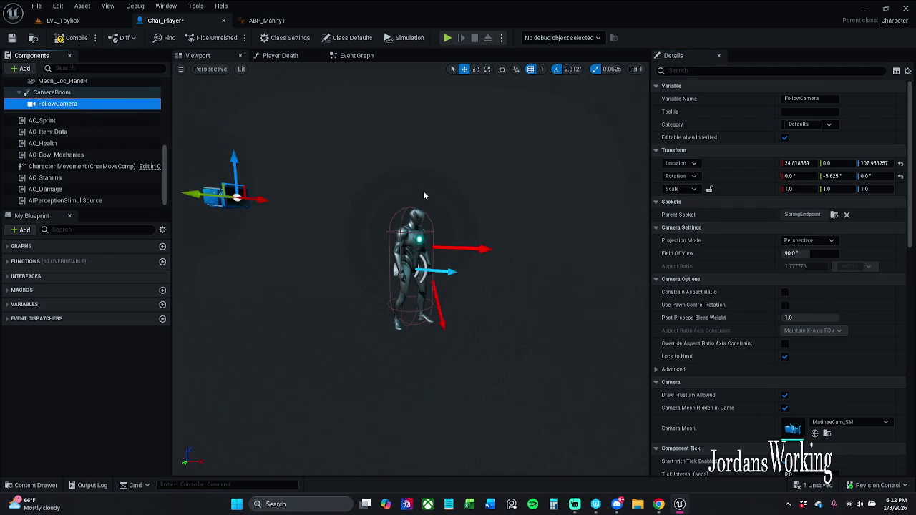
{"action": "left_click", "coordinate": [902, 164]}
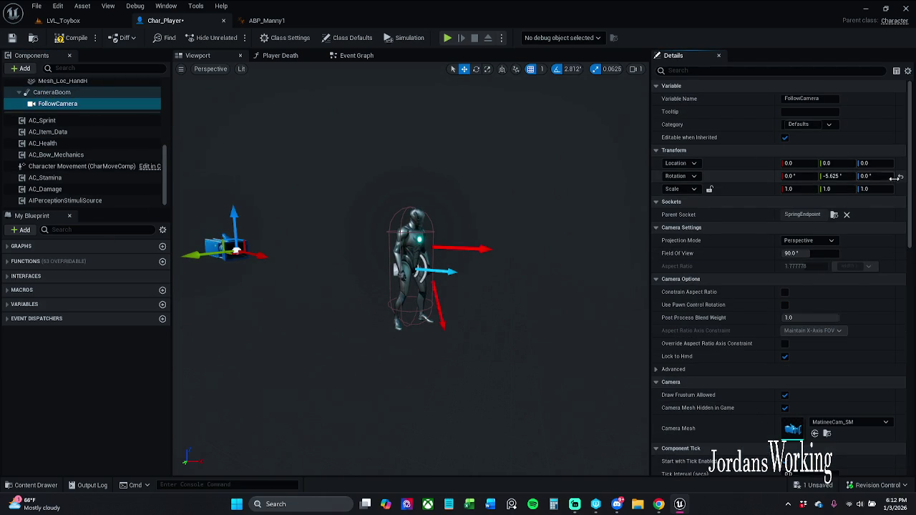
{"action": "left_click", "coordinate": [901, 176]}
{"action": "left_click", "coordinate": [58, 92]}
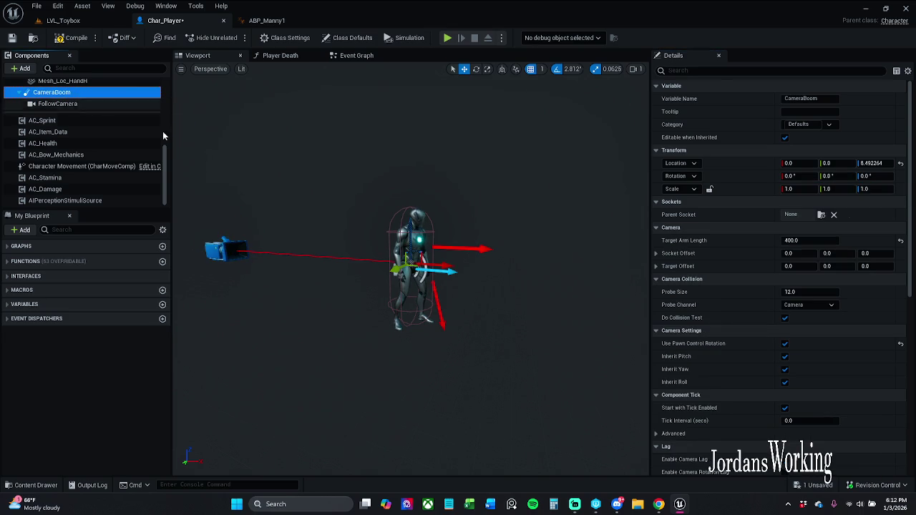
{"action": "left_click", "coordinate": [415, 229]}
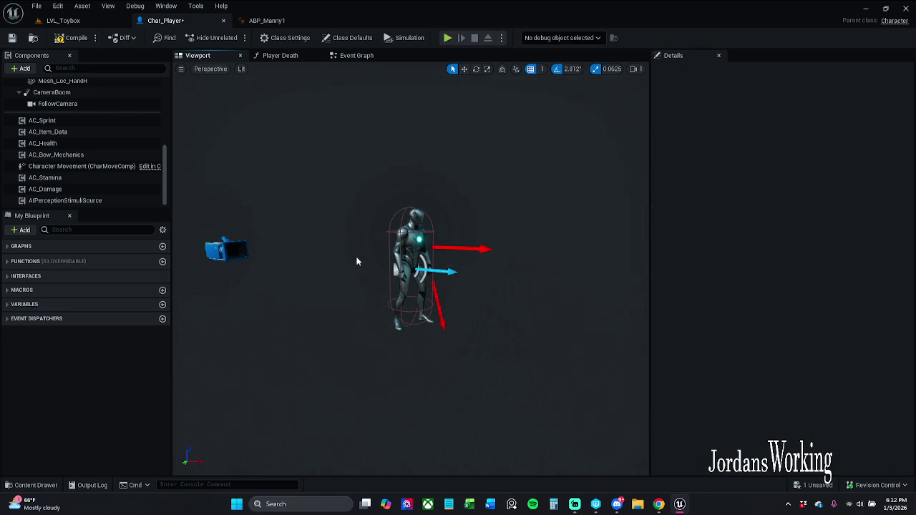
{"action": "left_click", "coordinate": [76, 105]}
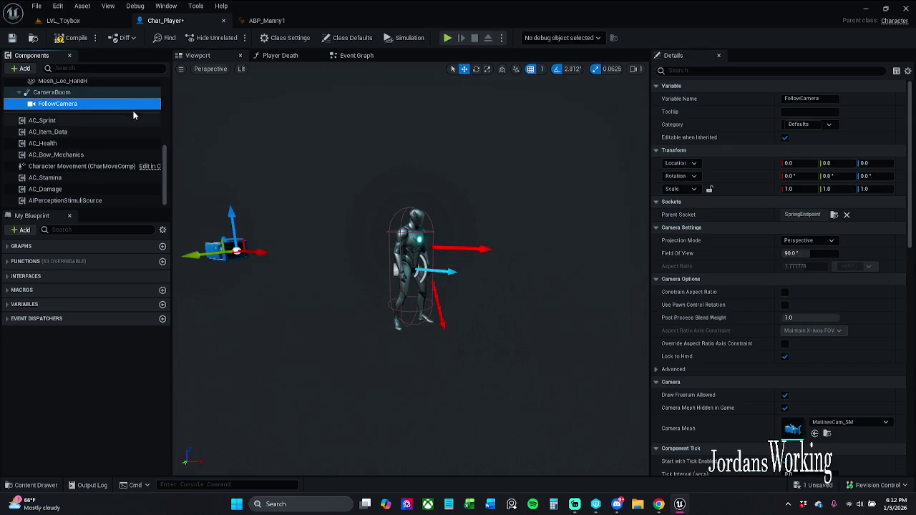
{"action": "left_click", "coordinate": [114, 93]}
- Set the CameraBoom's Location Z to 148, after trying 39 and 88
{"action": "left_click", "coordinate": [875, 163]}
{"action": "type", "text": "39"}
{"action": "key", "text": "Return"}
{"action": "type", "text": "88"}
{"action": "key", "text": "Return"}
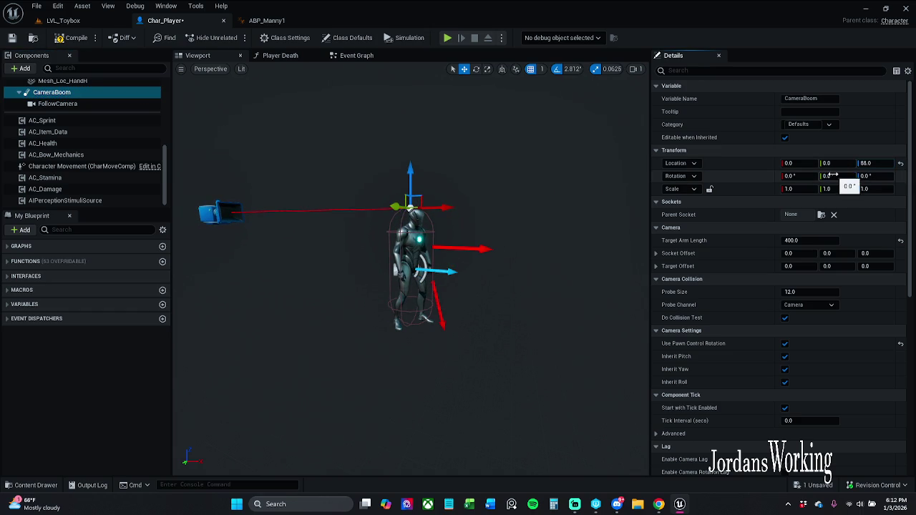
{"action": "left_click_drag", "start_coordinate": [865, 164], "coordinate": [893, 163]}
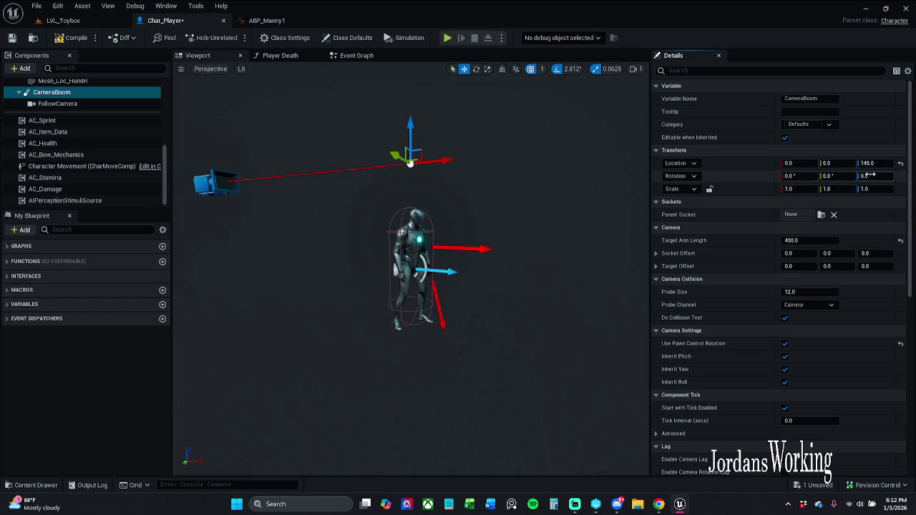
- Try Z, Y and X rotations on the CameraBoom and undo each change
{"action": "mouse_move", "coordinate": [866, 176]}
{"action": "left_mouse_down"}
{"action": "mouse_move", "coordinate": [888, 176]}
{"action": "mouse_move", "coordinate": [860, 174]}
{"action": "left_mouse_up"}
{"action": "key", "text": "ctrl+z"}
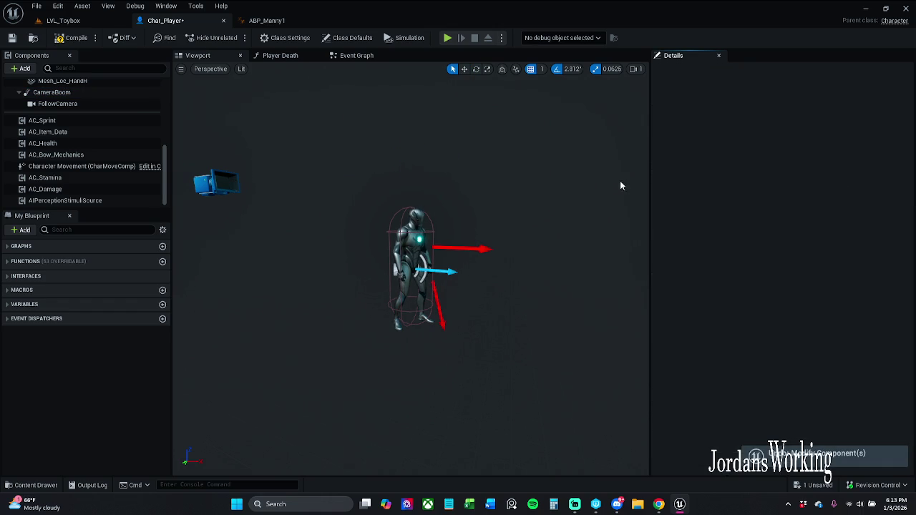
{"action": "left_click", "coordinate": [86, 93]}
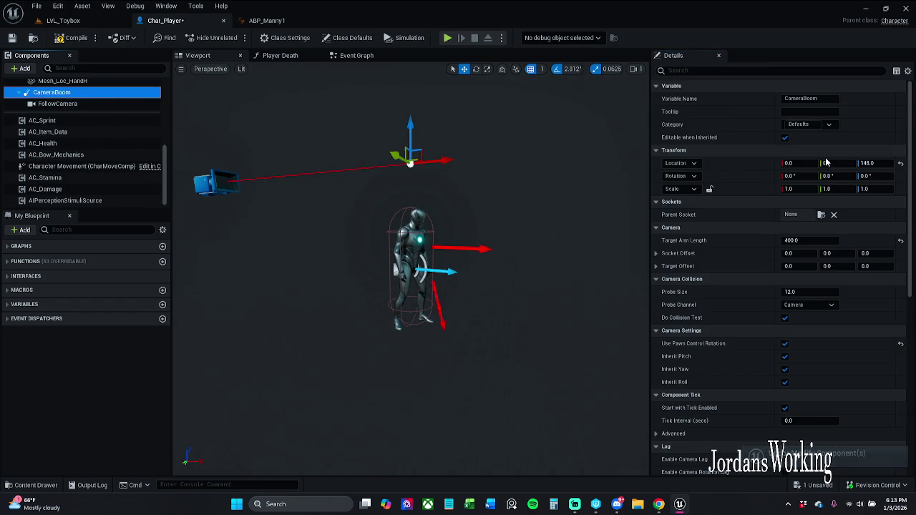
{"action": "left_click_drag", "start_coordinate": [835, 176], "coordinate": [857, 176]}
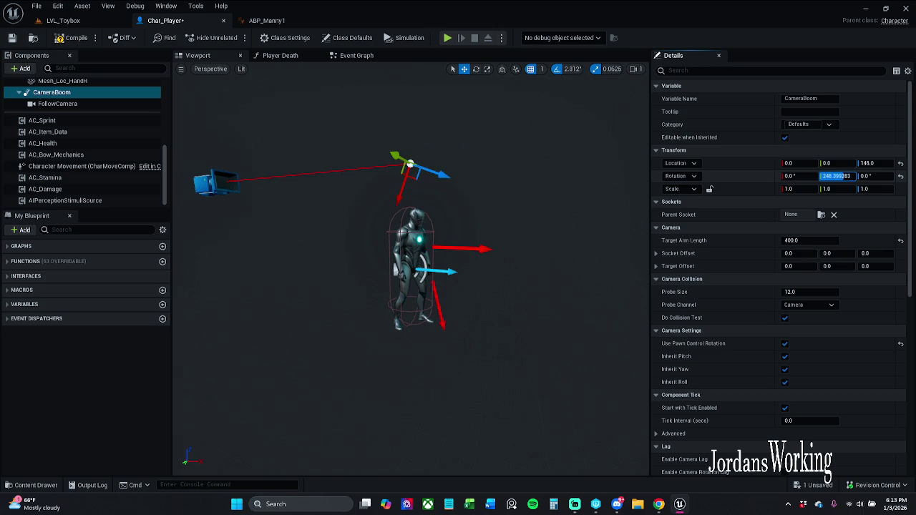
{"action": "key", "text": "ctrl+z"}
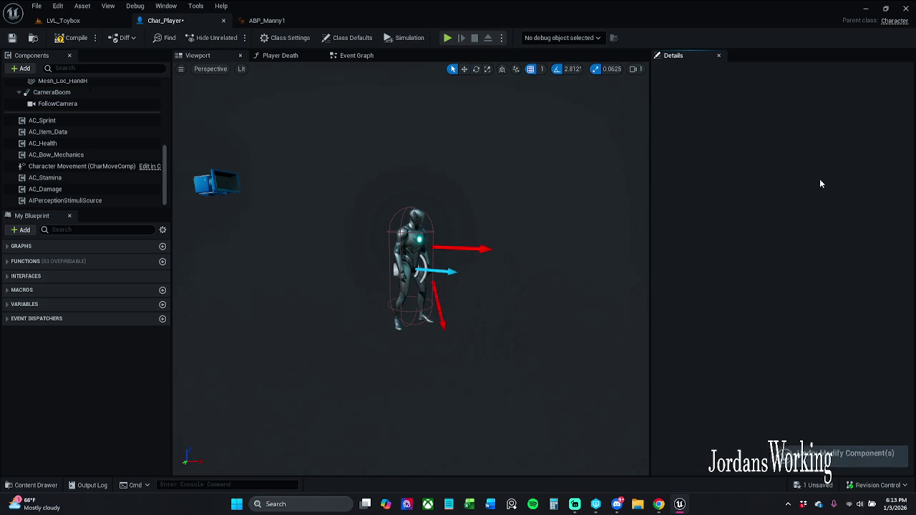
{"action": "left_click", "coordinate": [63, 92]}
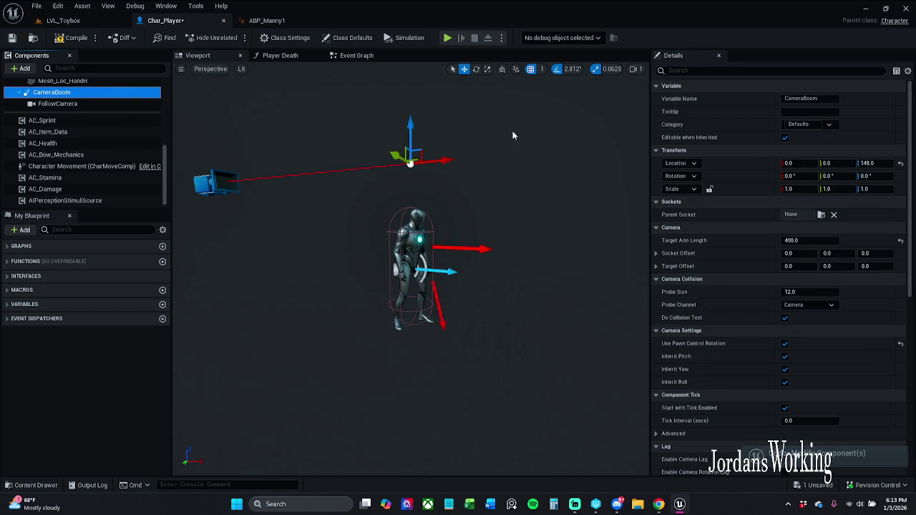
{"action": "left_click_drag", "start_coordinate": [795, 176], "coordinate": [809, 176]}
{"action": "key", "text": "ctrl+z"}
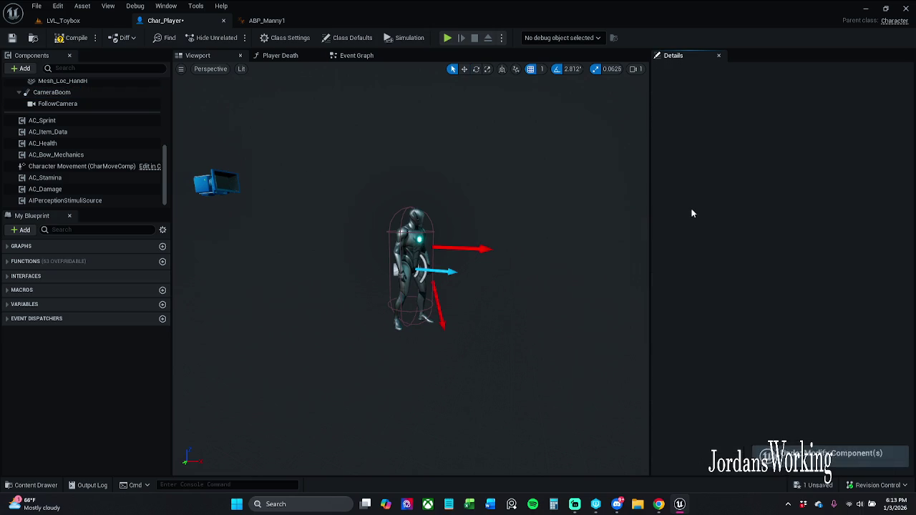
{"action": "left_click", "coordinate": [85, 93]}
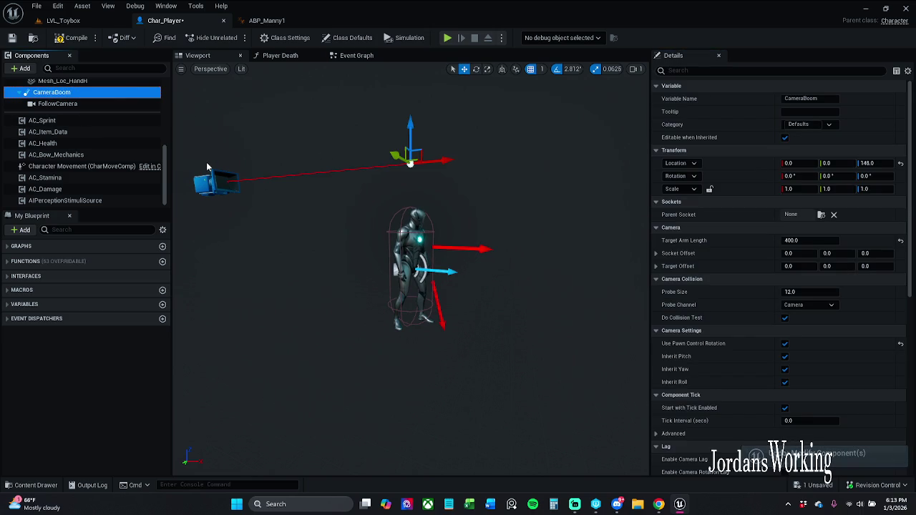
- Select the FollowCamera in the viewport with the rotate tool
{"action": "left_click", "coordinate": [61, 104]}
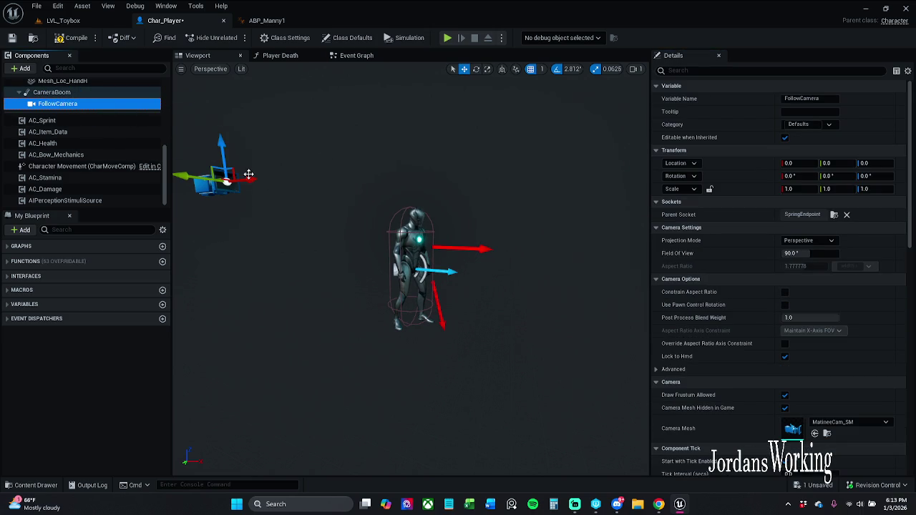
{"action": "key", "text": "e"}
{"action": "key", "text": "q"}
{"action": "left_click", "coordinate": [272, 200]}
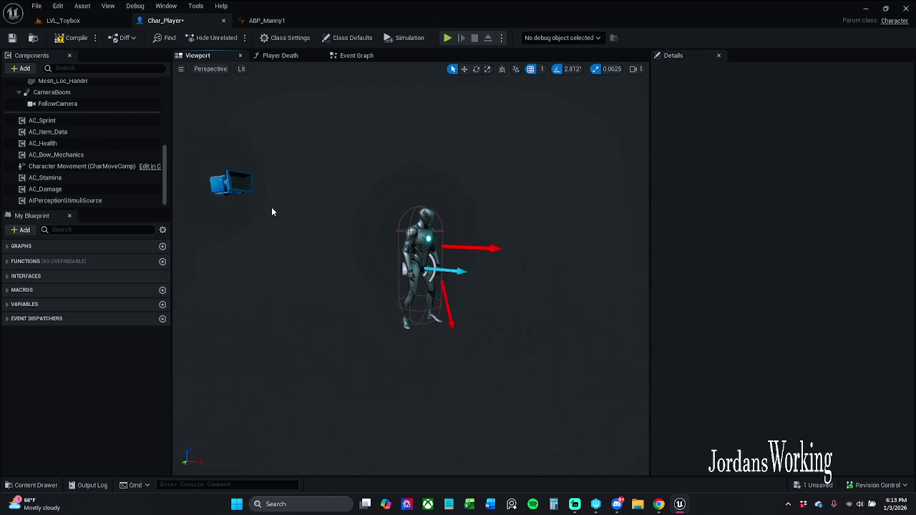
{"action": "left_click", "coordinate": [230, 182]}
{"action": "key", "text": "e"}
{"action": "left_click", "coordinate": [277, 196]}
{"action": "left_click", "coordinate": [237, 183]}
- Set the FollowCamera's Y and X rotation back to 0
{"action": "mouse_move", "coordinate": [829, 176]}
{"action": "left_mouse_down"}
{"action": "mouse_move", "coordinate": [859, 176]}
{"action": "mouse_move", "coordinate": [832, 176]}
{"action": "left_mouse_up"}
{"action": "type", "text": "0"}
{"action": "key", "text": "Return"}
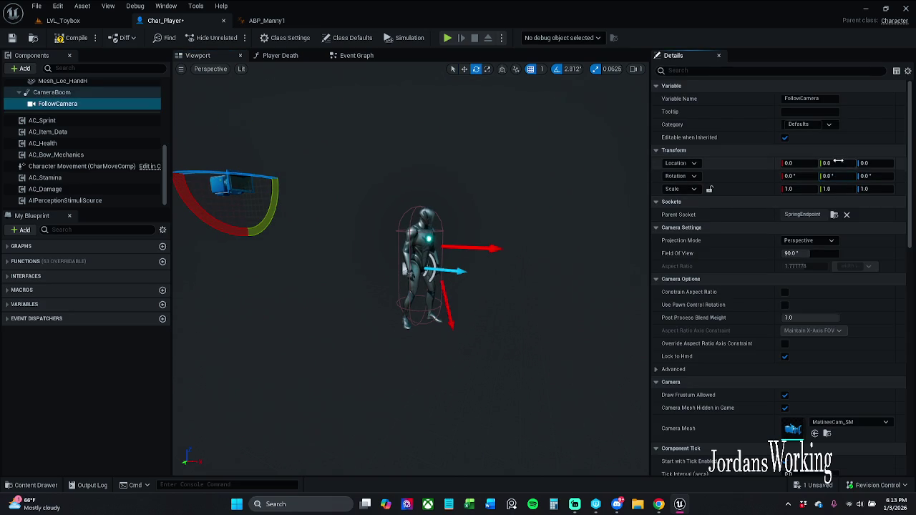
{"action": "left_click", "coordinate": [796, 176]}
{"action": "mouse_move", "coordinate": [796, 176]}
{"action": "left_mouse_down"}
{"action": "mouse_move", "coordinate": [884, 177]}
{"action": "mouse_move", "coordinate": [875, 176]}
{"action": "left_mouse_up"}
{"action": "left_click", "coordinate": [900, 176]}
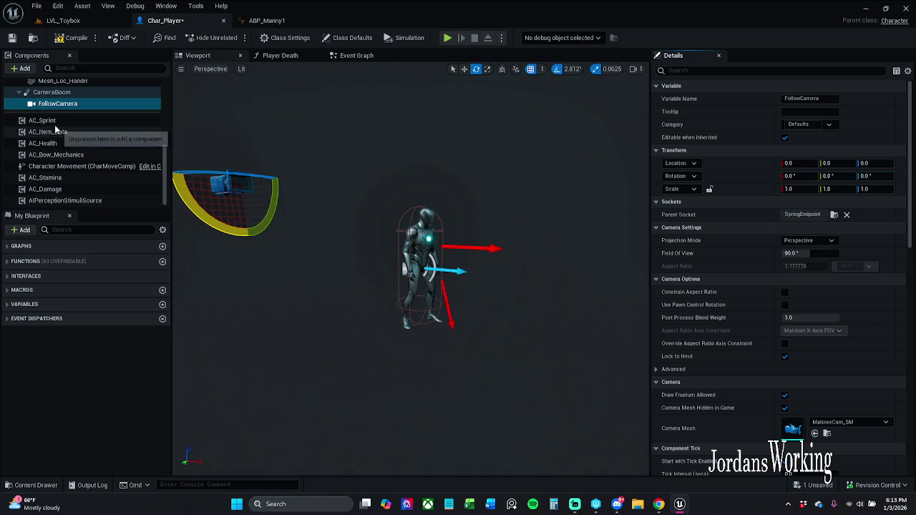
- Compile Char_Player, then start a play-test in LVL_Toybox
{"action": "left_click", "coordinate": [71, 94]}
{"action": "left_click_drag", "start_coordinate": [425, 188], "coordinate": [424, 181]}
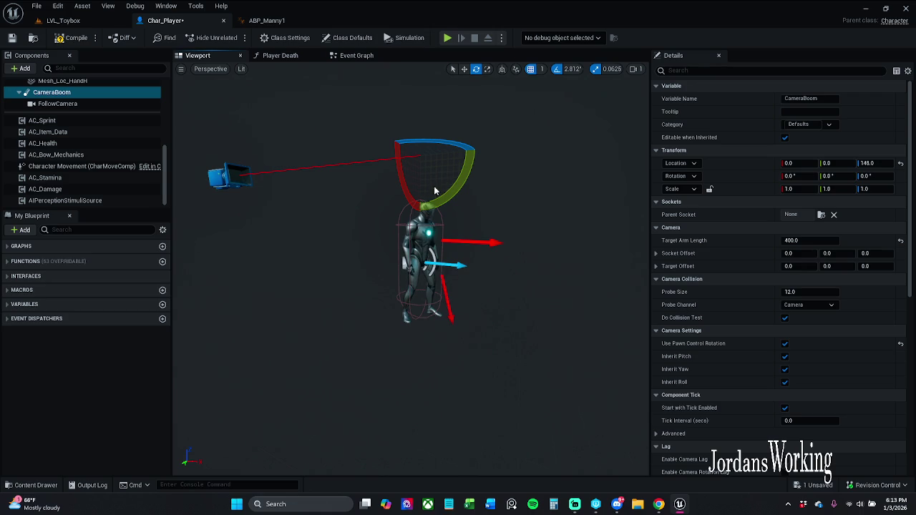
{"action": "left_click", "coordinate": [459, 194]}
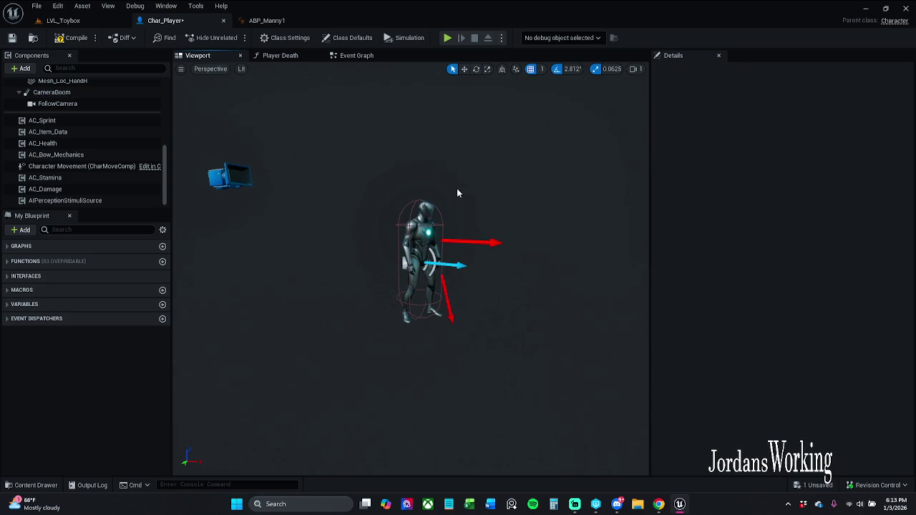
{"action": "left_click", "coordinate": [72, 38]}
{"action": "left_click", "coordinate": [63, 20]}
{"action": "left_click", "coordinate": [234, 40]}
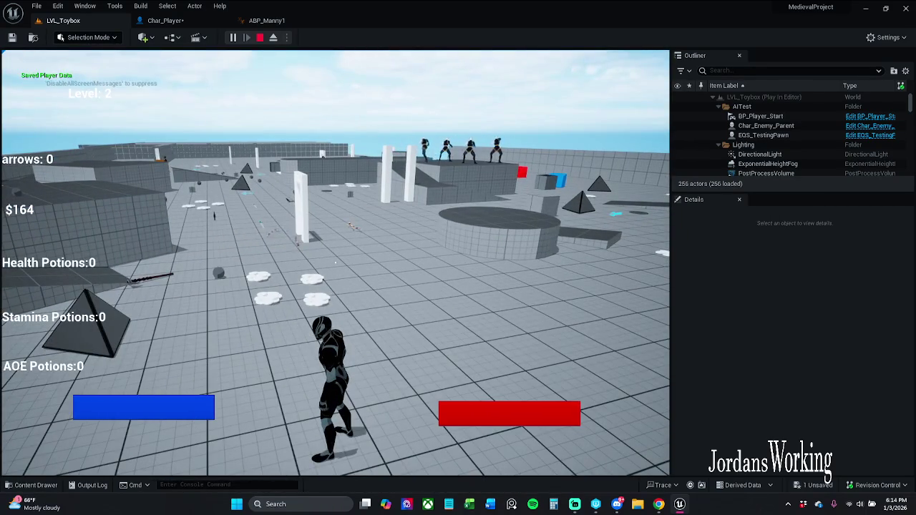
- Run the character forward to check the boom at height 148, then stop the play-test
{"action": "key", "text": "w"}
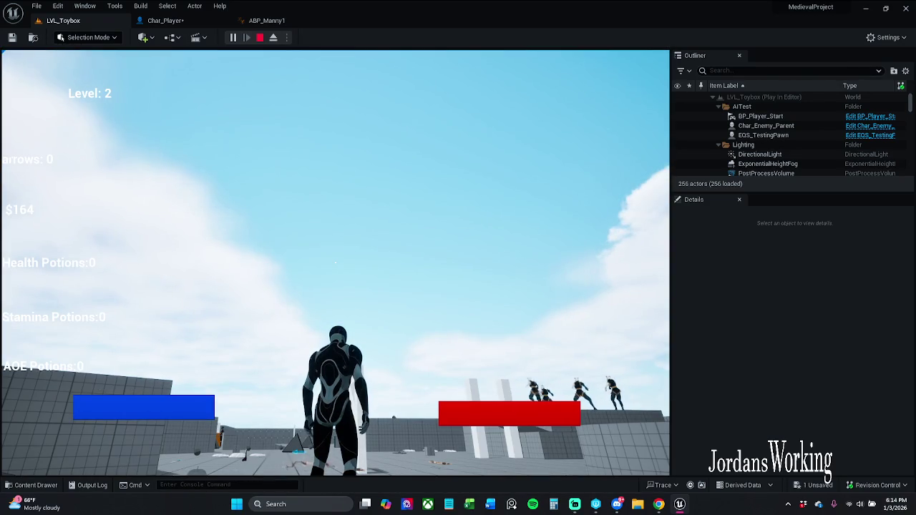
{"action": "key", "text": "Escape"}
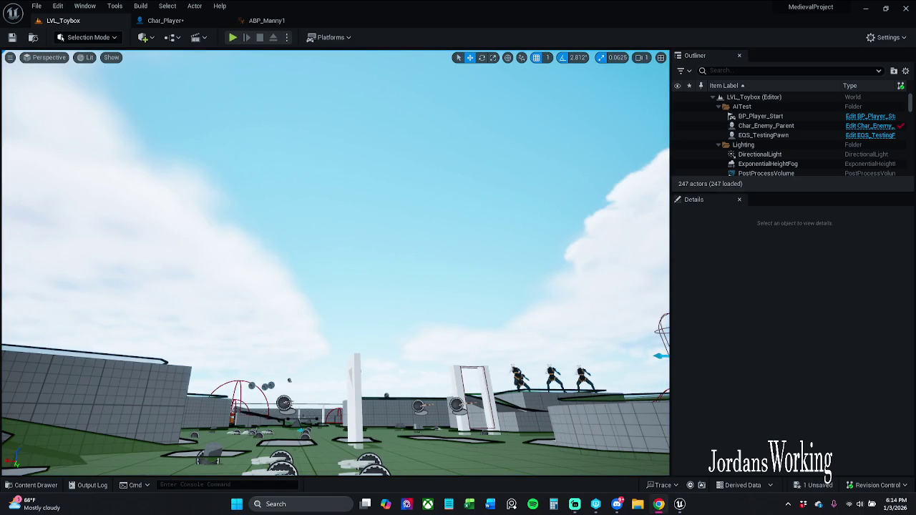
- Reset the CameraBoom location to 0, 0, 0 in Char_Player, save, and return to LVL_Toybox
{"action": "left_click", "coordinate": [165, 20]}
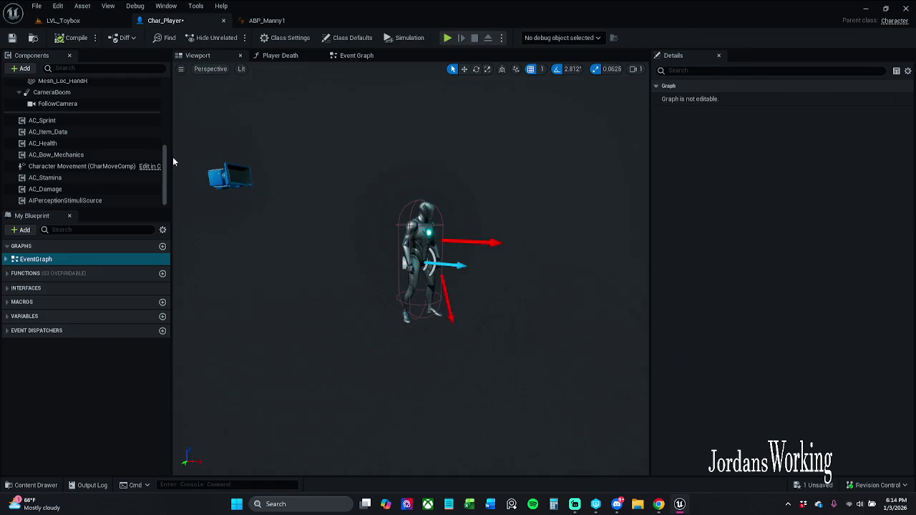
{"action": "left_click", "coordinate": [52, 91]}
{"action": "key", "text": "e"}
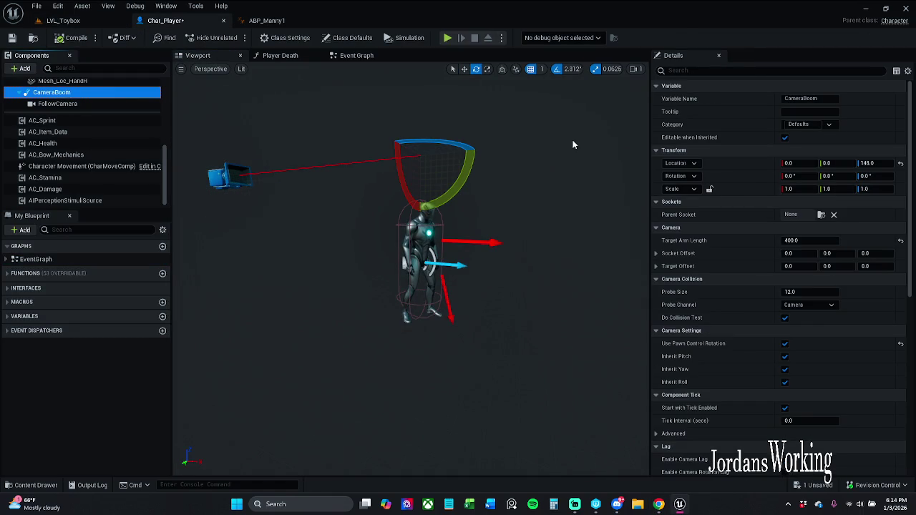
{"action": "left_click", "coordinate": [900, 163]}
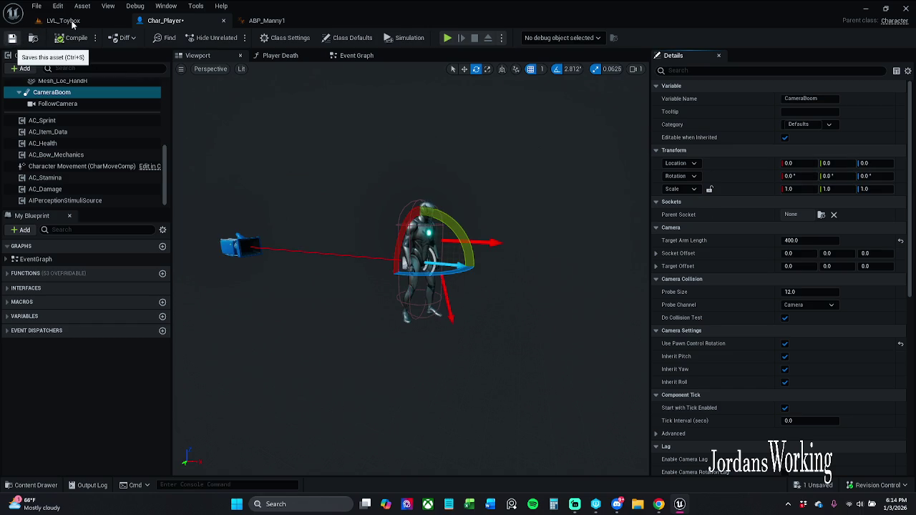
{"action": "key", "text": "ctrl+s"}
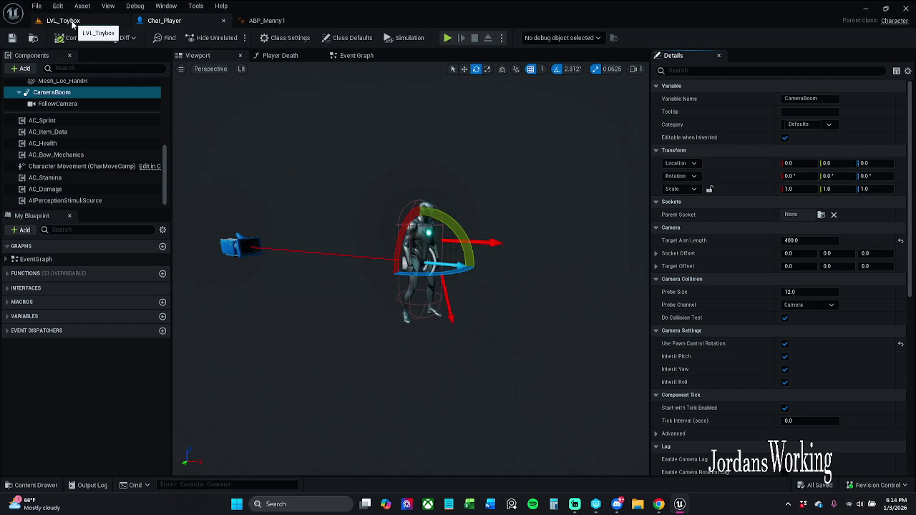
{"action": "left_click", "coordinate": [72, 21]}
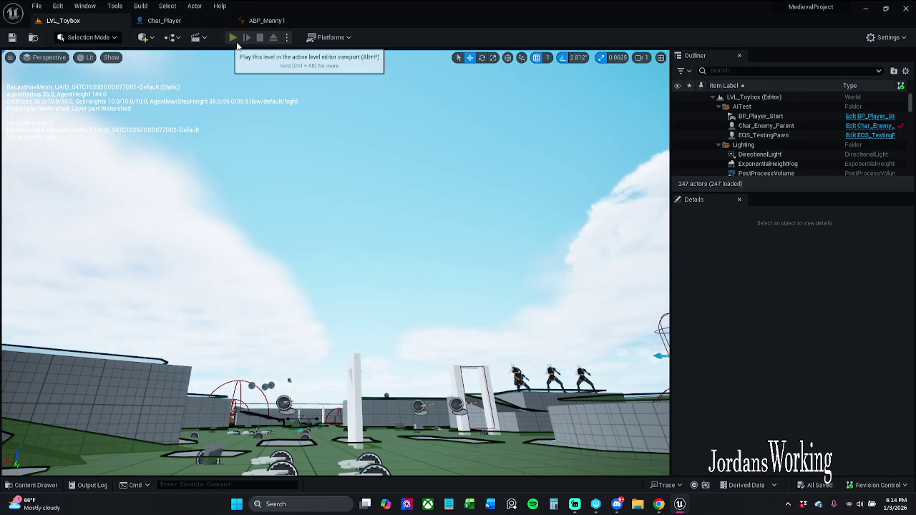
- Play-test the level, jumping and running toward the white arch, then stop
{"action": "left_click", "coordinate": [235, 40]}
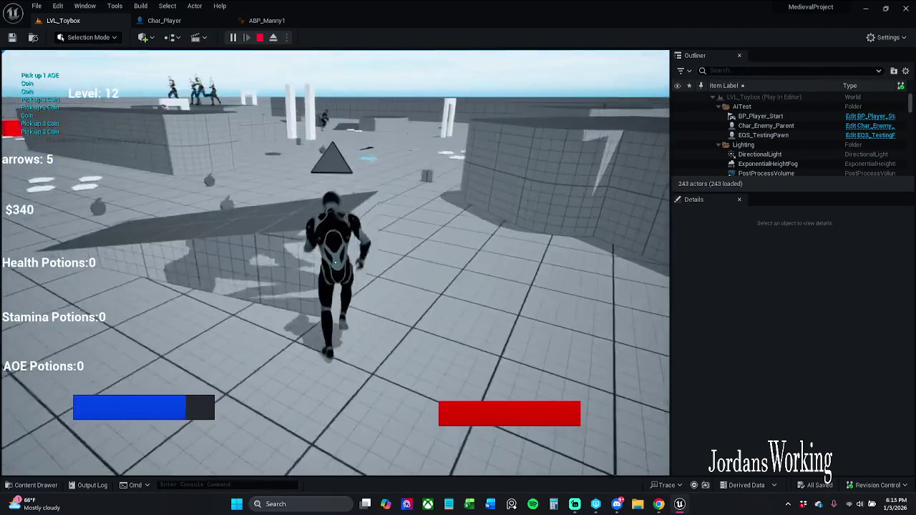
{"action": "key", "text": "space"}
{"action": "key", "text": "w"}
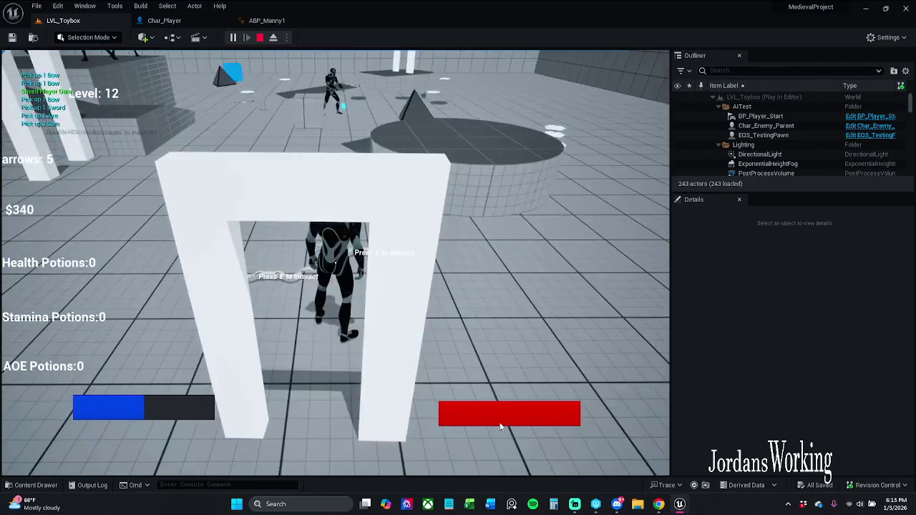
{"action": "key", "text": "Escape"}
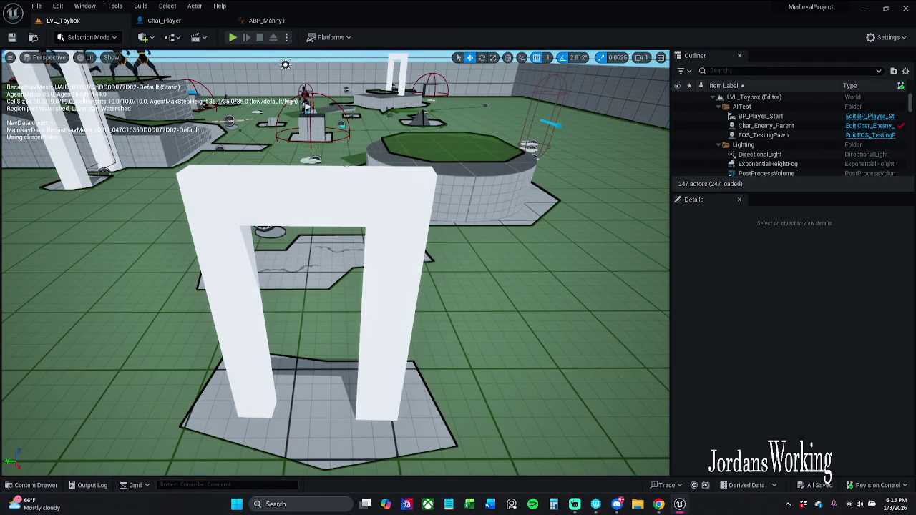
- Hide the navigation mesh with P, play again to test aiming, then stop
{"action": "key", "text": "p"}
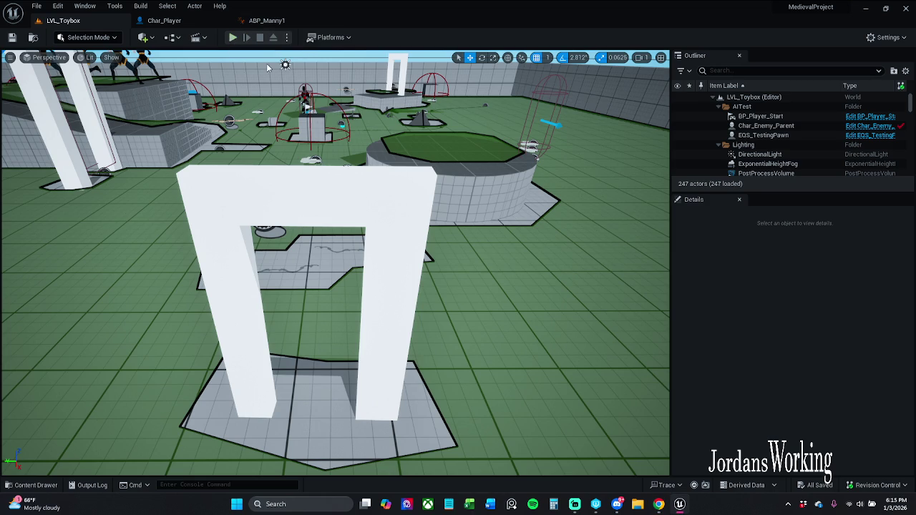
{"action": "key", "text": "alt+p"}
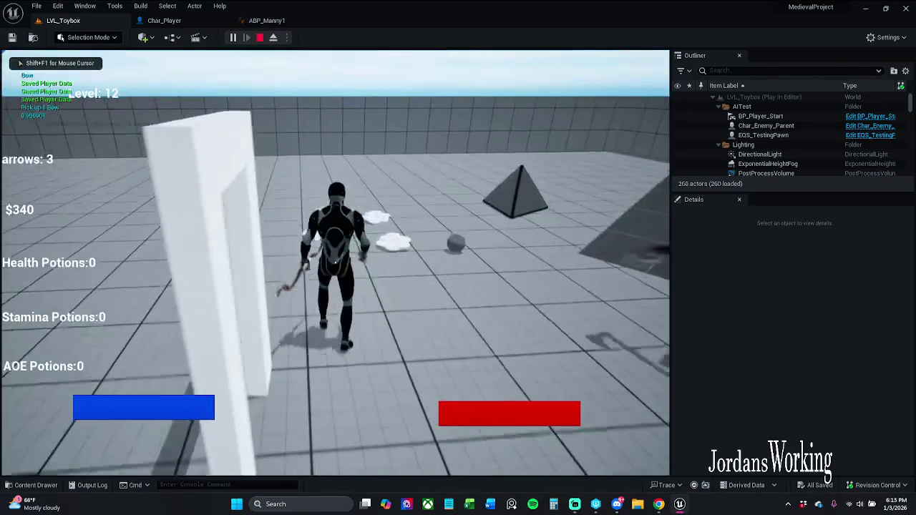
{"action": "key", "text": "w"}
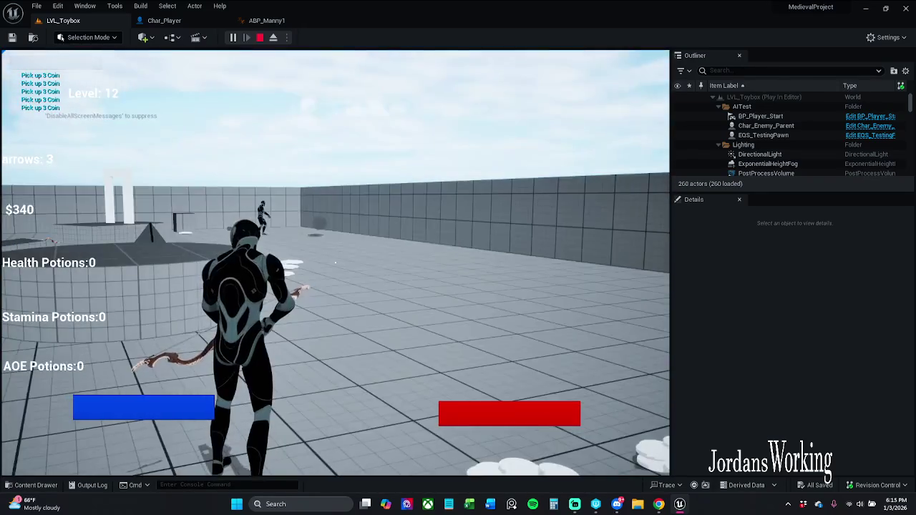
{"action": "key", "text": "Escape"}
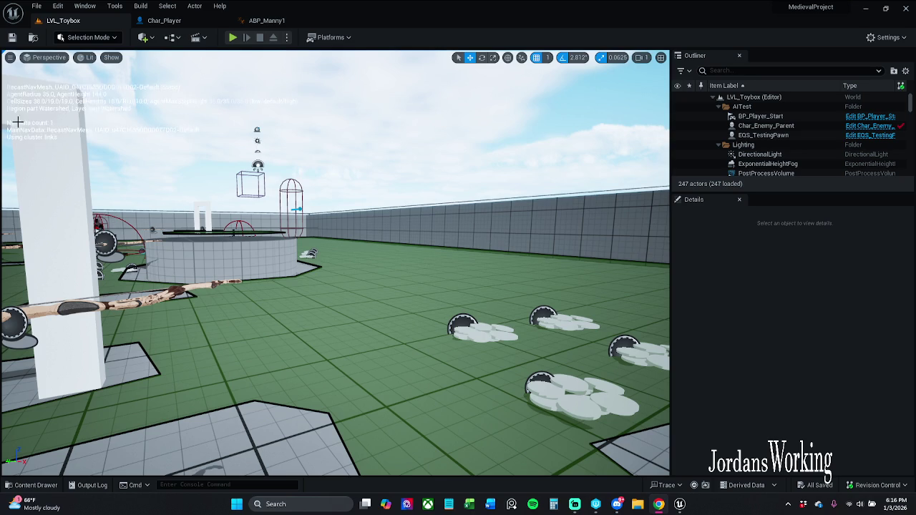
- Orbit the Char_Player preview around the character and switch the gizmo to move mode
{"action": "left_click", "coordinate": [191, 23]}
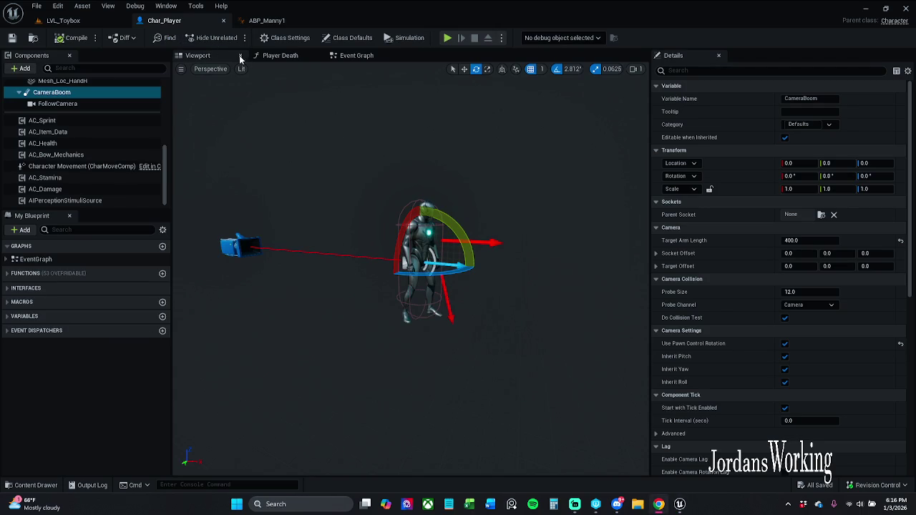
{"action": "mouse_move", "coordinate": [357, 241]}
{"action": "left_mouse_down"}
{"action": "mouse_move", "coordinate": [367, 253]}
{"action": "mouse_move", "coordinate": [413, 247]}
{"action": "mouse_move", "coordinate": [413, 235]}
{"action": "left_mouse_up"}
{"action": "key", "text": "w"}
- Back in LVL_Toybox, play-test the level briefly and stop the session
{"action": "left_click", "coordinate": [63, 20]}
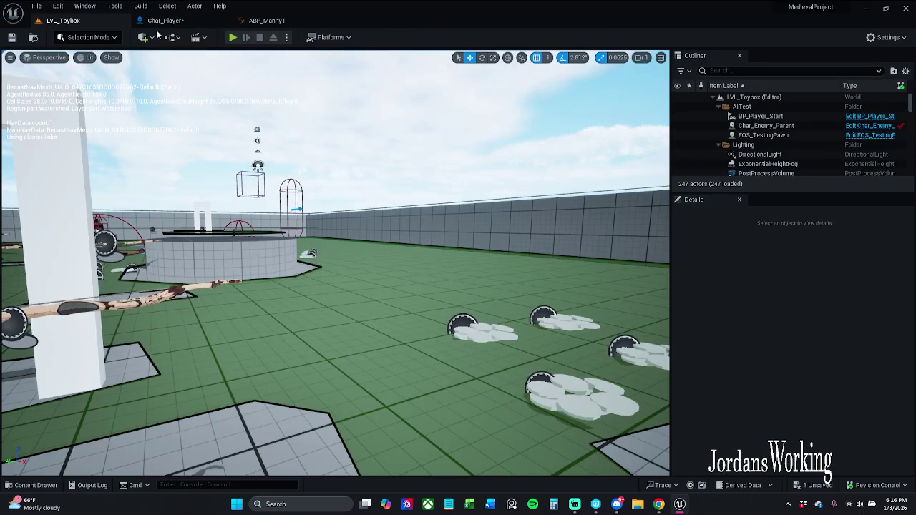
{"action": "left_click", "coordinate": [241, 42]}
{"action": "key", "text": "Escape"}
- Check the ABP_Manny1 AnimGraph, then show Char_Player's Event Graph, closing the Player Death graph
{"action": "left_click", "coordinate": [278, 22]}
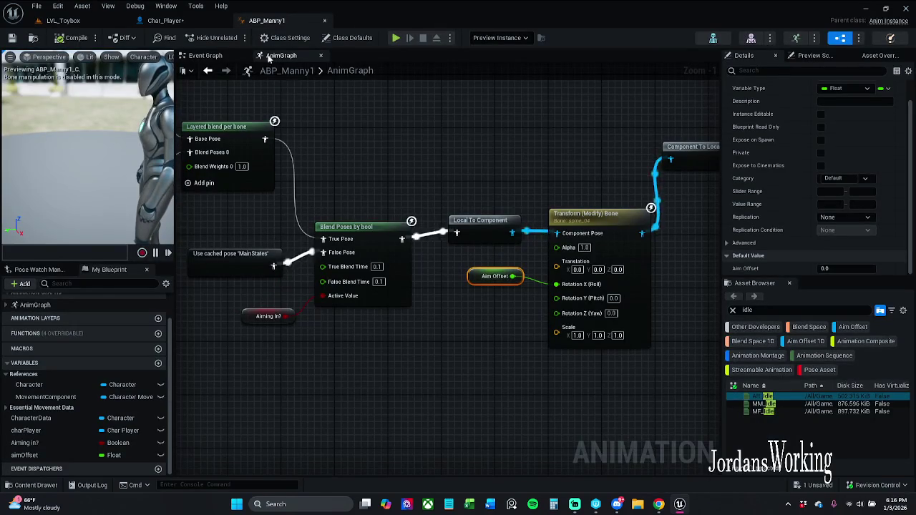
{"action": "left_click", "coordinate": [175, 20]}
{"action": "left_click", "coordinate": [358, 56]}
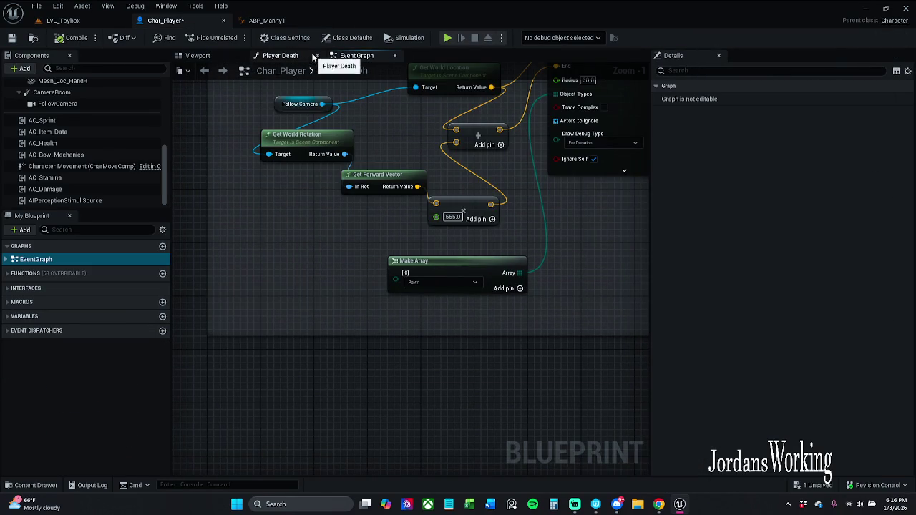
{"action": "left_click", "coordinate": [320, 56]}
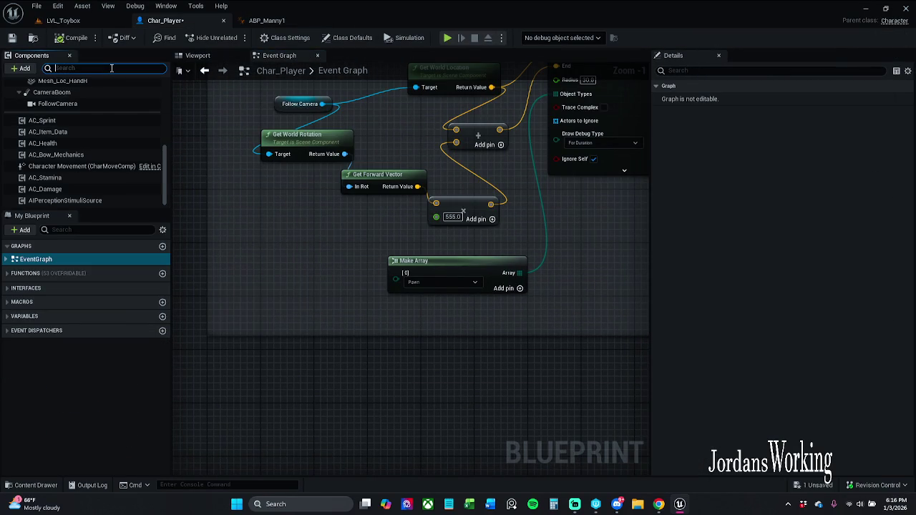
- Search My Blueprint for 'aimbow' and open the Aim Bow function graph
{"action": "left_click", "coordinate": [93, 229]}
{"action": "type", "text": "aim"}
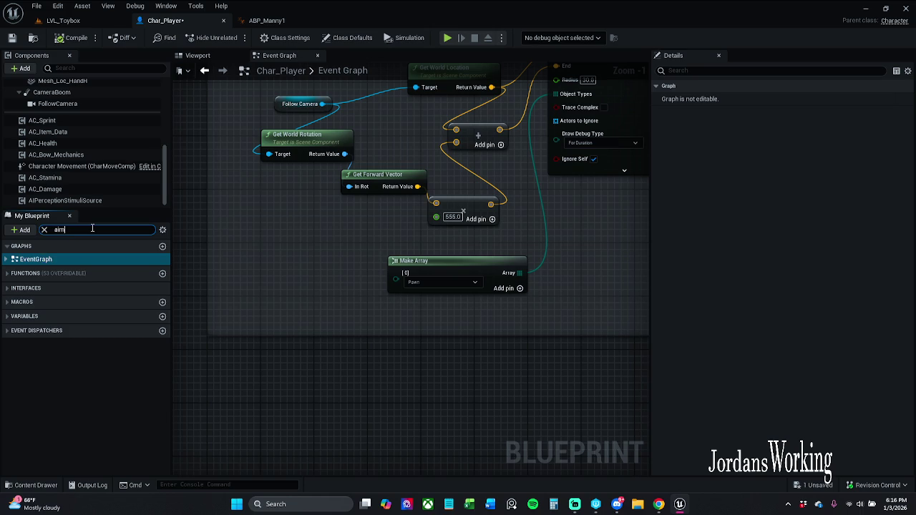
{"action": "type", "text": "bow"}
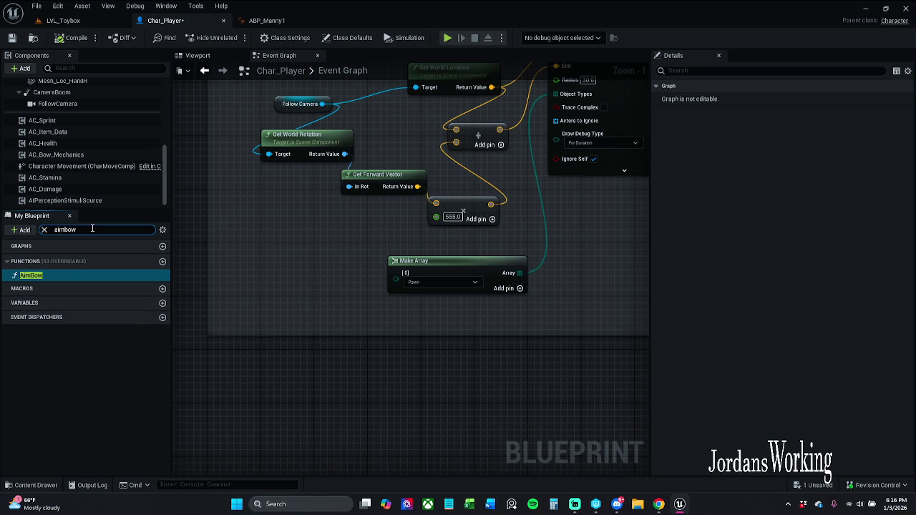
{"action": "double_click", "coordinate": [73, 276]}
{"action": "scroll", "coordinate": [371, 235], "scroll_direction": "up", "scroll_amount": 3}
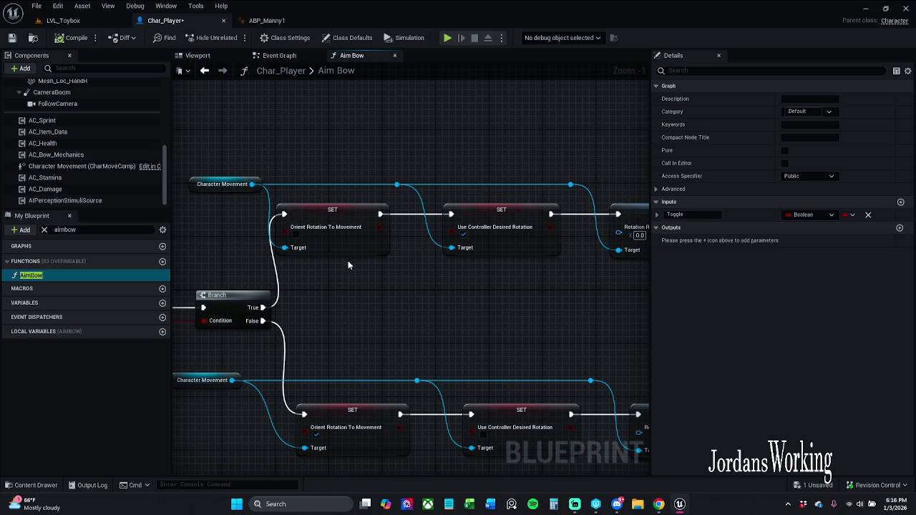
{"action": "mouse_move", "coordinate": [314, 147]}
{"action": "left_mouse_down"}
{"action": "mouse_move", "coordinate": [382, 175]}
{"action": "mouse_move", "coordinate": [380, 163]}
{"action": "left_mouse_up"}
- Inspect the upper and lower SET nodes, including Orient Rotation To Movement, in Aim Bow
{"action": "left_click_drag", "start_coordinate": [396, 164], "coordinate": [401, 244]}
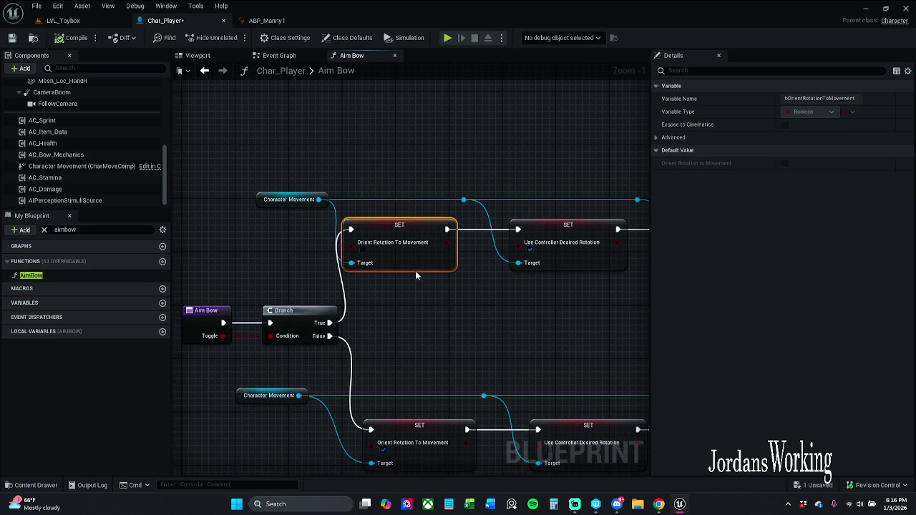
{"action": "left_click_drag", "start_coordinate": [418, 280], "coordinate": [378, 265]}
{"action": "left_click", "coordinate": [530, 274]}
{"action": "left_click_drag", "start_coordinate": [530, 274], "coordinate": [322, 247]}
{"action": "left_click", "coordinate": [505, 318]}
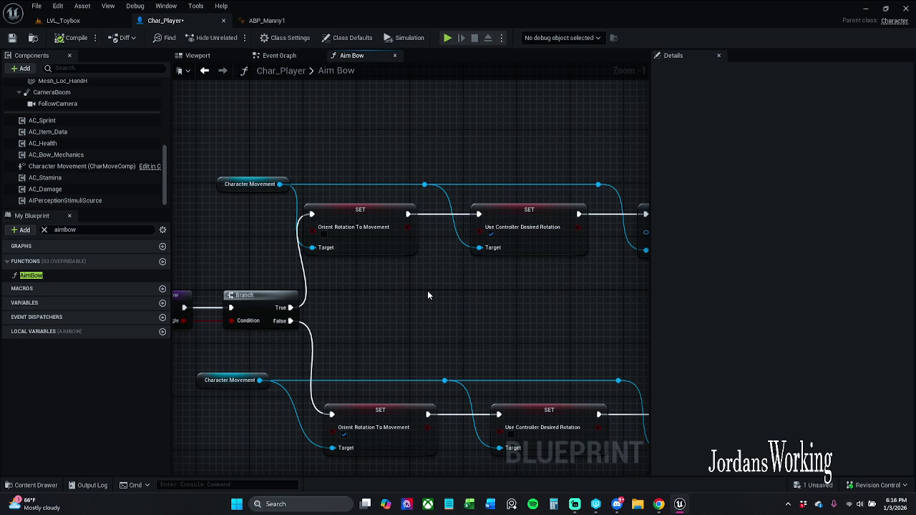
{"action": "left_click_drag", "start_coordinate": [430, 291], "coordinate": [406, 214]}
{"action": "mouse_move", "coordinate": [318, 285]}
{"action": "left_mouse_down"}
{"action": "mouse_move", "coordinate": [467, 358]}
{"action": "mouse_move", "coordinate": [498, 360]}
{"action": "left_mouse_up"}
{"action": "left_click", "coordinate": [508, 272]}
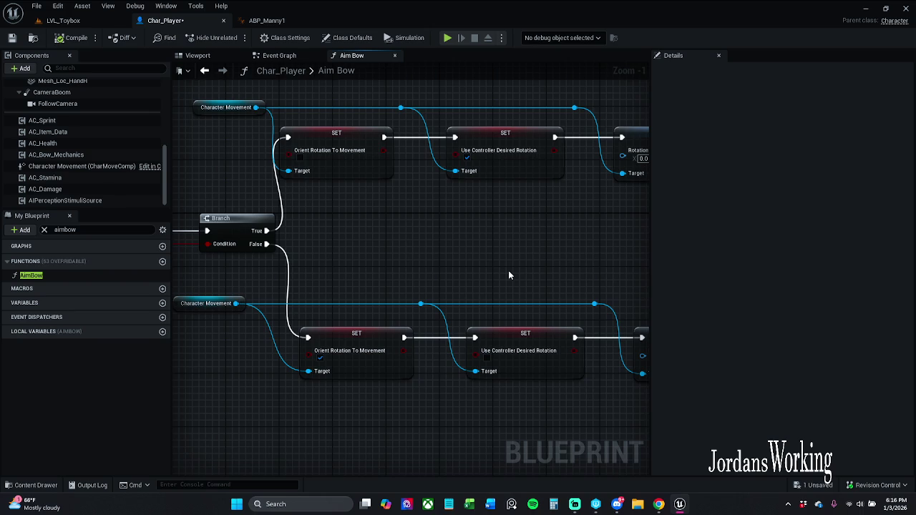
- Save Char_Player, check the Rotation Rate (3000.0, 500.0) and Player Aiming setters, return to LVL_Toybox
{"action": "left_click", "coordinate": [14, 39]}
{"action": "scroll", "coordinate": [434, 253], "scroll_direction": "down", "scroll_amount": 1}
{"action": "mouse_move", "coordinate": [544, 255]}
{"action": "left_mouse_down"}
{"action": "mouse_move", "coordinate": [225, 249]}
{"action": "mouse_move", "coordinate": [415, 224]}
{"action": "left_mouse_up"}
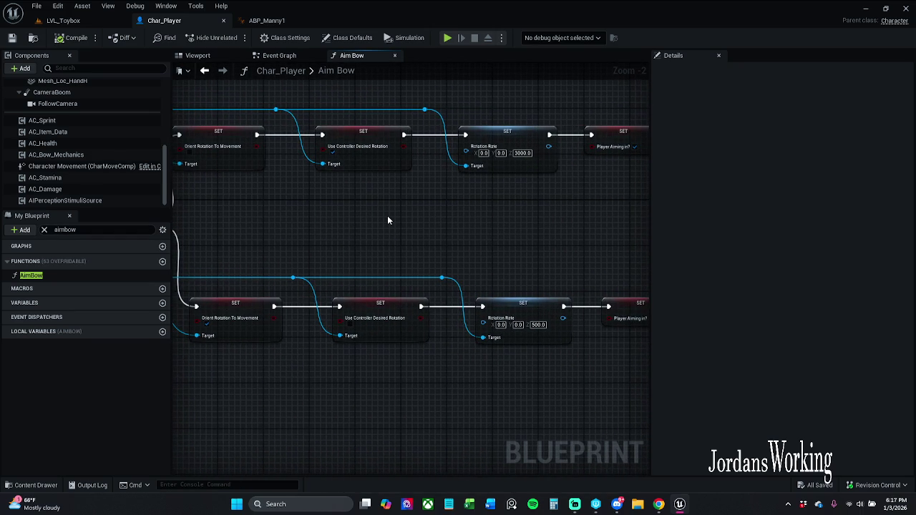
{"action": "left_click", "coordinate": [63, 20]}
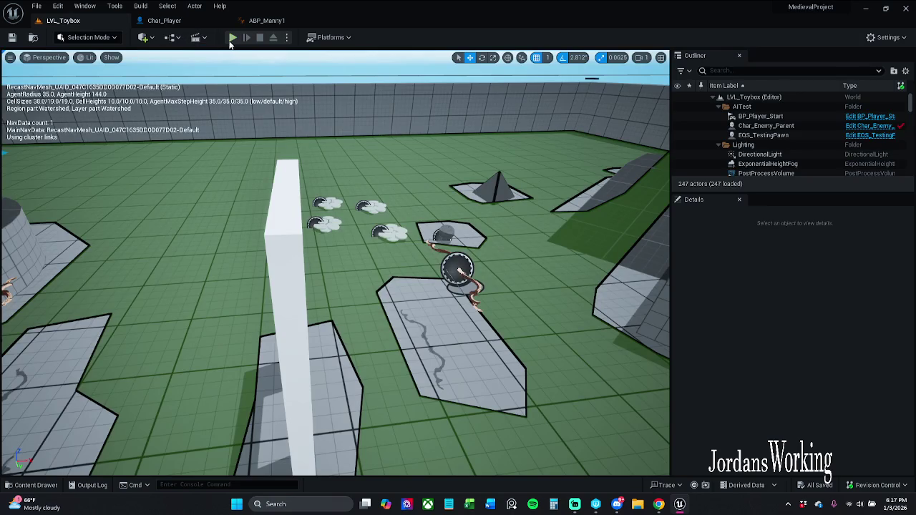
{"action": "left_click", "coordinate": [230, 42]}
{"action": "key", "text": "w"}
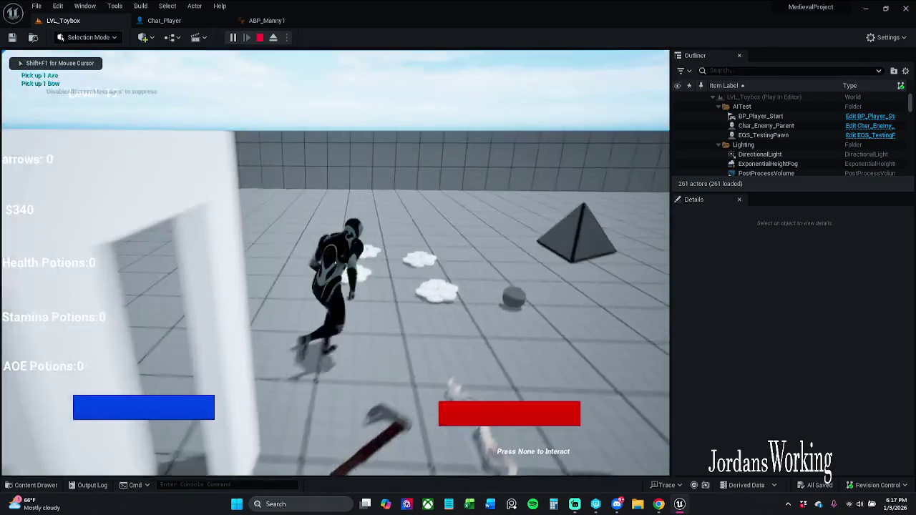
{"action": "key", "text": "w"}
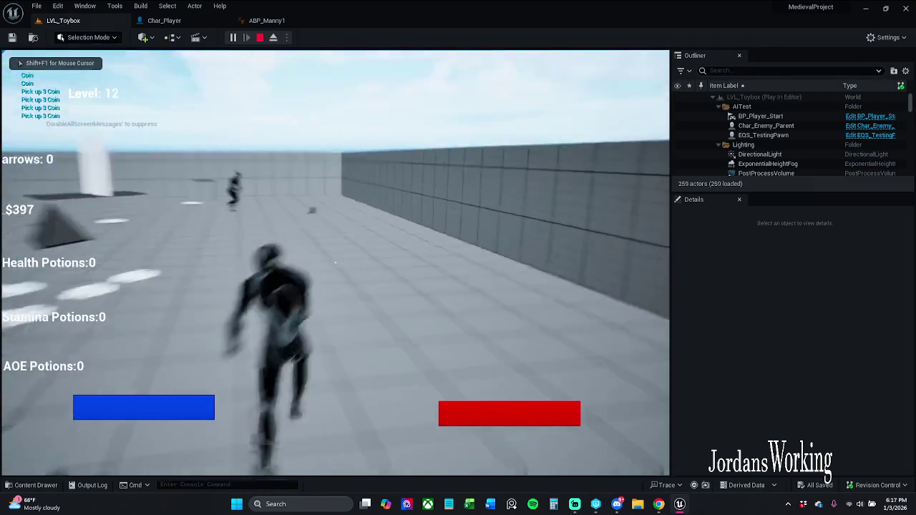
{"action": "key", "text": "w"}
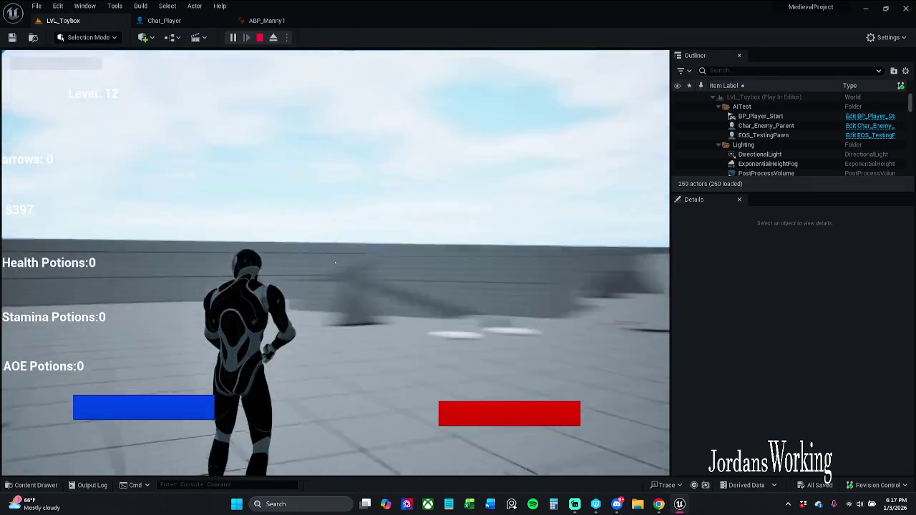
{"action": "key", "text": "w"}
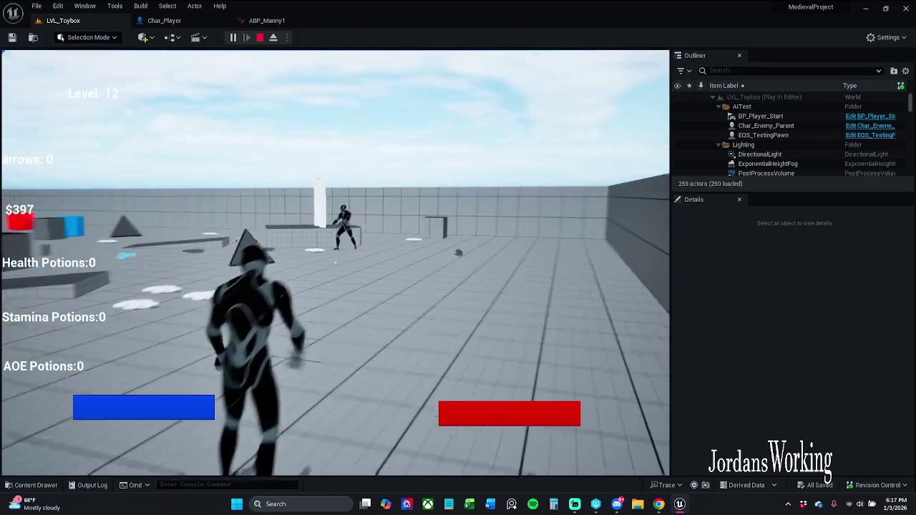
{"action": "key", "text": "w"}
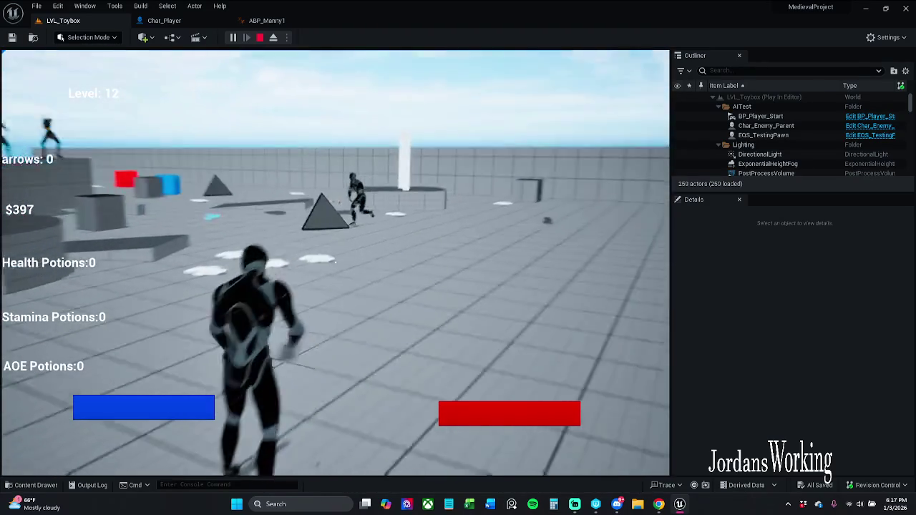
{"action": "key", "text": "w"}
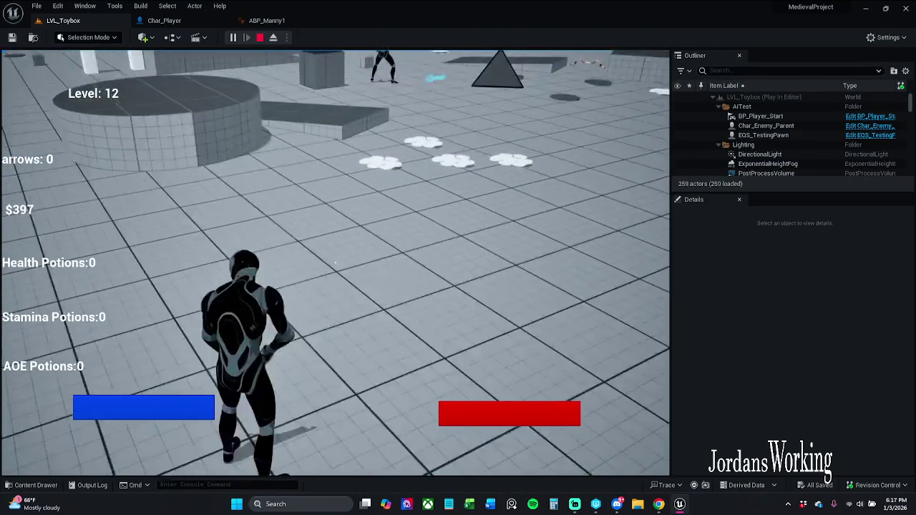
{"action": "key", "text": "w"}
{"action": "key", "text": "w"}
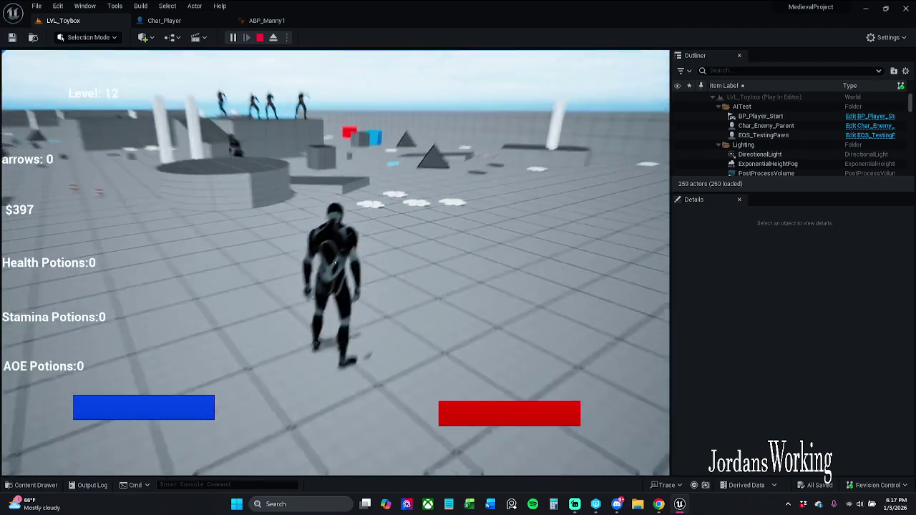
{"action": "key", "text": "w"}
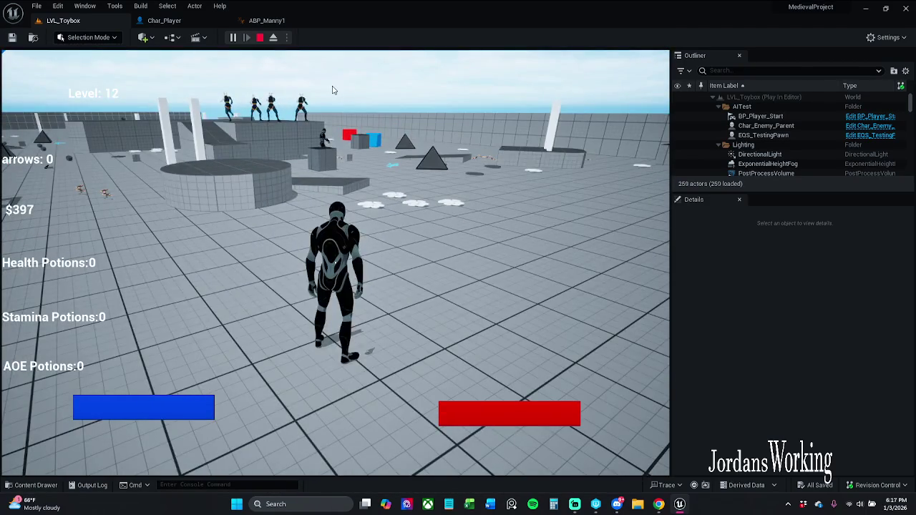
{"action": "key", "text": "Escape"}
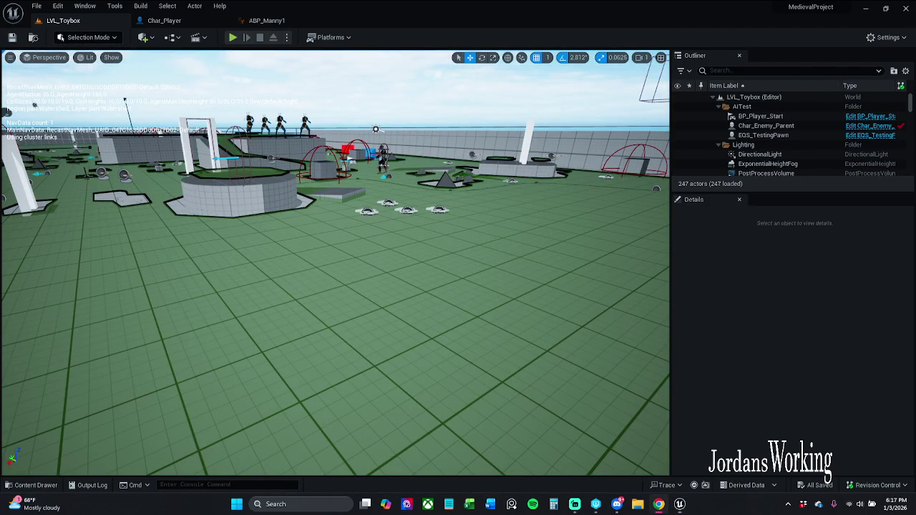
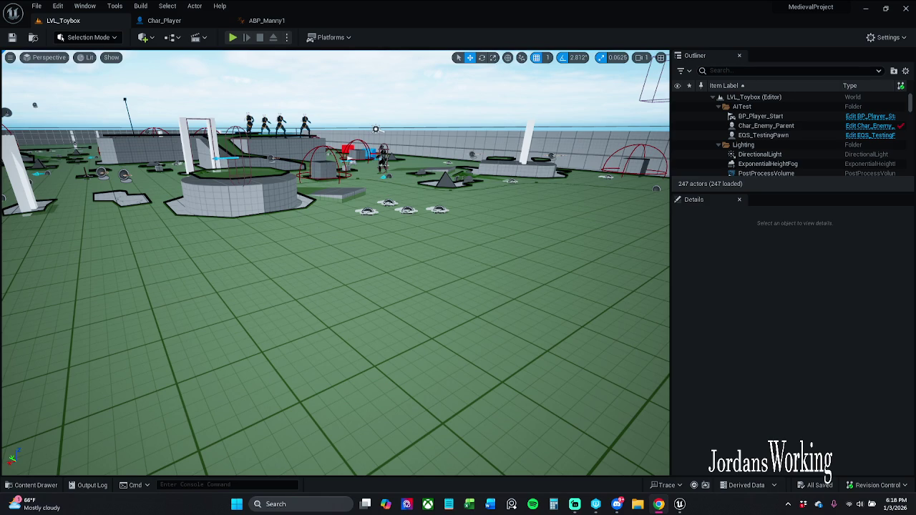
- Search all blueprints for Aim Bow references and open the PC_Story CombatFunctionality call
{"action": "left_click", "coordinate": [165, 21]}
{"action": "scroll", "coordinate": [358, 218], "scroll_direction": "down", "scroll_amount": 3}
{"action": "scroll", "coordinate": [301, 231], "scroll_direction": "up", "scroll_amount": 3}
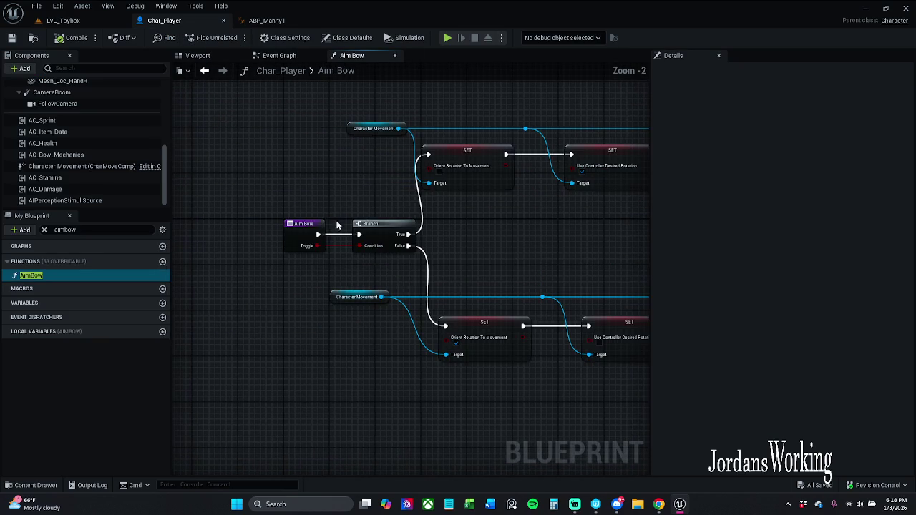
{"action": "right_click", "coordinate": [301, 232]}
{"action": "left_click", "coordinate": [334, 322]}
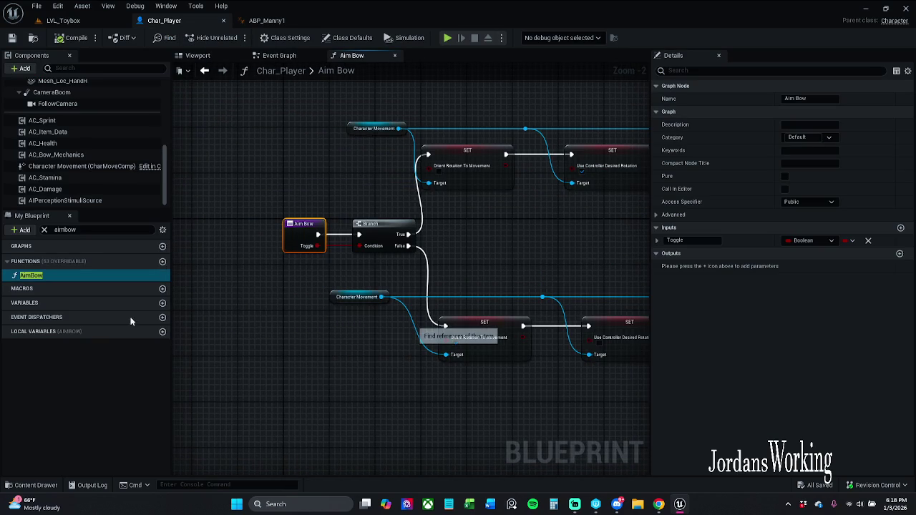
{"action": "left_click", "coordinate": [43, 230]}
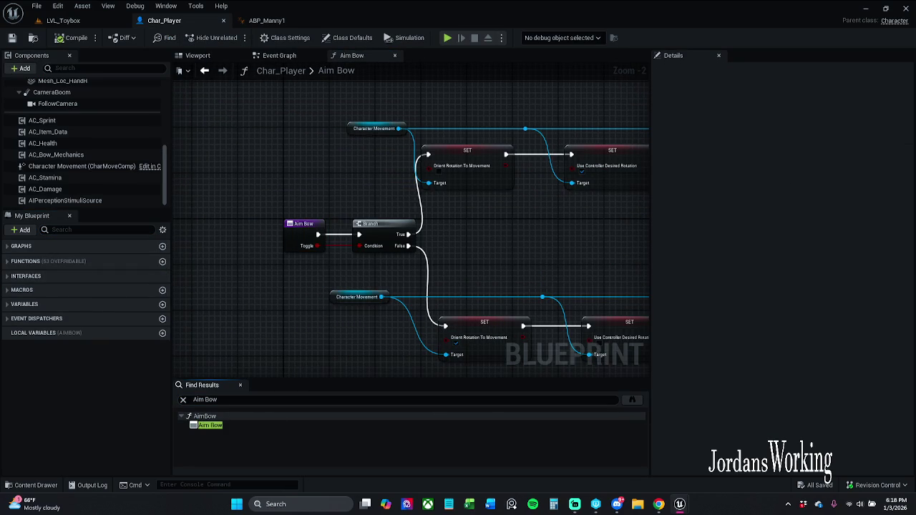
{"action": "left_click", "coordinate": [632, 399]}
{"action": "left_click_drag", "start_coordinate": [433, 124], "coordinate": [544, 67]}
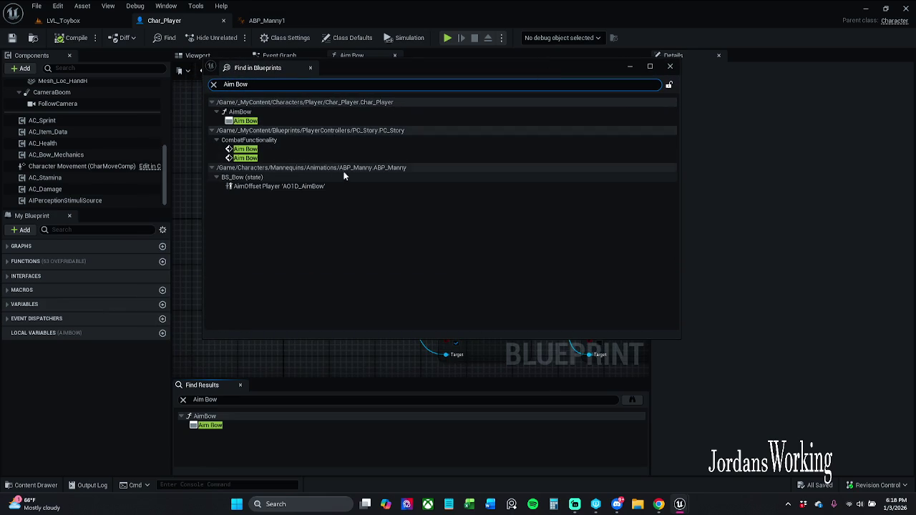
{"action": "double_click", "coordinate": [279, 149]}
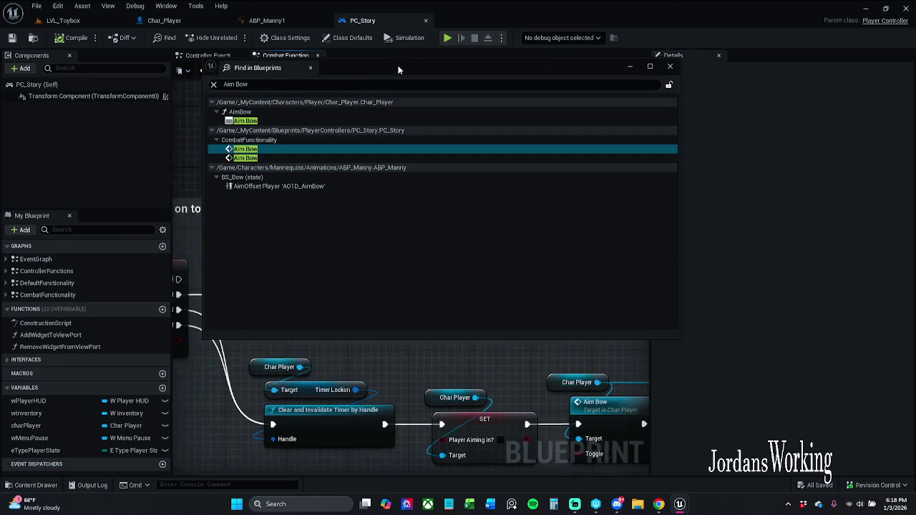
- Break IA_AimIn Started from Target Lockon and wire it straight into Aim Bow
{"action": "mouse_move", "coordinate": [405, 396]}
{"action": "left_mouse_down"}
{"action": "mouse_move", "coordinate": [522, 337]}
{"action": "mouse_move", "coordinate": [530, 297]}
{"action": "mouse_move", "coordinate": [401, 269]}
{"action": "mouse_move", "coordinate": [365, 195]}
{"action": "mouse_move", "coordinate": [558, 207]}
{"action": "left_mouse_up"}
{"action": "scroll", "coordinate": [444, 183], "scroll_direction": "down", "scroll_amount": 1}
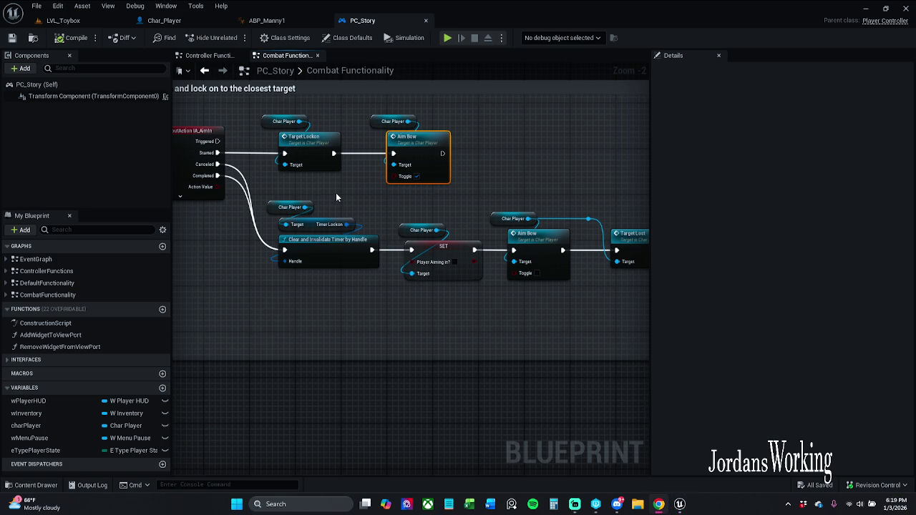
{"action": "left_click_drag", "start_coordinate": [335, 192], "coordinate": [354, 209]}
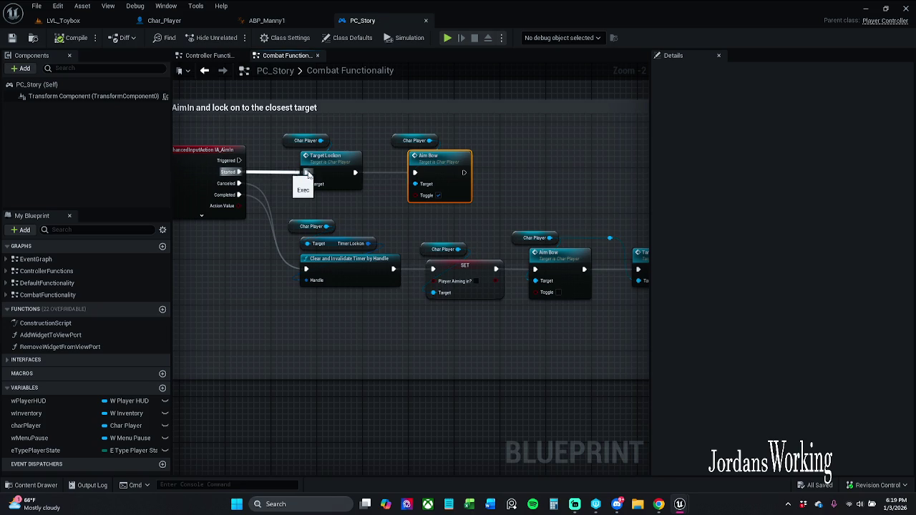
{"action": "left_click", "coordinate": [287, 175], "text": "alt"}
{"action": "left_click", "coordinate": [201, 203]}
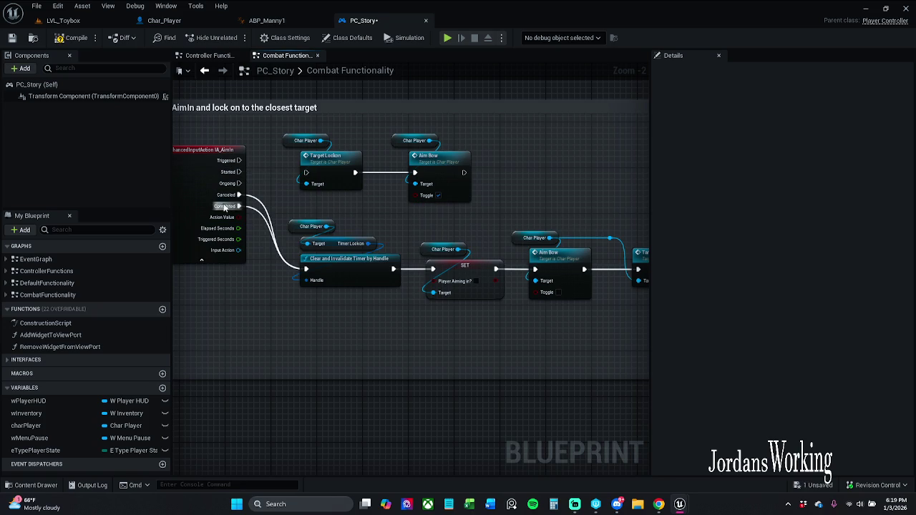
{"action": "left_click_drag", "start_coordinate": [240, 172], "coordinate": [414, 172]}
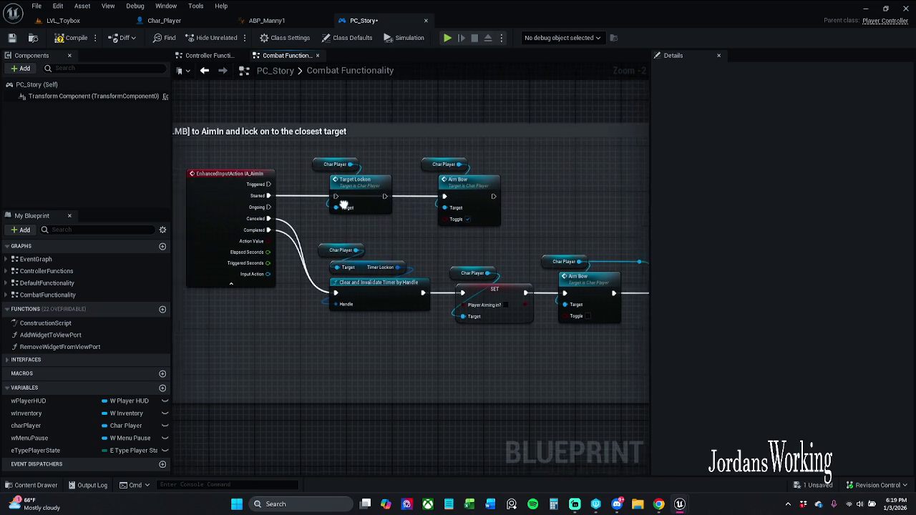
- Move Target Lockon up-right out of the chain and slide Aim Bow into its place
{"action": "mouse_move", "coordinate": [374, 235]}
{"action": "left_mouse_down"}
{"action": "mouse_move", "coordinate": [363, 181]}
{"action": "mouse_move", "coordinate": [565, 154]}
{"action": "mouse_move", "coordinate": [585, 203]}
{"action": "left_mouse_up"}
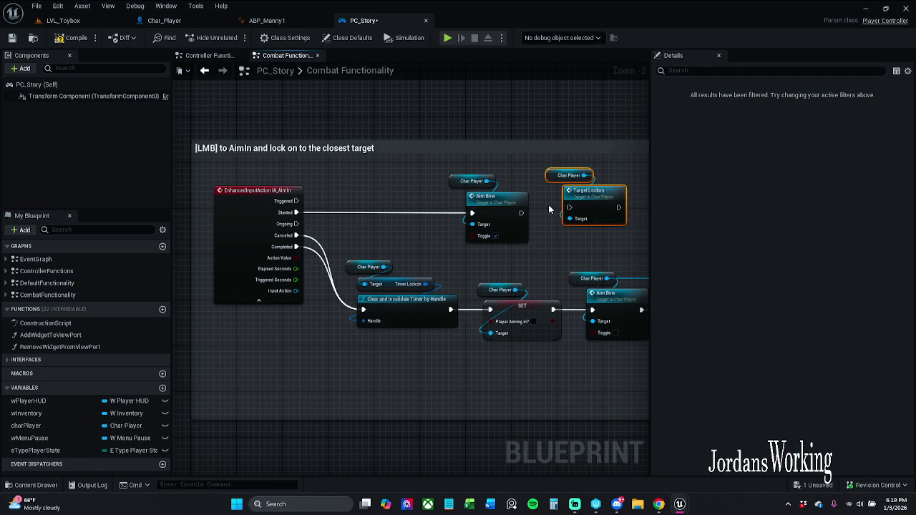
{"action": "left_click_drag", "start_coordinate": [542, 229], "coordinate": [458, 179]}
{"action": "mouse_move", "coordinate": [496, 204]}
{"action": "left_mouse_down"}
{"action": "mouse_move", "coordinate": [404, 204]}
{"action": "mouse_move", "coordinate": [548, 184]}
{"action": "mouse_move", "coordinate": [549, 205]}
{"action": "left_mouse_up"}
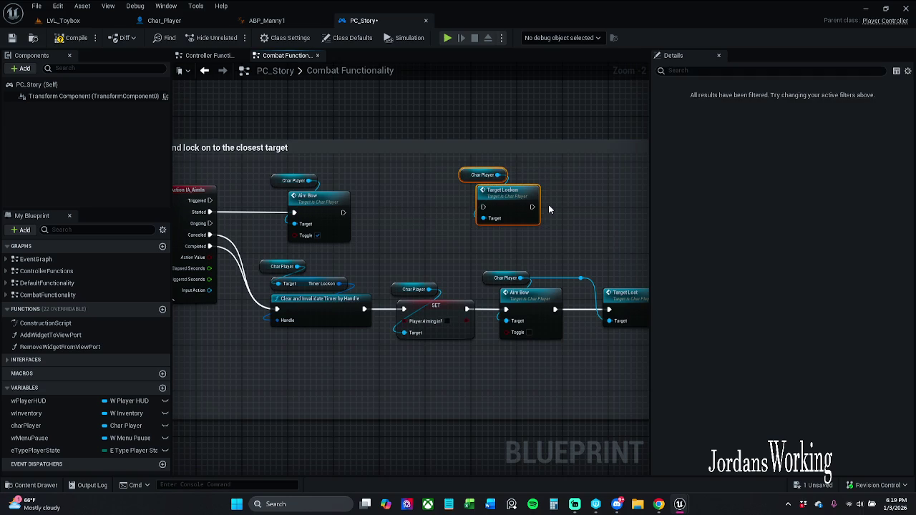
- Wrap the Target Lockon nodes in a comment titled 'It won't let the player look away'
{"action": "key", "text": "c"}
{"action": "type", "text": "B"}
{"action": "key", "text": "BackSpace"}
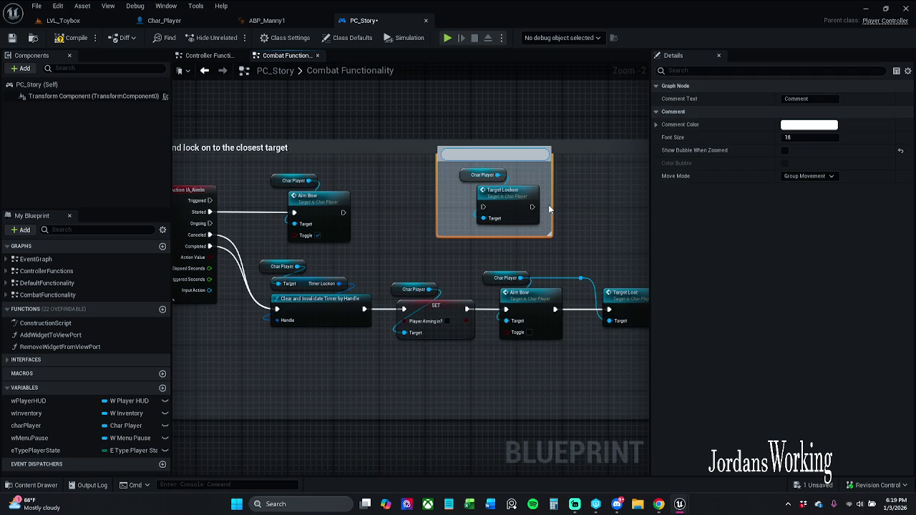
{"action": "type", "text": "It won"}
{"action": "type", "text": "'t let t"}
{"action": "type", "text": "he player l"}
{"action": "type", "text": "ook away"}
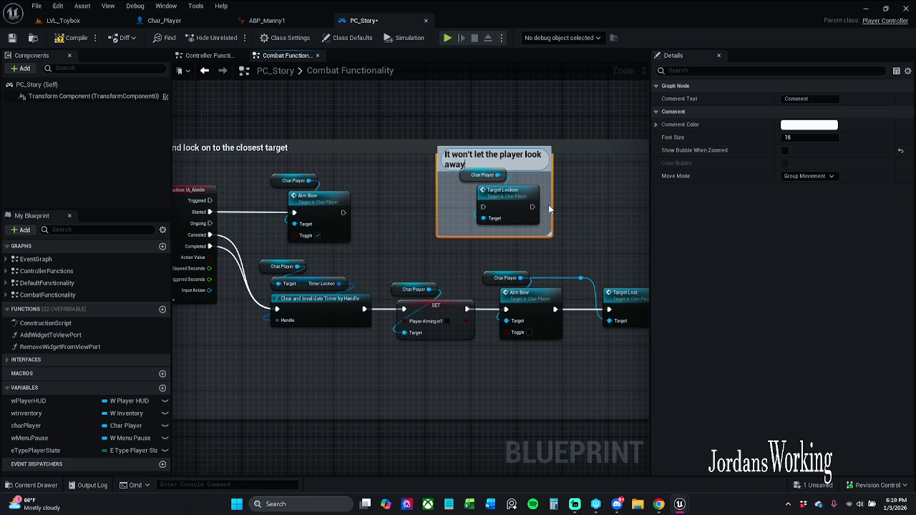
{"action": "key", "text": "Return"}
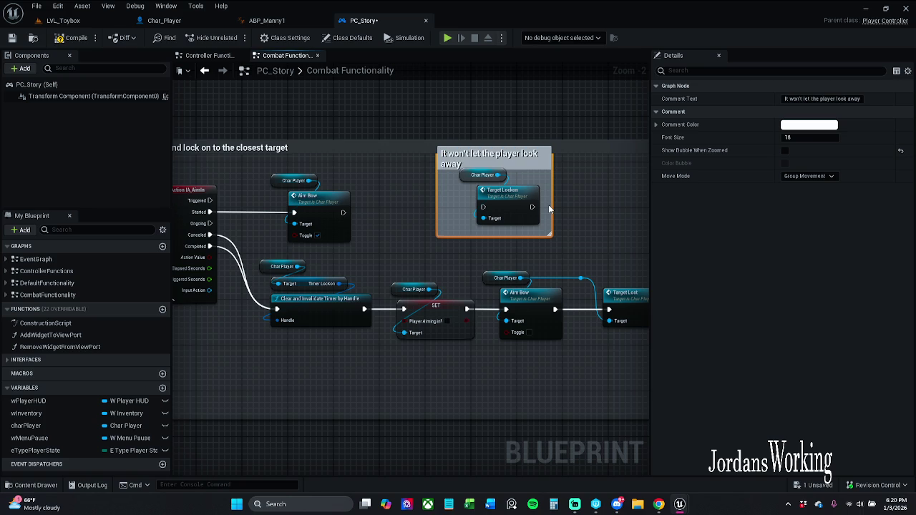
{"action": "left_click", "coordinate": [594, 211]}
{"action": "mouse_move", "coordinate": [530, 164]}
{"action": "left_mouse_down"}
{"action": "mouse_move", "coordinate": [465, 185]}
{"action": "mouse_move", "coordinate": [478, 185]}
{"action": "left_mouse_up"}
- Colour the comment pink-red and widen it so the title fits one line
{"action": "left_click", "coordinate": [827, 126]}
{"action": "left_click_drag", "start_coordinate": [749, 293], "coordinate": [749, 293]}
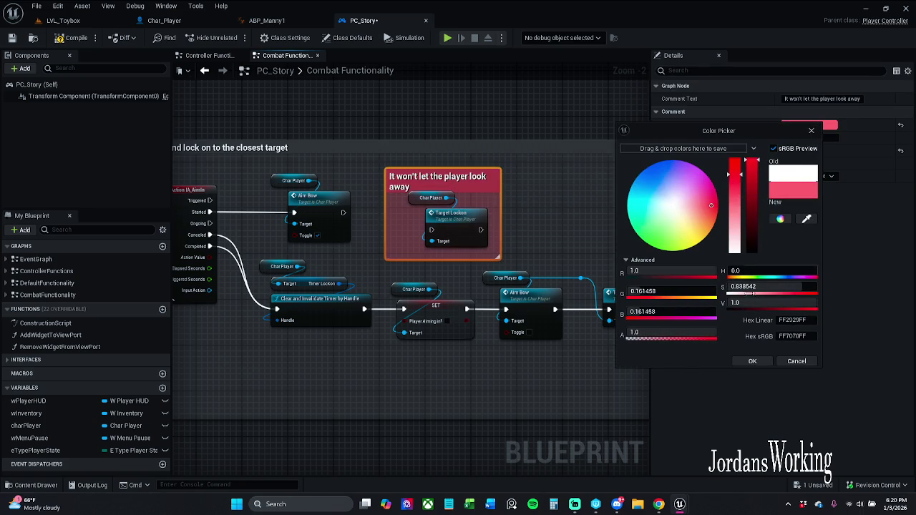
{"action": "left_click", "coordinate": [753, 361]}
{"action": "left_click", "coordinate": [535, 203]}
{"action": "left_click_drag", "start_coordinate": [419, 207], "coordinate": [419, 213]}
{"action": "left_click", "coordinate": [524, 248]}
{"action": "left_click_drag", "start_coordinate": [499, 249], "coordinate": [516, 249]}
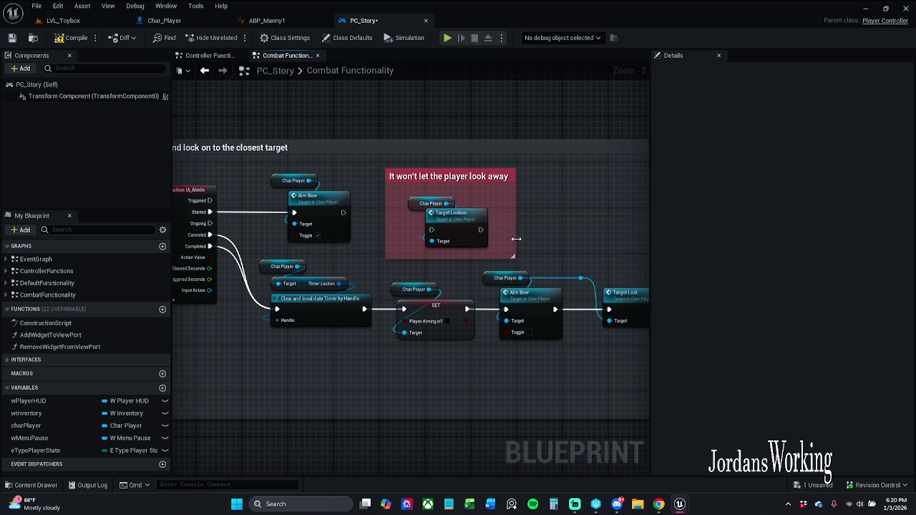
- Darken the comment colour to a dark red
{"action": "left_click", "coordinate": [484, 180]}
{"action": "left_click", "coordinate": [819, 127]}
{"action": "left_click_drag", "start_coordinate": [744, 241], "coordinate": [744, 231]}
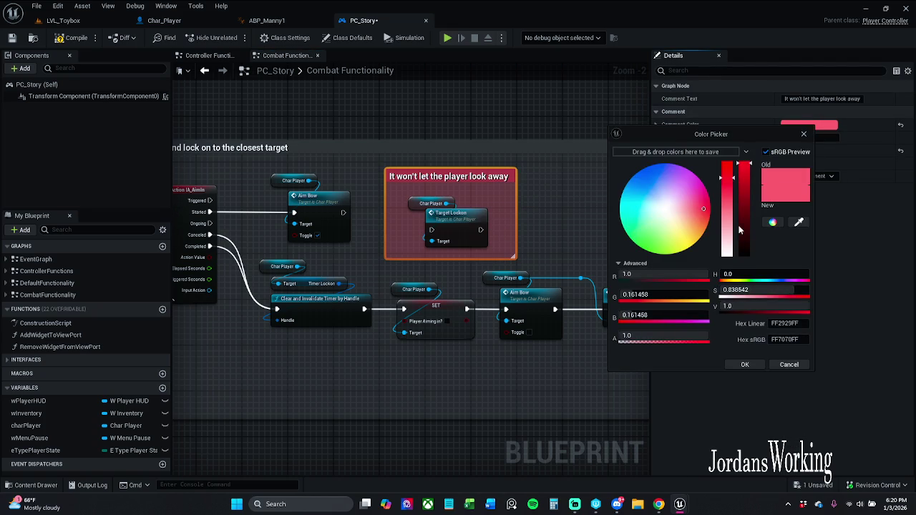
{"action": "left_click", "coordinate": [744, 366]}
{"action": "left_click", "coordinate": [535, 200]}
- Shift the lower node chain slightly down below the comment
{"action": "left_click", "coordinate": [503, 180]}
{"action": "left_click", "coordinate": [608, 229]}
{"action": "left_click_drag", "start_coordinate": [608, 229], "coordinate": [578, 178]}
{"action": "mouse_move", "coordinate": [369, 332]}
{"action": "left_mouse_down"}
{"action": "mouse_move", "coordinate": [246, 266]}
{"action": "mouse_move", "coordinate": [647, 208]}
{"action": "left_mouse_up"}
{"action": "left_click_drag", "start_coordinate": [416, 256], "coordinate": [416, 273]}
{"action": "left_click", "coordinate": [455, 209]}
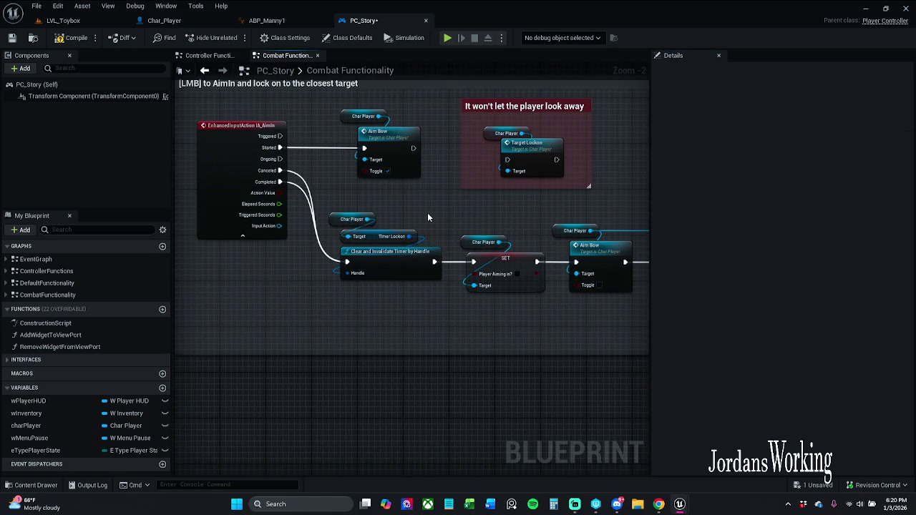
- Rename the comment title to 'Won't let the player look away'
{"action": "scroll", "coordinate": [428, 213], "scroll_direction": "up", "scroll_amount": 1}
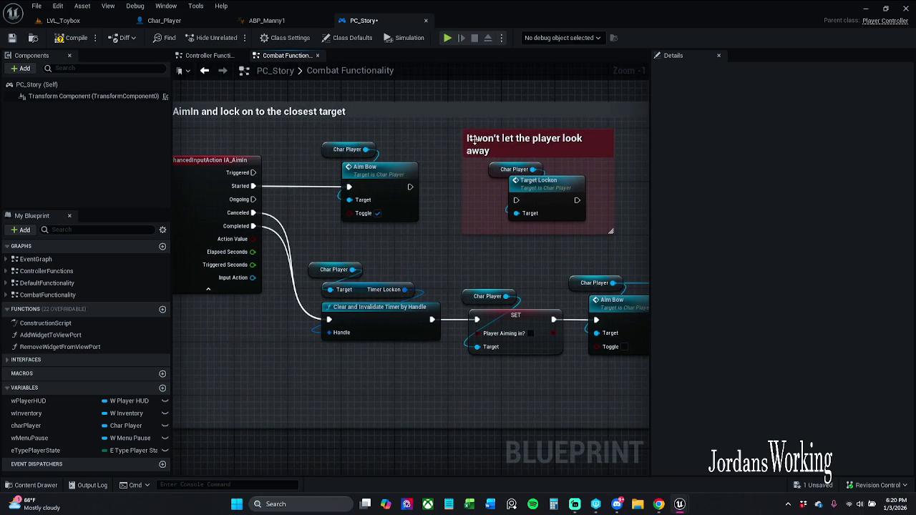
{"action": "double_click", "coordinate": [484, 139]}
{"action": "left_click", "coordinate": [484, 140]}
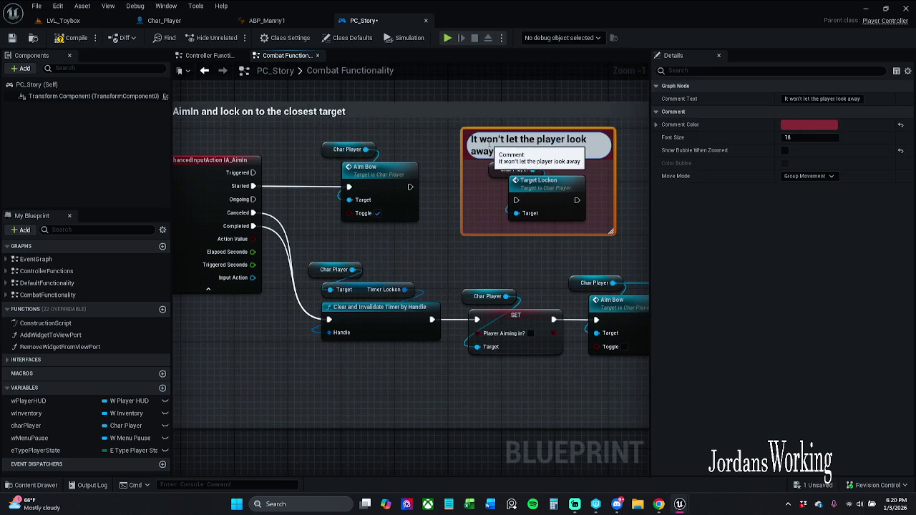
{"action": "left_click_drag", "start_coordinate": [484, 139], "coordinate": [446, 137]}
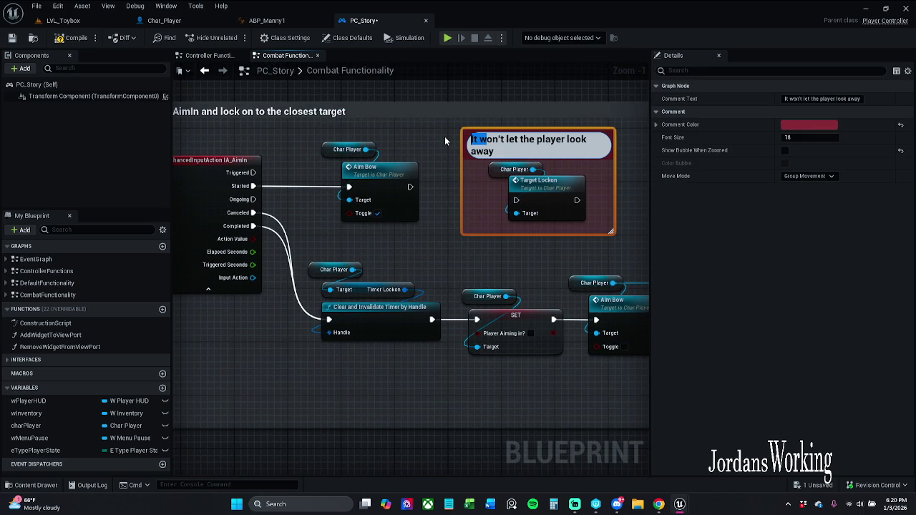
{"action": "type", "text": "W"}
{"action": "key", "text": "Return"}
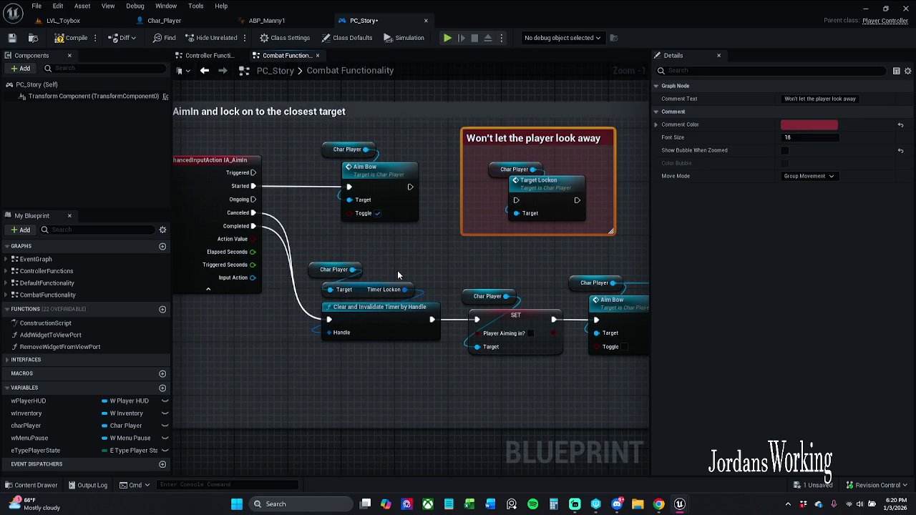
{"action": "left_click", "coordinate": [398, 275]}
- Pan along the node chain to review it through Target Lost and back
{"action": "mouse_move", "coordinate": [412, 271]}
{"action": "left_mouse_down"}
{"action": "mouse_move", "coordinate": [413, 217]}
{"action": "mouse_move", "coordinate": [402, 240]}
{"action": "mouse_move", "coordinate": [355, 246]}
{"action": "mouse_move", "coordinate": [291, 219]}
{"action": "left_mouse_up"}
{"action": "left_click_drag", "start_coordinate": [398, 214], "coordinate": [324, 208]}
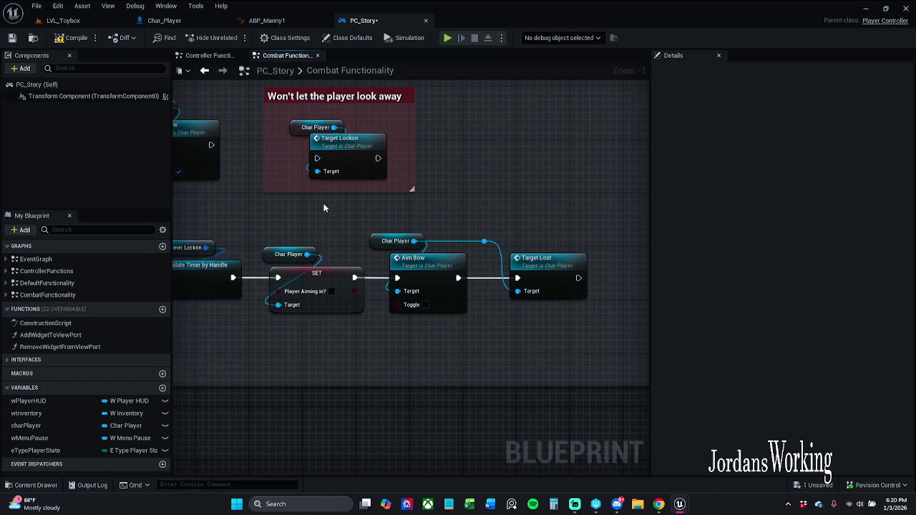
{"action": "mouse_move", "coordinate": [321, 223]}
{"action": "left_mouse_down"}
{"action": "mouse_move", "coordinate": [495, 227]}
{"action": "mouse_move", "coordinate": [452, 219]}
{"action": "mouse_move", "coordinate": [332, 151]}
{"action": "left_mouse_up"}
- Check Aim Bow's Player Aiming in? setters, then delete PC_Story's redundant SET Player Aiming in? node
{"action": "double_click", "coordinate": [331, 151]}
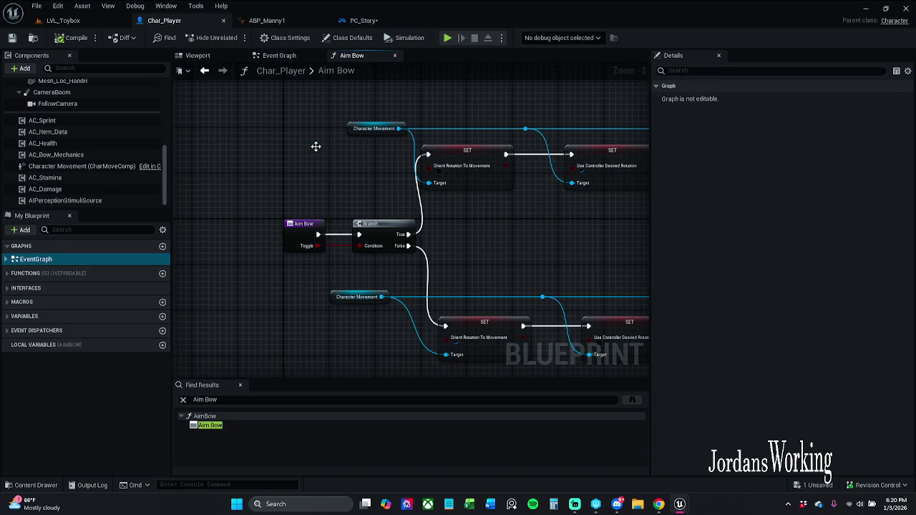
{"action": "left_click_drag", "start_coordinate": [363, 256], "coordinate": [307, 246]}
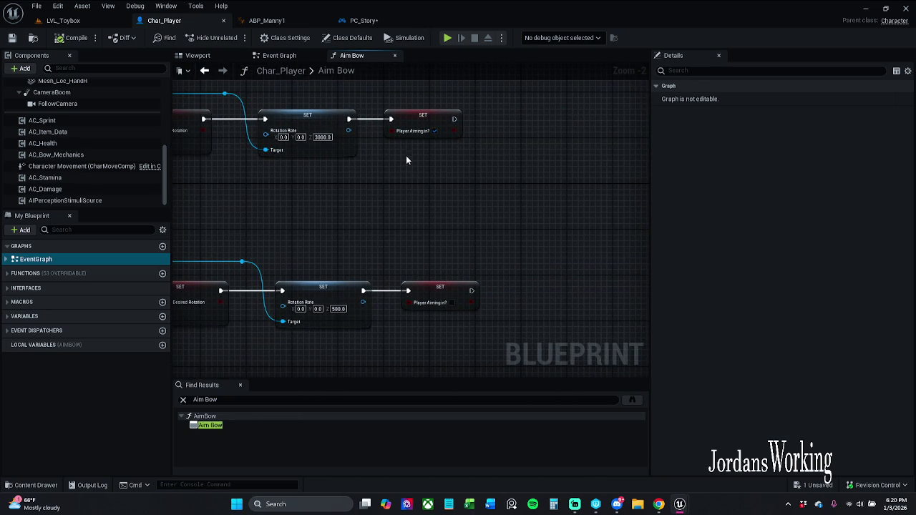
{"action": "left_click", "coordinate": [363, 20]}
{"action": "mouse_move", "coordinate": [383, 235]}
{"action": "left_mouse_down"}
{"action": "mouse_move", "coordinate": [286, 228]}
{"action": "mouse_move", "coordinate": [300, 225]}
{"action": "mouse_move", "coordinate": [387, 324]}
{"action": "left_mouse_up"}
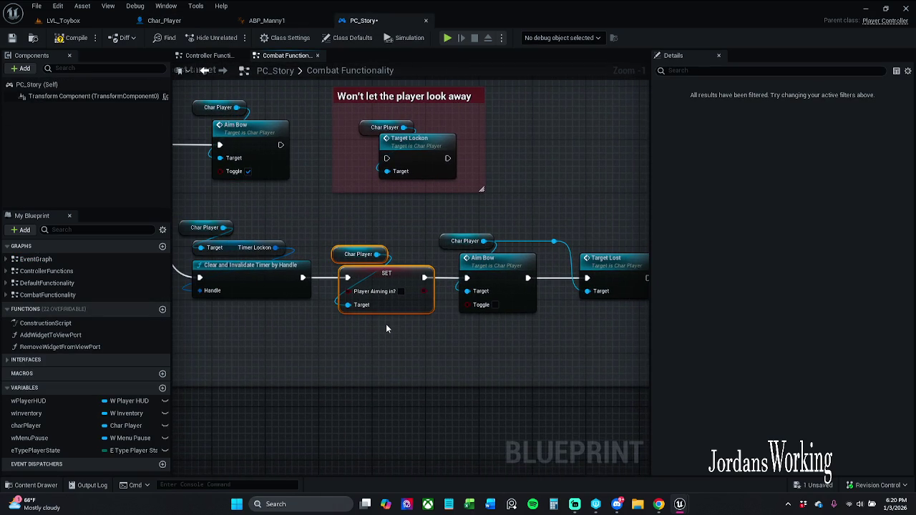
{"action": "key", "text": "Delete"}
- Wire Clear and Invalidate Timer into Aim Bow and shift Aim Bow and Target Lost left
{"action": "left_click_drag", "start_coordinate": [303, 278], "coordinate": [469, 280]}
{"action": "mouse_move", "coordinate": [397, 223]}
{"action": "left_mouse_down"}
{"action": "mouse_move", "coordinate": [628, 327]}
{"action": "mouse_move", "coordinate": [630, 336]}
{"action": "left_mouse_up"}
{"action": "left_click_drag", "start_coordinate": [502, 272], "coordinate": [390, 272]}
{"action": "left_click", "coordinate": [377, 340]}
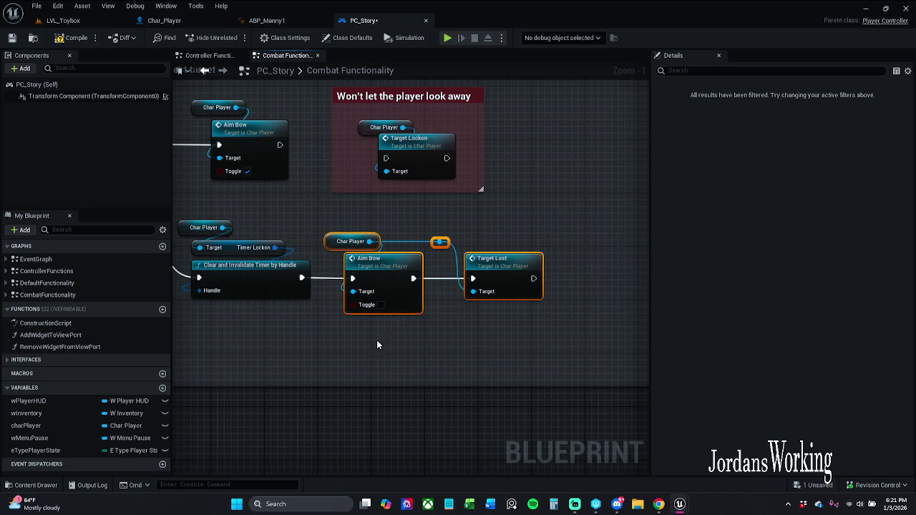
{"action": "left_click_drag", "start_coordinate": [226, 335], "coordinate": [537, 275]}
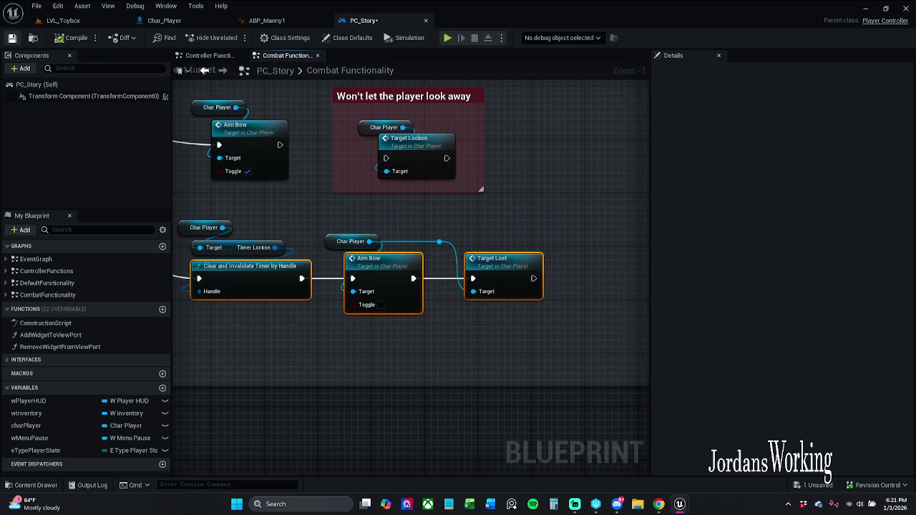
- Save PC_Story with Ctrl+S and reframe the aim graph
{"action": "key", "text": "ctrl+s"}
{"action": "left_click_drag", "start_coordinate": [431, 363], "coordinate": [493, 360]}
{"action": "left_click", "coordinate": [494, 360]}
{"action": "left_click_drag", "start_coordinate": [380, 304], "coordinate": [418, 348]}
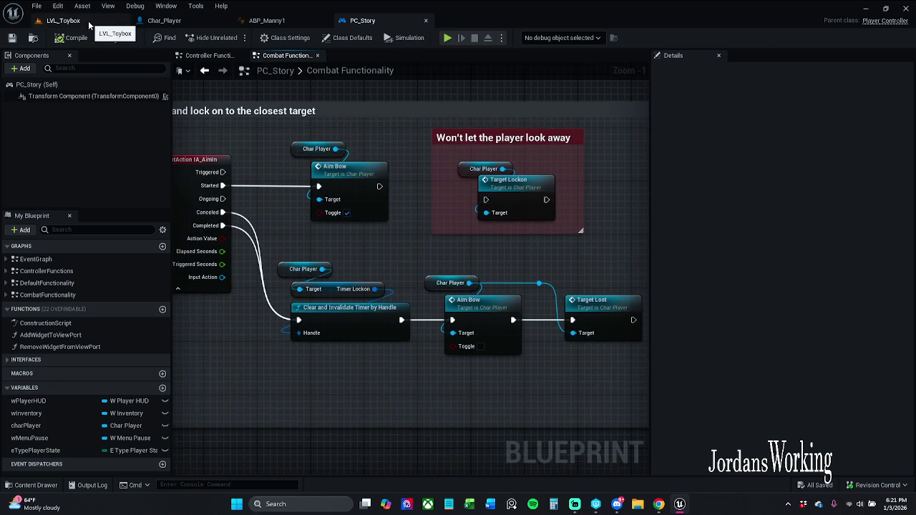
- Play-test aiming in LVL_Toybox by running forward, then stop and return to Char_Player
{"action": "left_click", "coordinate": [89, 23]}
{"action": "left_click", "coordinate": [245, 34]}
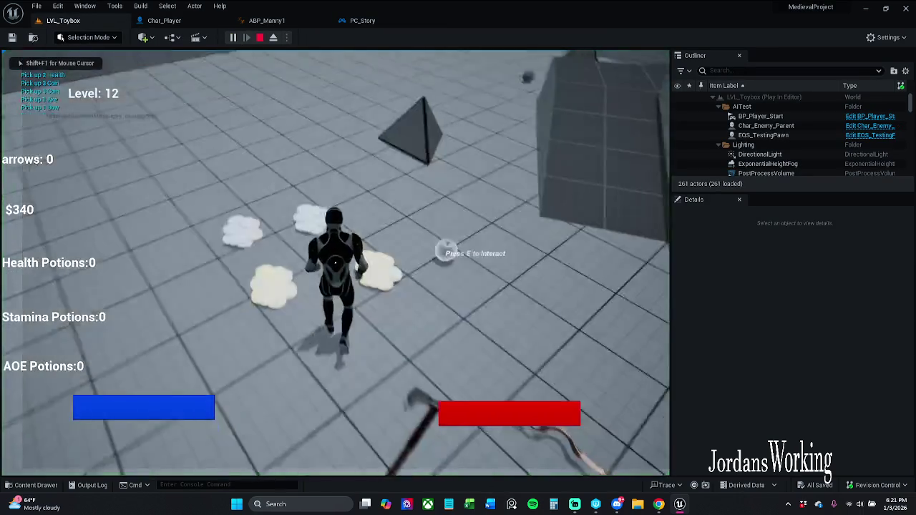
{"action": "key", "text": "w"}
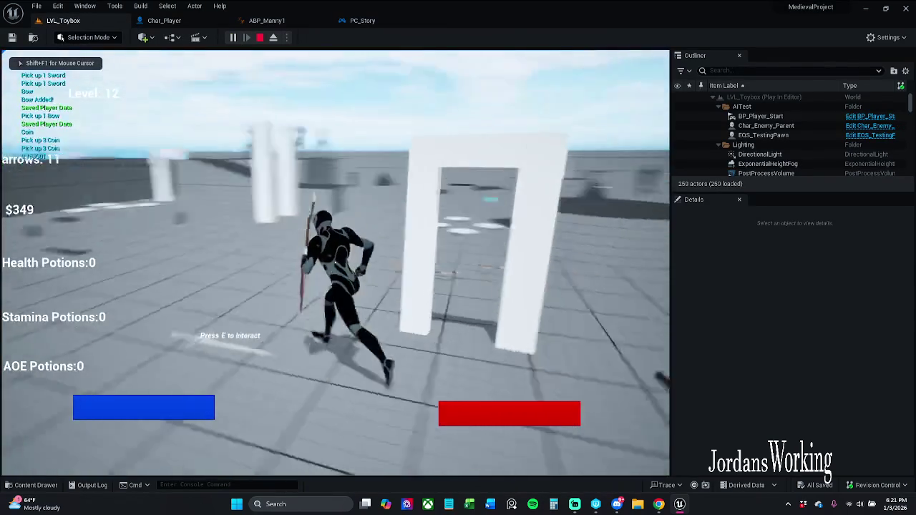
{"action": "key", "text": "w"}
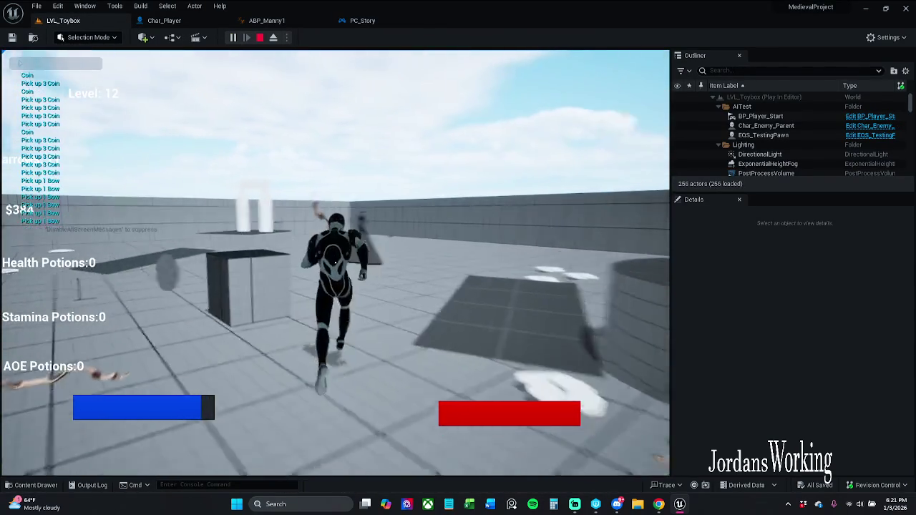
{"action": "key", "text": "w"}
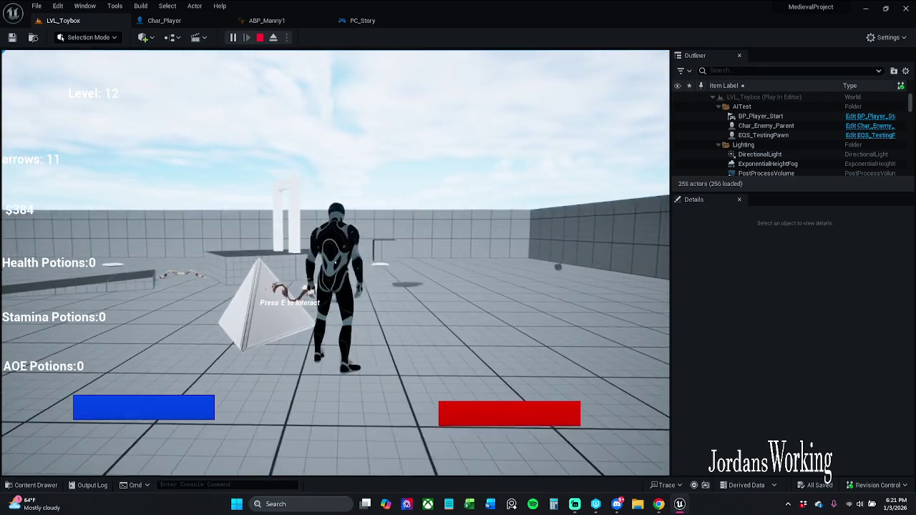
{"action": "key", "text": "Escape"}
{"action": "left_click", "coordinate": [164, 20]}
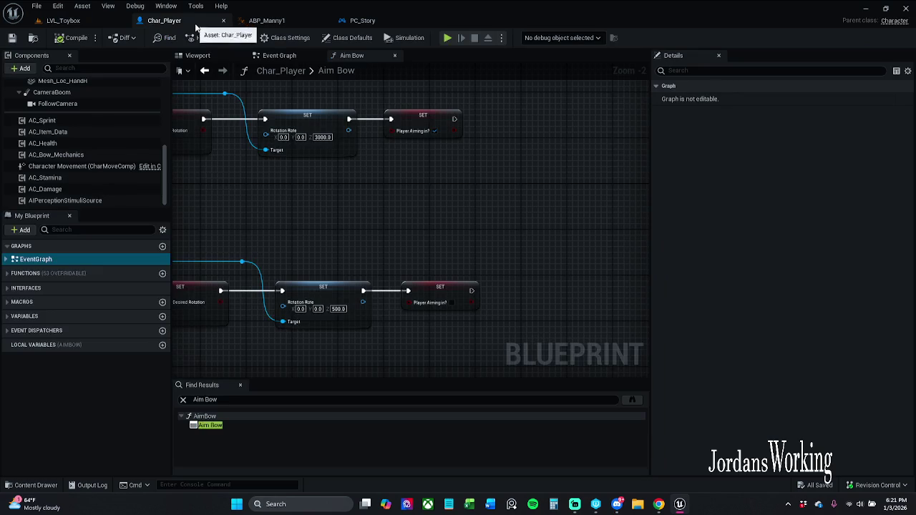
- Jump from PC_Story's Target Lockon call to Char_Player's Timeline and Lerp nodes
{"action": "scroll", "coordinate": [431, 239], "scroll_direction": "up", "scroll_amount": 1}
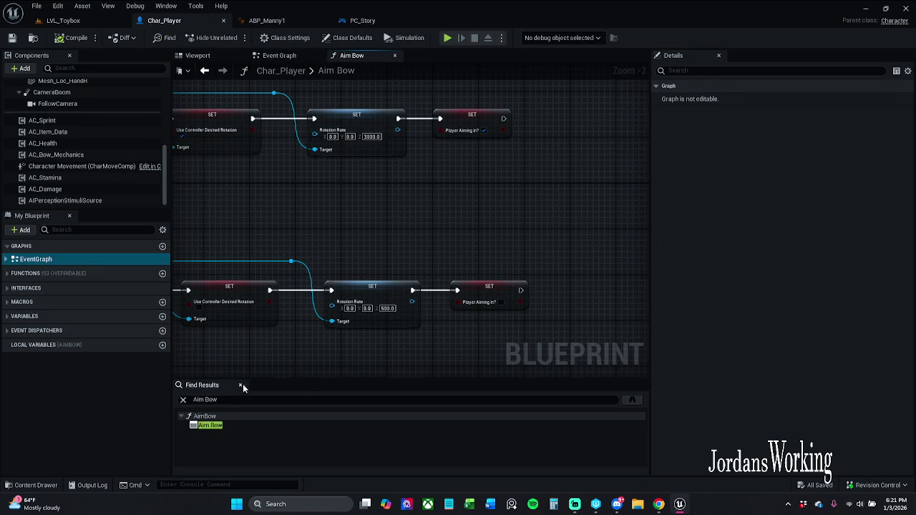
{"action": "left_click", "coordinate": [362, 20]}
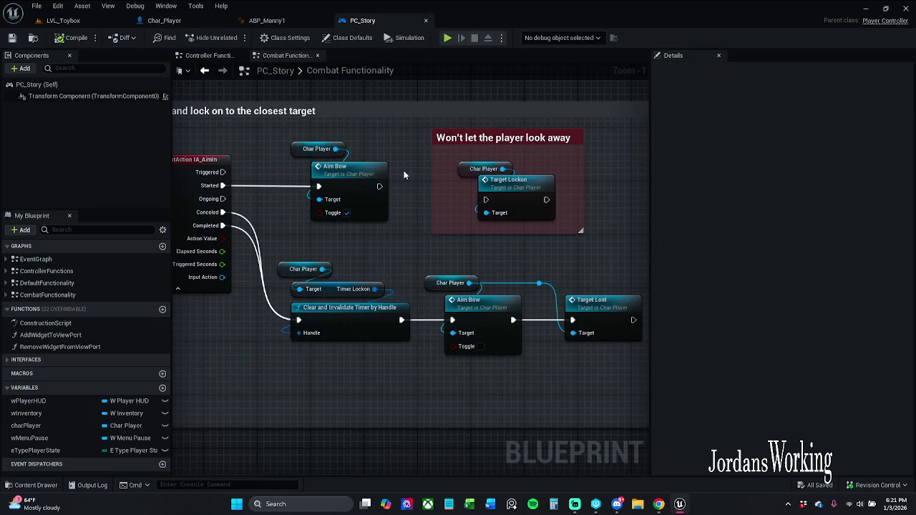
{"action": "left_click_drag", "start_coordinate": [395, 253], "coordinate": [370, 249]}
{"action": "double_click", "coordinate": [492, 186]}
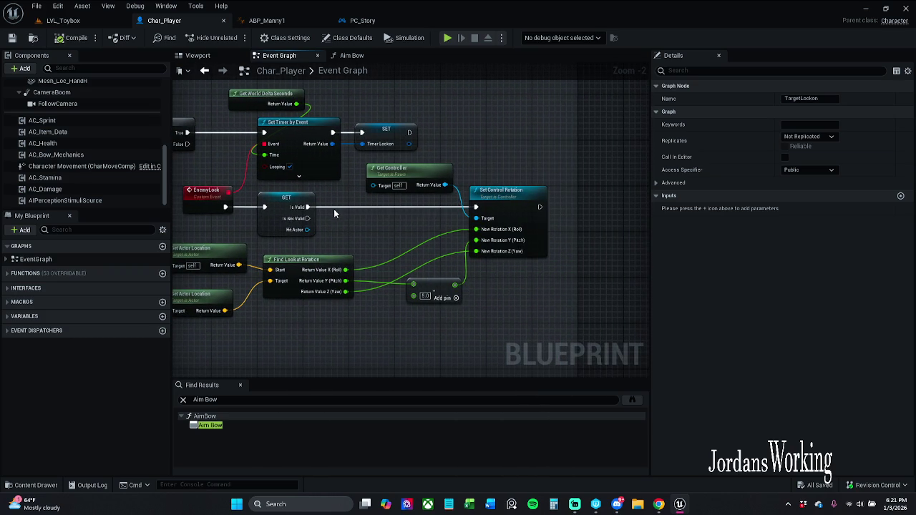
{"action": "left_click_drag", "start_coordinate": [333, 222], "coordinate": [487, 215]}
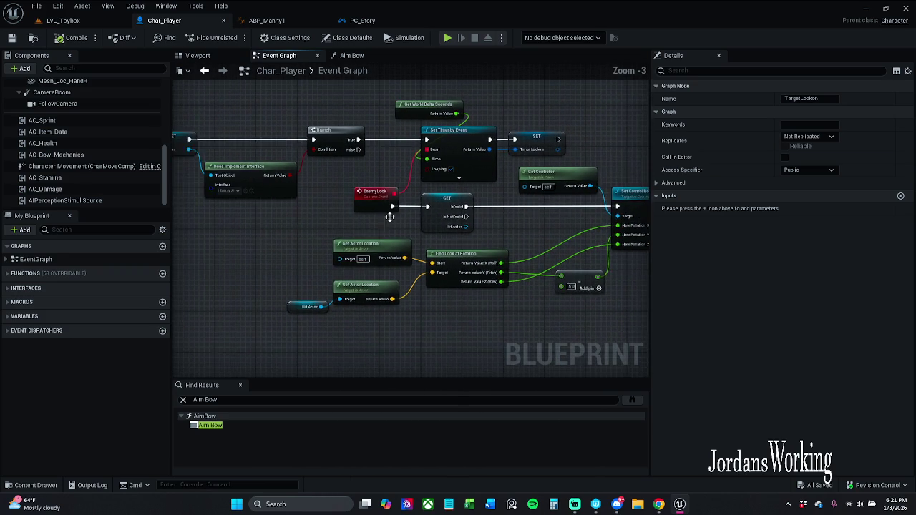
{"action": "scroll", "coordinate": [444, 218], "scroll_direction": "down", "scroll_amount": 1}
{"action": "mouse_move", "coordinate": [411, 221]}
{"action": "left_mouse_down"}
{"action": "mouse_move", "coordinate": [501, 229]}
{"action": "mouse_move", "coordinate": [477, 247]}
{"action": "mouse_move", "coordinate": [492, 249]}
{"action": "mouse_move", "coordinate": [500, 216]}
{"action": "mouse_move", "coordinate": [546, 218]}
{"action": "mouse_move", "coordinate": [548, 250]}
{"action": "mouse_move", "coordinate": [507, 209]}
{"action": "left_mouse_up"}
{"action": "left_click_drag", "start_coordinate": [423, 214], "coordinate": [517, 210]}
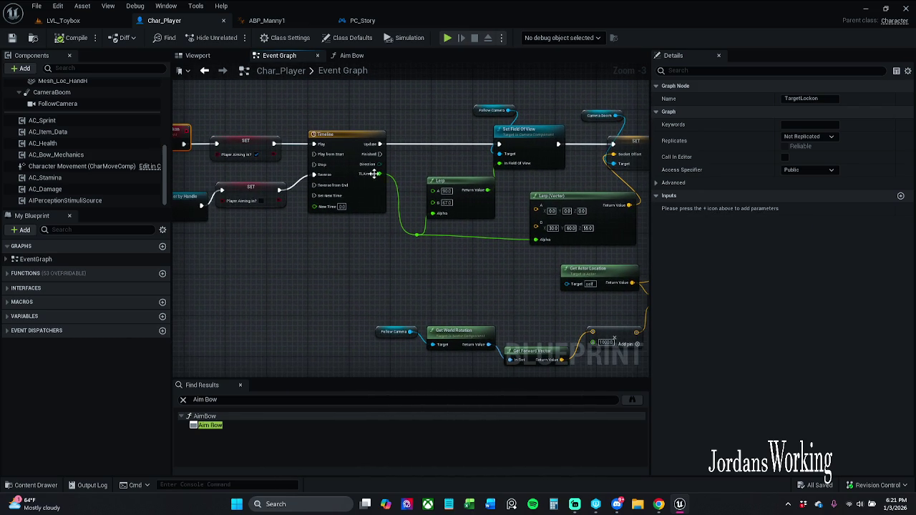
- Straighten the Alpha wire into Lerp (Vector) with Q and save Char_Player
{"action": "left_click", "coordinate": [566, 245]}
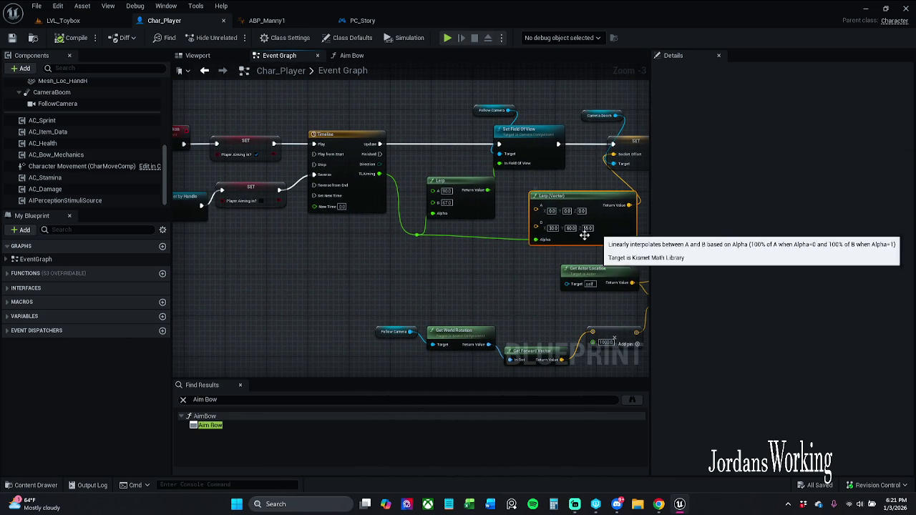
{"action": "left_click", "coordinate": [417, 234], "text": "ctrl"}
{"action": "key", "text": "q"}
{"action": "left_click", "coordinate": [484, 279]}
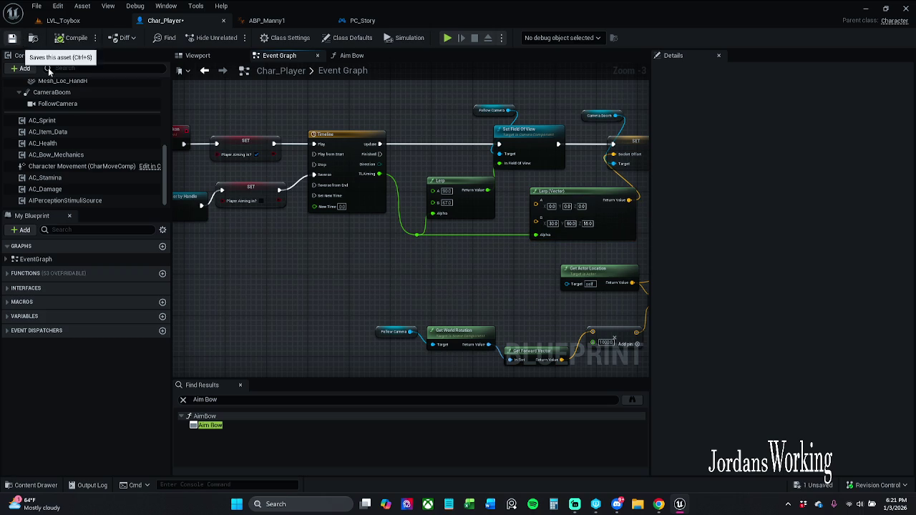
{"action": "left_click", "coordinate": [12, 37]}
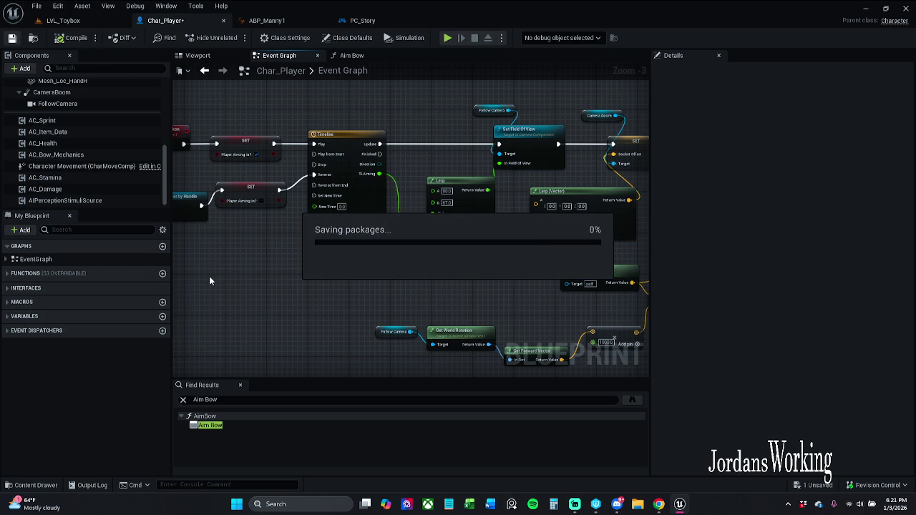
- Move PC_Story's look-away comment box to the top of the graph
{"action": "left_click", "coordinate": [382, 21]}
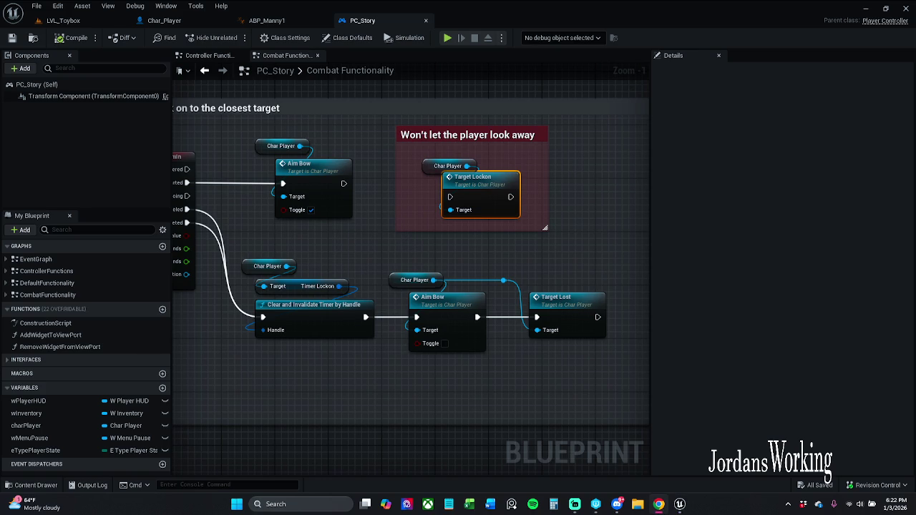
{"action": "left_click_drag", "start_coordinate": [514, 224], "coordinate": [517, 340]}
{"action": "mouse_move", "coordinate": [517, 244]}
{"action": "left_mouse_down"}
{"action": "mouse_move", "coordinate": [473, 173]}
{"action": "mouse_move", "coordinate": [458, 85]}
{"action": "mouse_move", "coordinate": [448, 79]}
{"action": "left_mouse_up"}
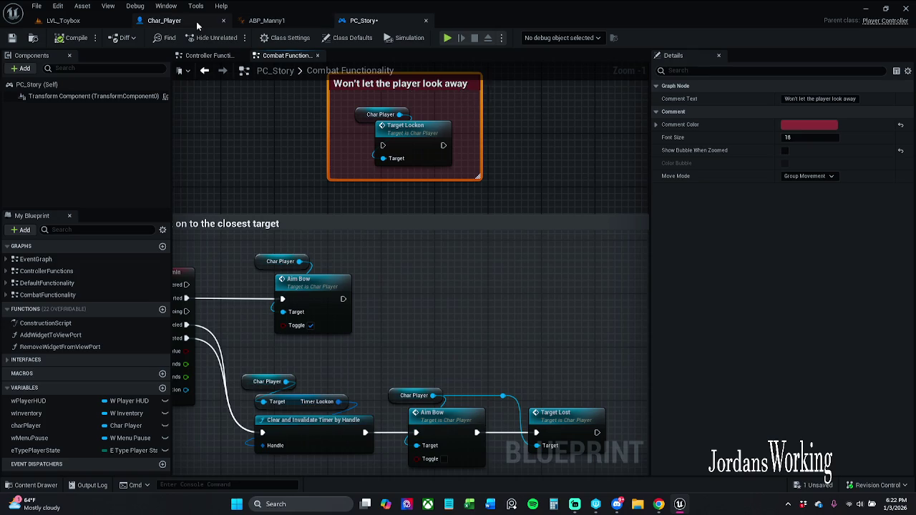
{"action": "left_click", "coordinate": [198, 23]}
{"action": "double_click", "coordinate": [36, 259]}
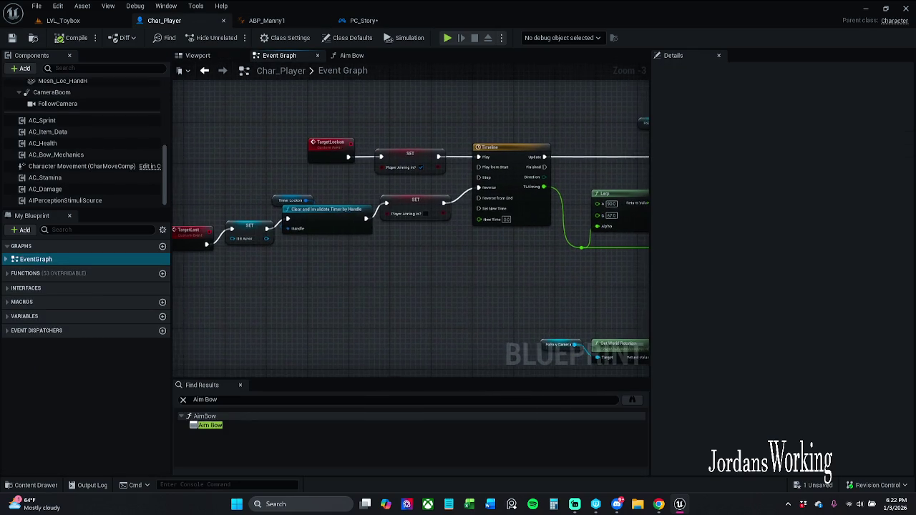
{"action": "left_click", "coordinate": [241, 385]}
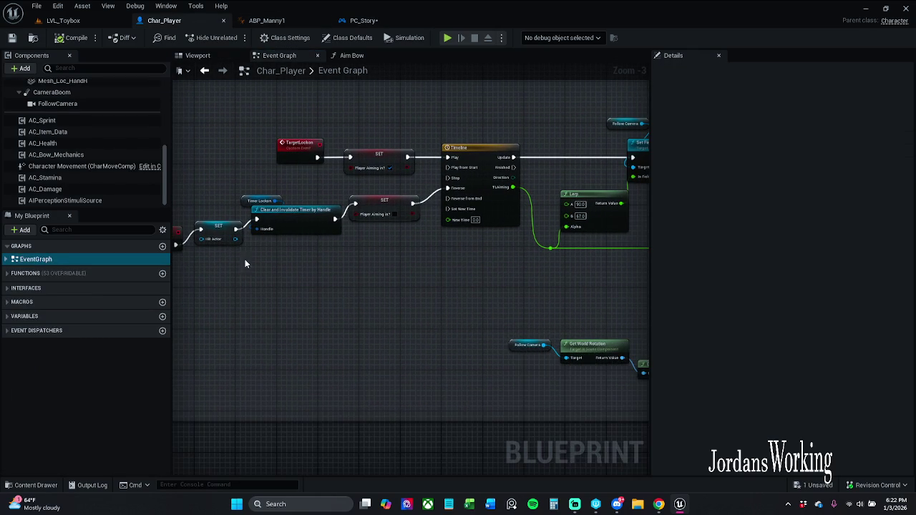
- Drag PC_Story's lower node group further down, then open the Aim Bow function
{"action": "left_click", "coordinate": [364, 20]}
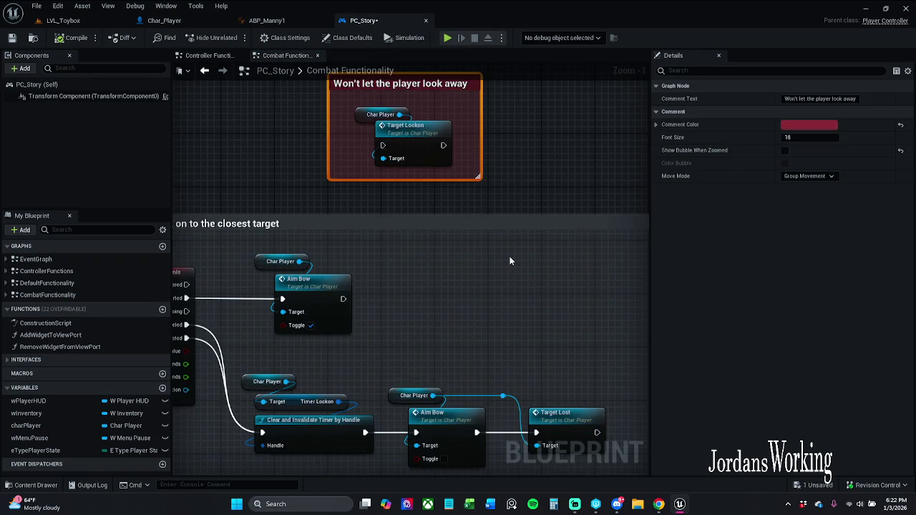
{"action": "mouse_move", "coordinate": [245, 416]}
{"action": "left_mouse_down"}
{"action": "mouse_move", "coordinate": [600, 252]}
{"action": "mouse_move", "coordinate": [512, 286]}
{"action": "left_mouse_up"}
{"action": "left_click_drag", "start_coordinate": [360, 331], "coordinate": [359, 392]}
{"action": "left_click", "coordinate": [400, 333]}
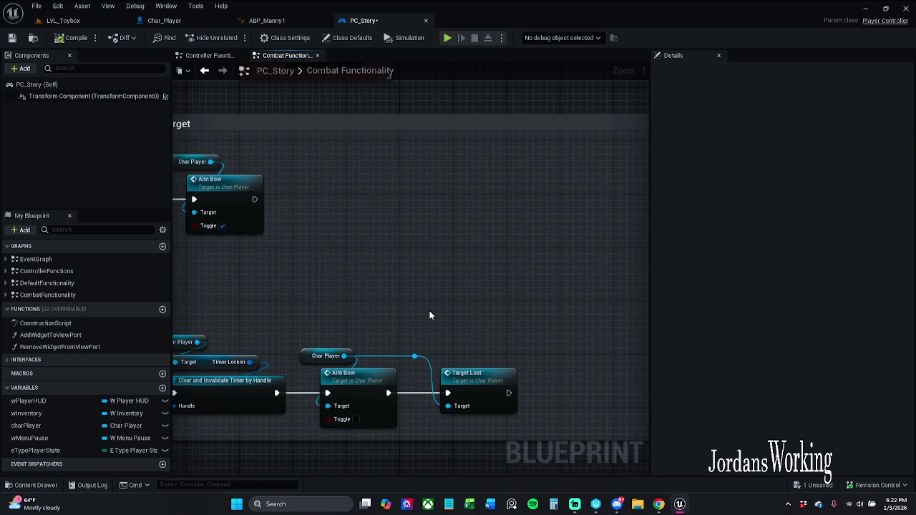
{"action": "mouse_move", "coordinate": [429, 315]}
{"action": "left_mouse_down"}
{"action": "mouse_move", "coordinate": [503, 288]}
{"action": "mouse_move", "coordinate": [487, 292]}
{"action": "left_mouse_up"}
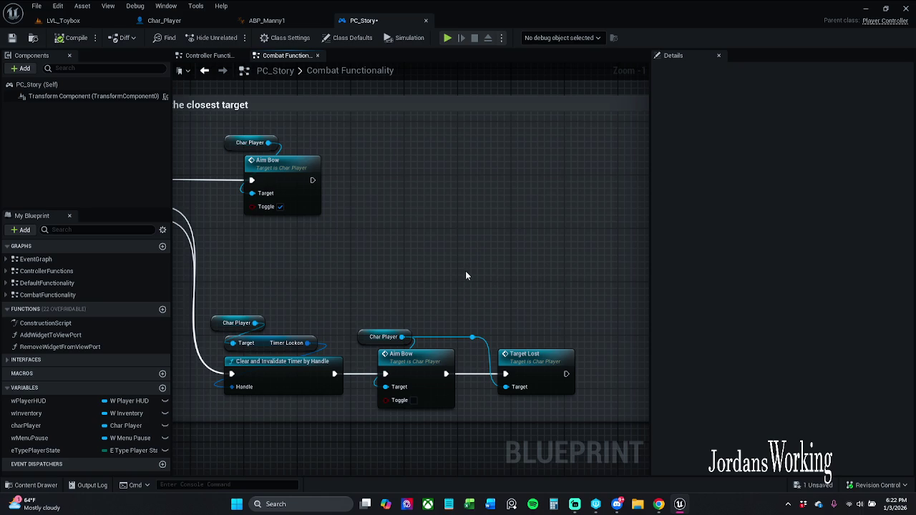
{"action": "double_click", "coordinate": [300, 181]}
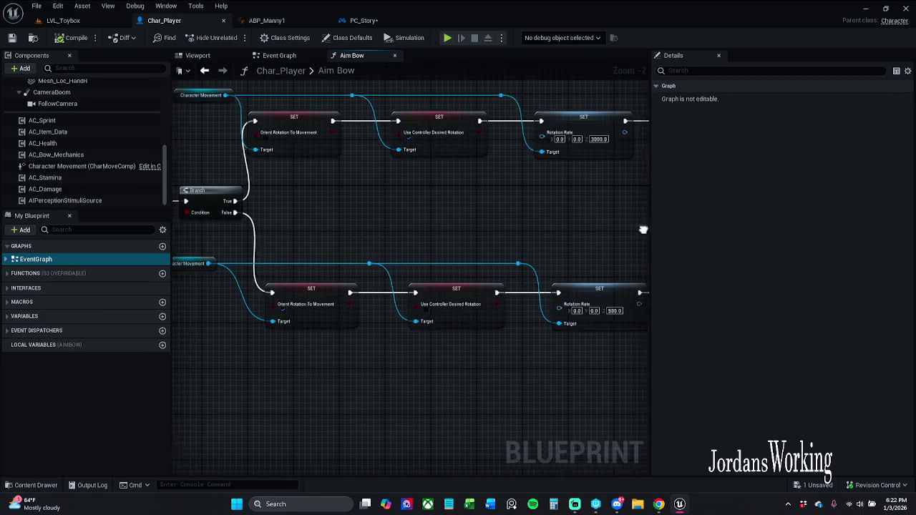
- Open Char_Player's aiming Timeline to view its 0.25-second TLAiming curve from 0 to 1
{"action": "mouse_move", "coordinate": [648, 230]}
{"action": "left_mouse_down"}
{"action": "mouse_move", "coordinate": [642, 234]}
{"action": "mouse_move", "coordinate": [698, 228]}
{"action": "mouse_move", "coordinate": [616, 211]}
{"action": "mouse_move", "coordinate": [493, 207]}
{"action": "mouse_move", "coordinate": [461, 211]}
{"action": "mouse_move", "coordinate": [464, 217]}
{"action": "left_mouse_up"}
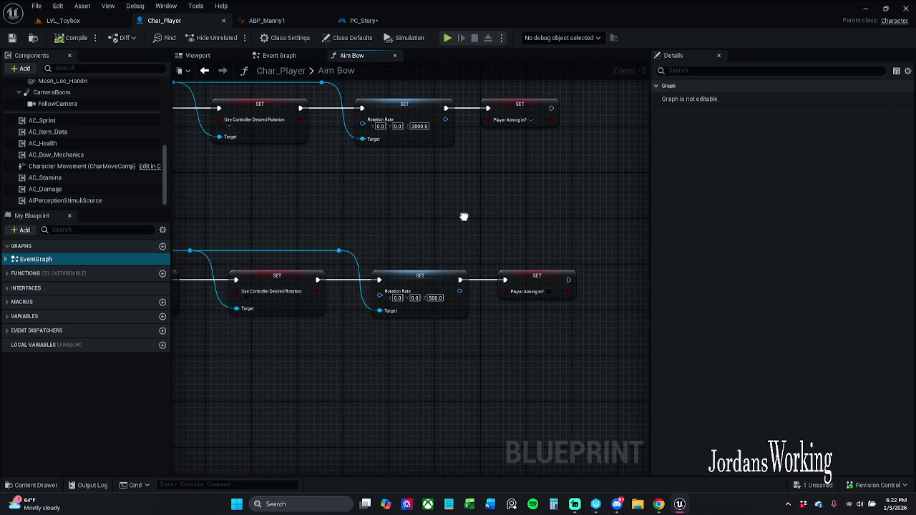
{"action": "left_click", "coordinate": [293, 58]}
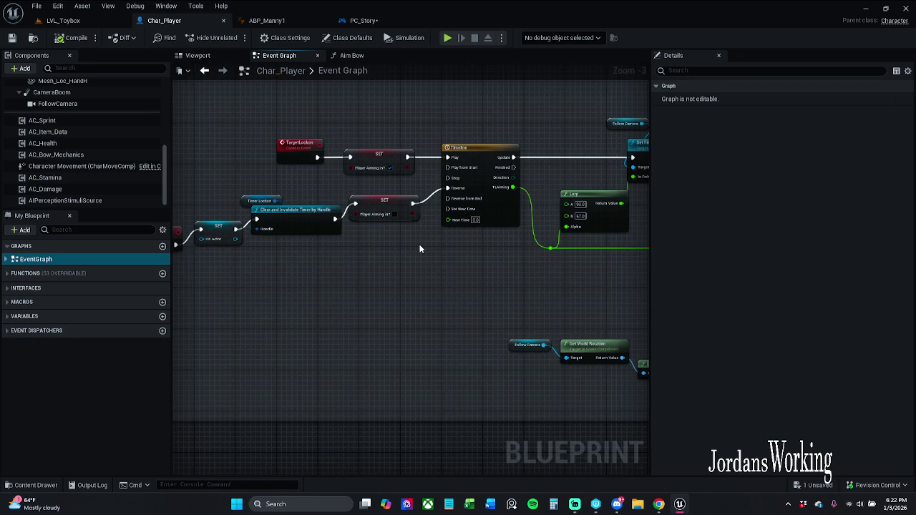
{"action": "mouse_move", "coordinate": [419, 250]}
{"action": "left_mouse_down"}
{"action": "mouse_move", "coordinate": [466, 239]}
{"action": "mouse_move", "coordinate": [211, 237]}
{"action": "left_mouse_up"}
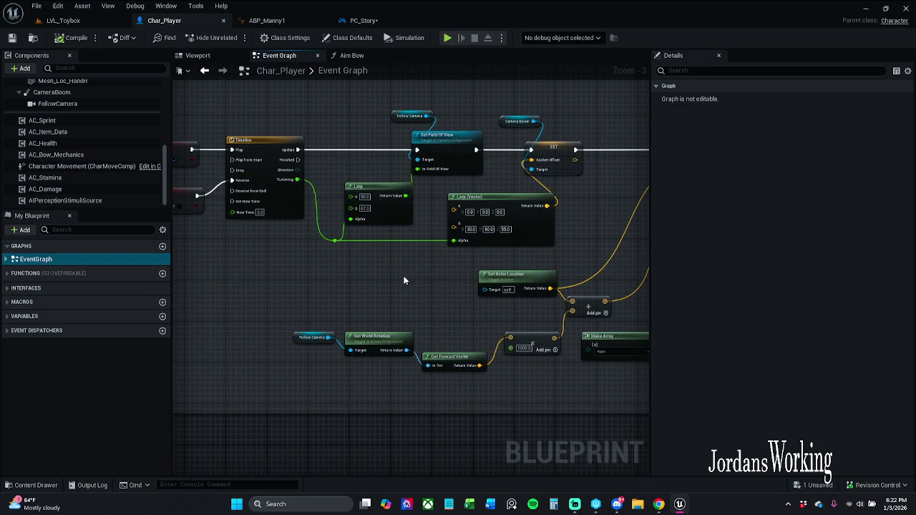
{"action": "scroll", "coordinate": [372, 196], "scroll_direction": "up", "scroll_amount": 2}
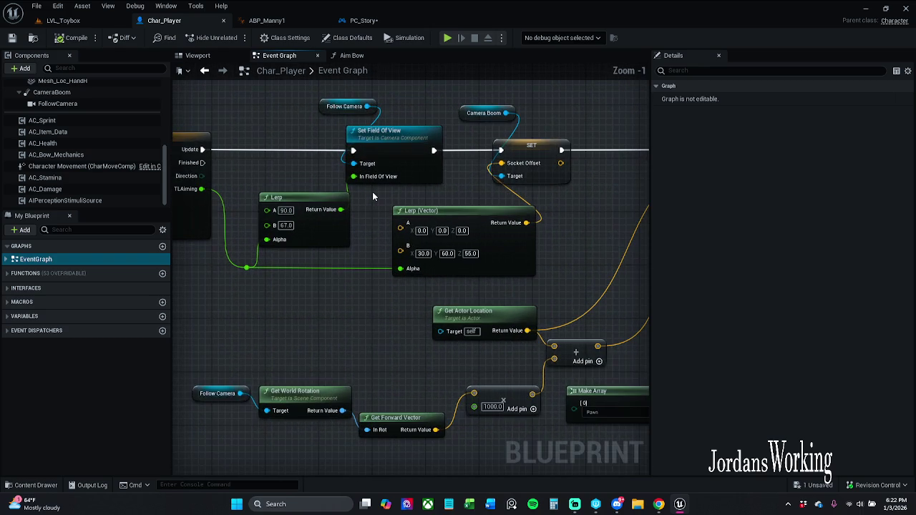
{"action": "mouse_move", "coordinate": [372, 192]}
{"action": "left_mouse_down"}
{"action": "mouse_move", "coordinate": [336, 188]}
{"action": "mouse_move", "coordinate": [417, 180]}
{"action": "mouse_move", "coordinate": [304, 178]}
{"action": "left_mouse_up"}
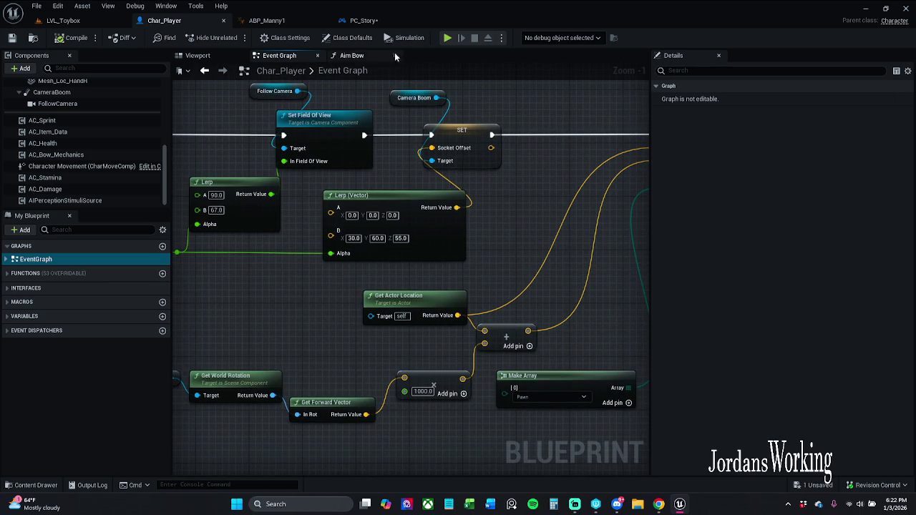
{"action": "left_click_drag", "start_coordinate": [396, 179], "coordinate": [227, 172]}
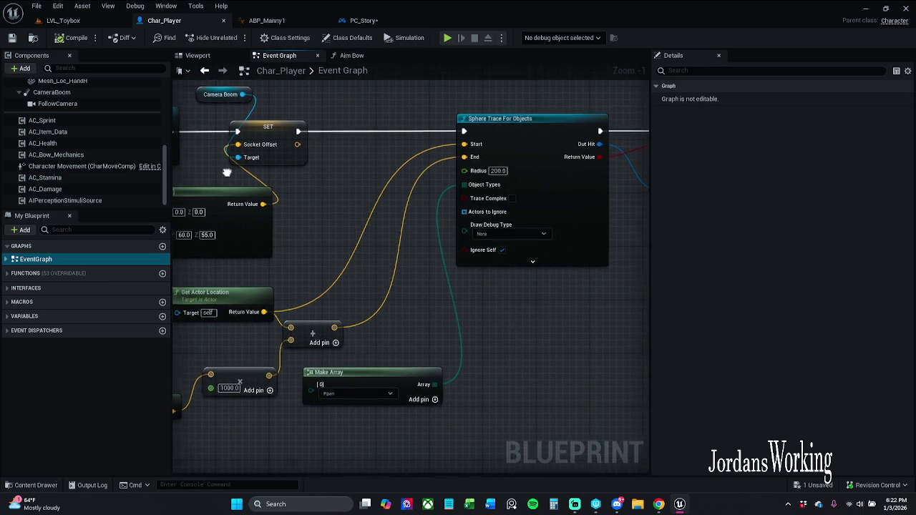
{"action": "scroll", "coordinate": [322, 172], "scroll_direction": "down", "scroll_amount": 1}
{"action": "left_click_drag", "start_coordinate": [321, 172], "coordinate": [521, 177]}
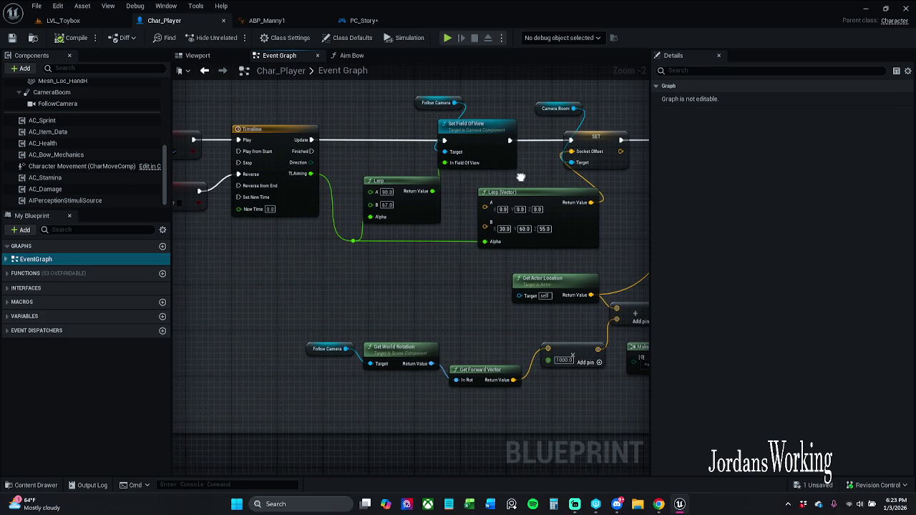
{"action": "double_click", "coordinate": [285, 134]}
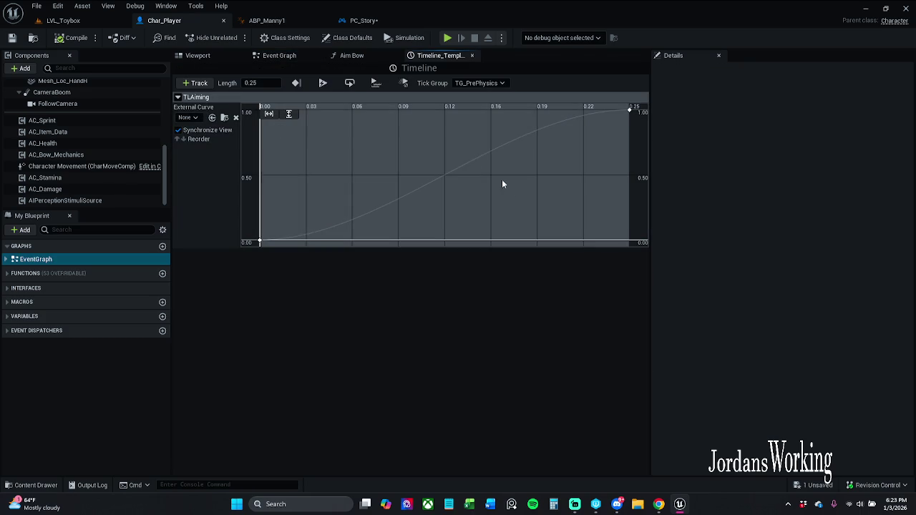
{"action": "left_click", "coordinate": [364, 20]}
- Add a Timeline node off the first Aim Bow call's exec pin and open it for editing
{"action": "left_click_drag", "start_coordinate": [366, 171], "coordinate": [352, 166]}
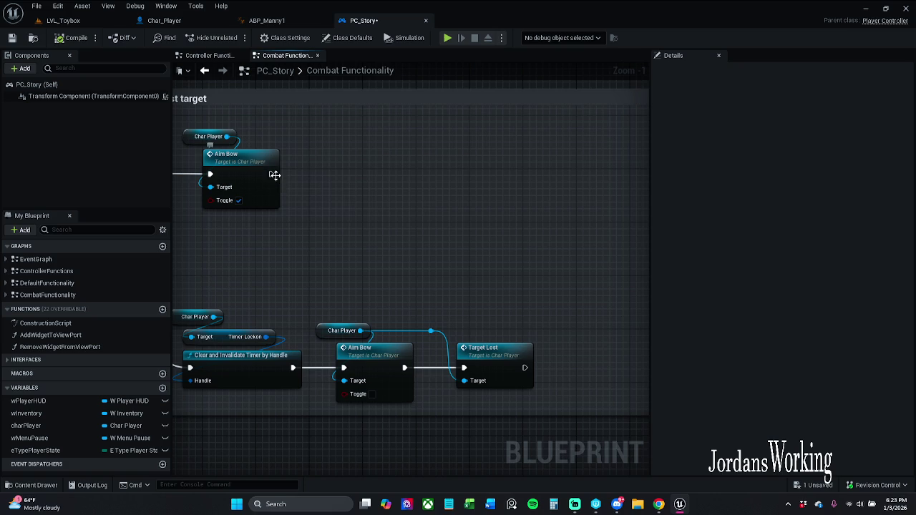
{"action": "left_click_drag", "start_coordinate": [272, 174], "coordinate": [378, 178]}
{"action": "type", "text": "add ti"}
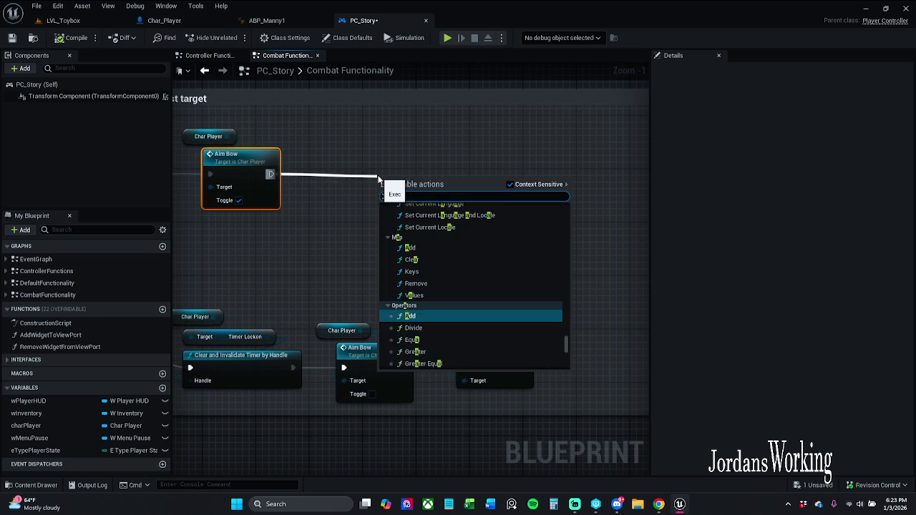
{"action": "type", "text": "me"}
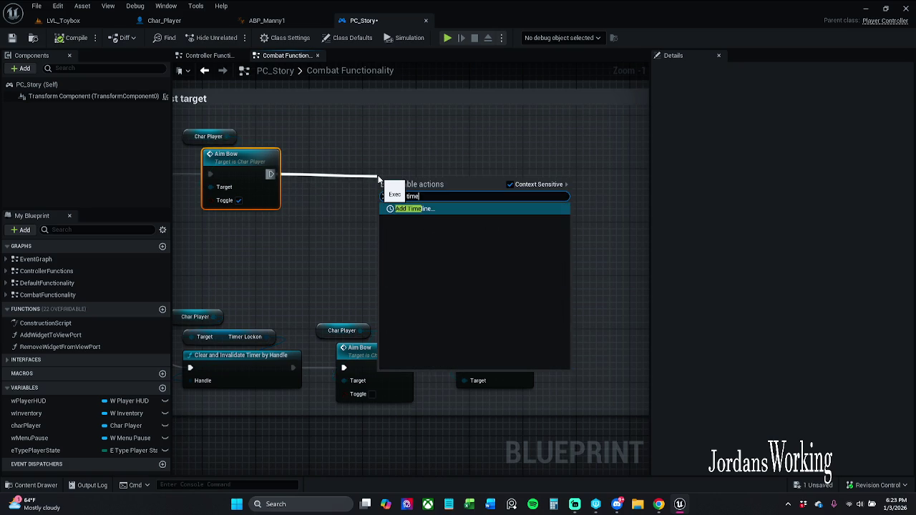
{"action": "key", "text": "Return"}
{"action": "left_click_drag", "start_coordinate": [444, 184], "coordinate": [475, 168]}
{"action": "left_click", "coordinate": [373, 183]}
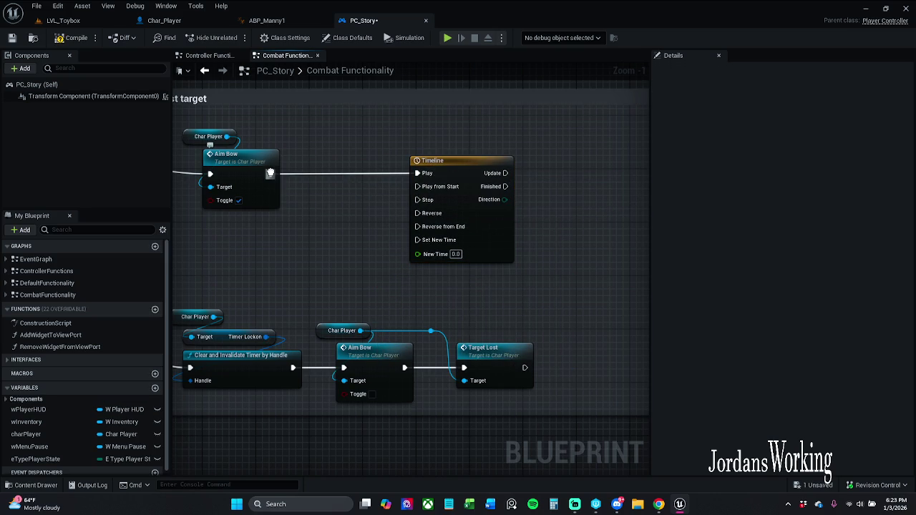
{"action": "double_click", "coordinate": [461, 170]}
- Name the new timeline track AimIn/Out
{"action": "left_click", "coordinate": [265, 84]}
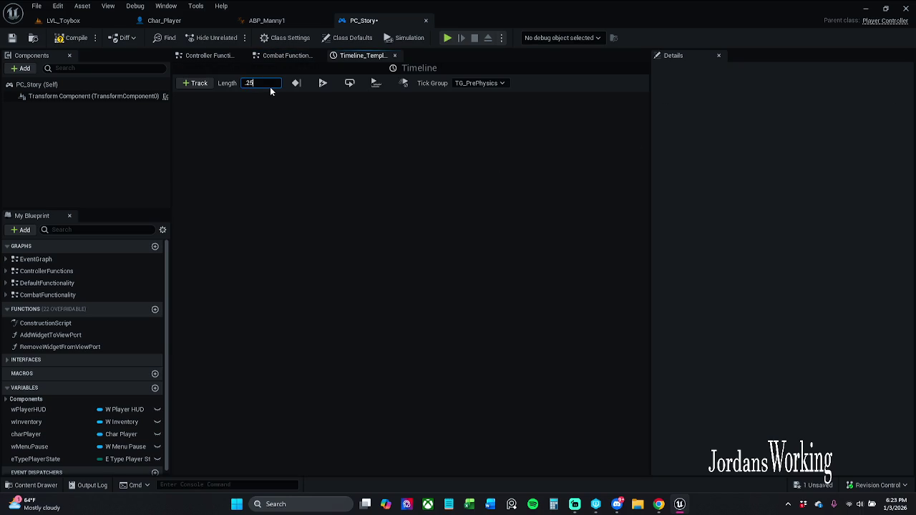
{"action": "left_click", "coordinate": [196, 83]}
{"action": "left_click", "coordinate": [228, 101]}
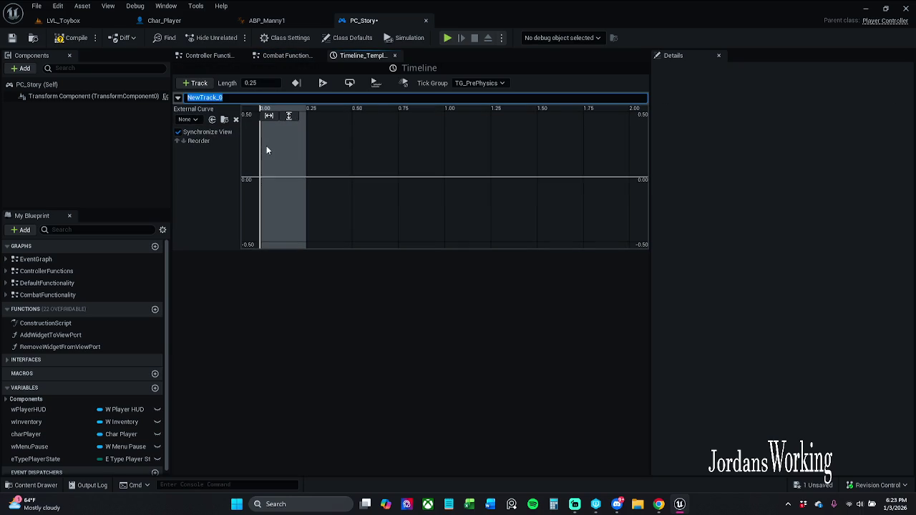
{"action": "type", "text": "Aim"}
{"action": "type", "text": "In/"}
{"action": "type", "text": "Out"}
{"action": "key", "text": "Return"}
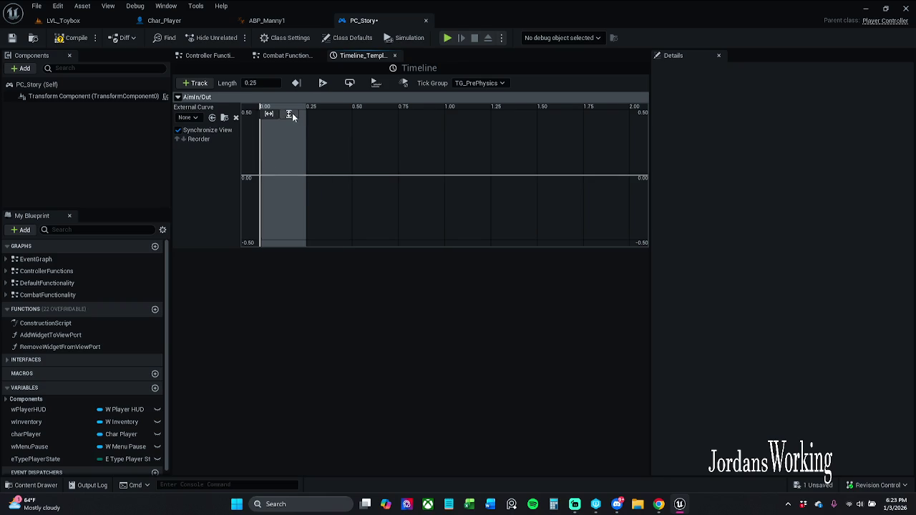
- Add two keys to the AimIn/Out curve and set the first to time 0, value 0
{"action": "left_click", "coordinate": [287, 114]}
{"action": "left_click", "coordinate": [269, 193], "text": "shift"}
{"action": "left_click", "coordinate": [282, 175], "text": "shift"}
{"action": "left_click", "coordinate": [269, 193]}
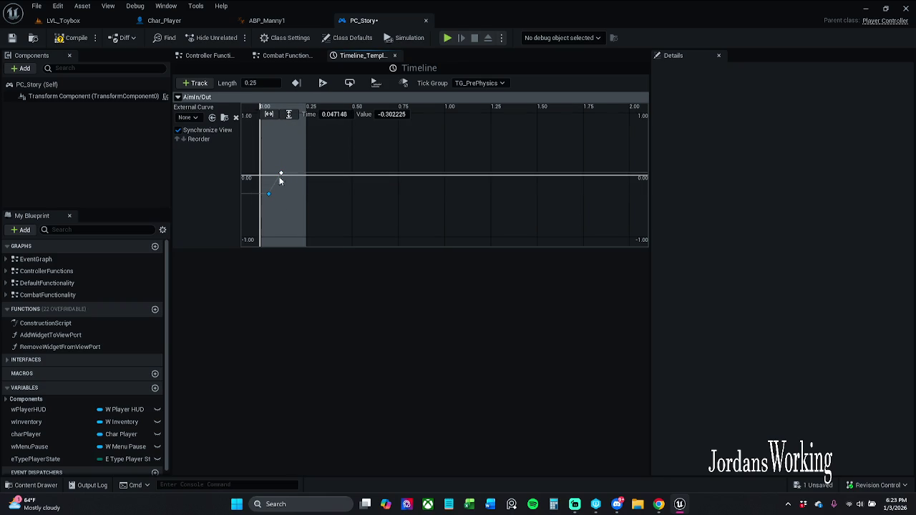
{"action": "left_click", "coordinate": [337, 116]}
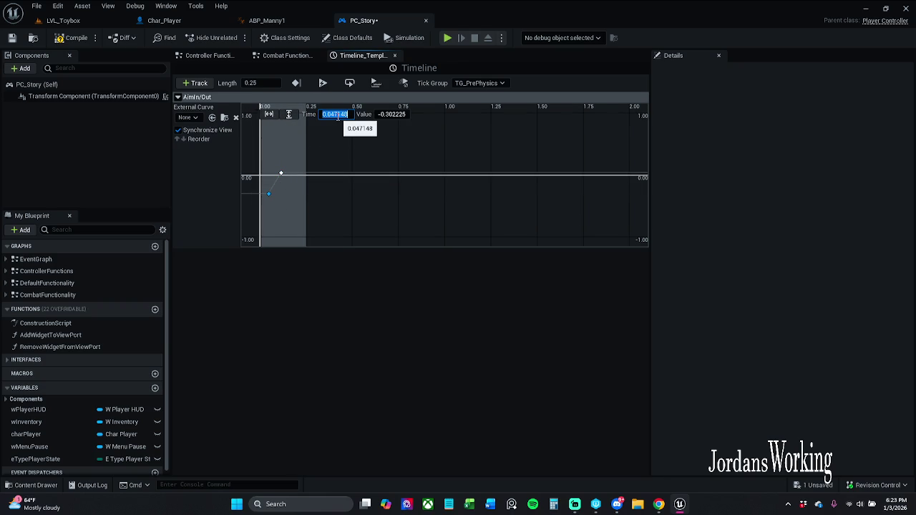
{"action": "type", "text": "0"}
{"action": "key", "text": "Tab"}
{"action": "type", "text": "0"}
{"action": "key", "text": "Return"}
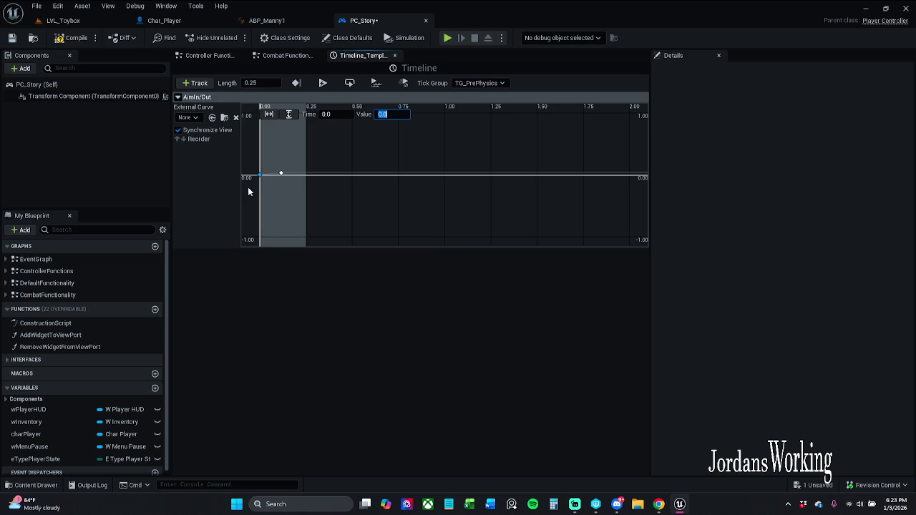
- Set the second curve key to time 0.25, value 1
{"action": "left_click", "coordinate": [281, 173]}
{"action": "key", "text": "Tab"}
{"action": "type", "text": "."}
{"action": "key", "text": "Return"}
{"action": "key", "text": "Tab"}
{"action": "type", "text": "1"}
{"action": "key", "text": "Return"}
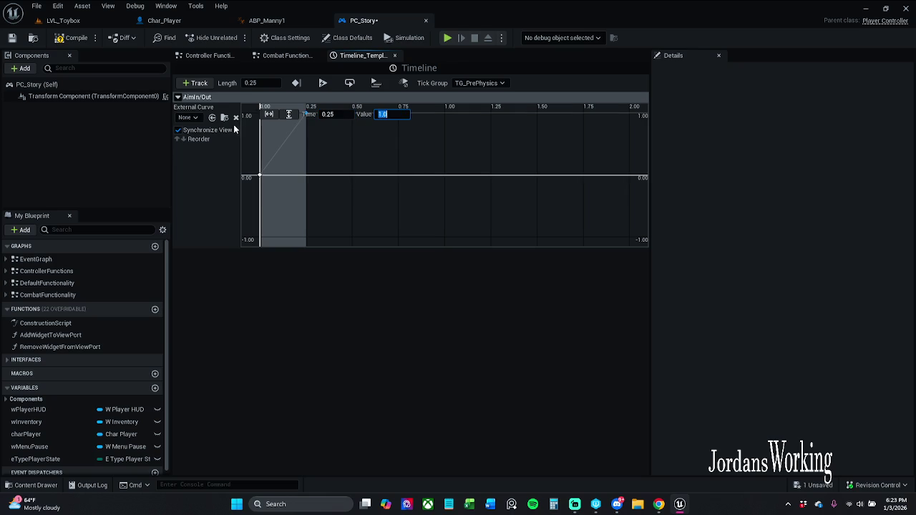
- Give both curve keys Auto interpolation and save PC_Story
{"action": "left_click", "coordinate": [269, 115]}
{"action": "left_click", "coordinate": [288, 115]}
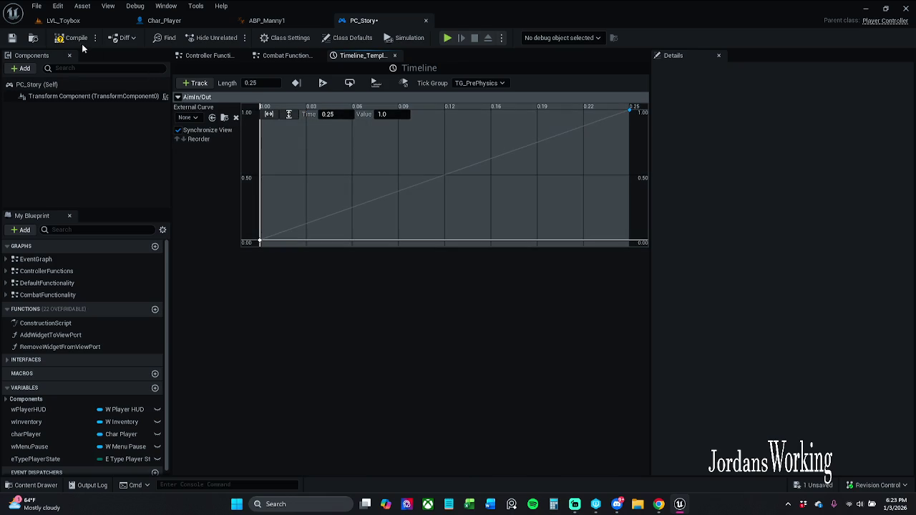
{"action": "key", "text": "ctrl+a"}
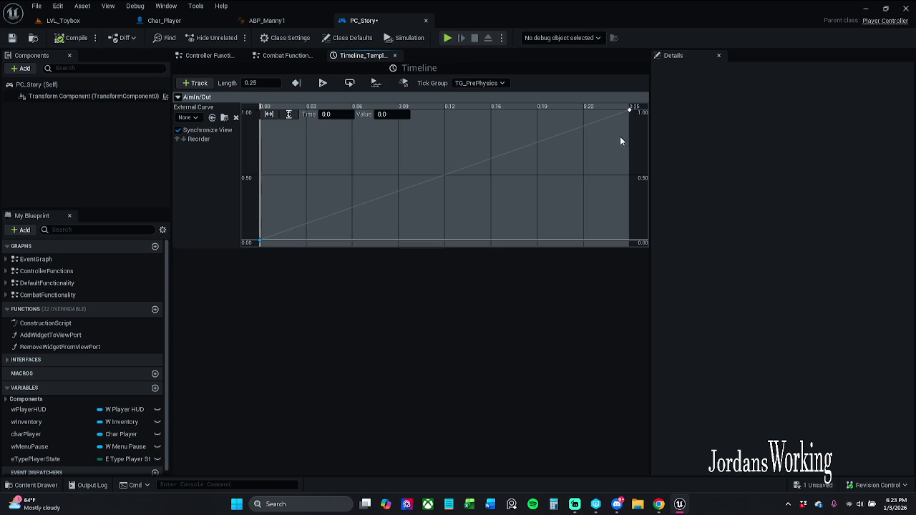
{"action": "right_click", "coordinate": [260, 242]}
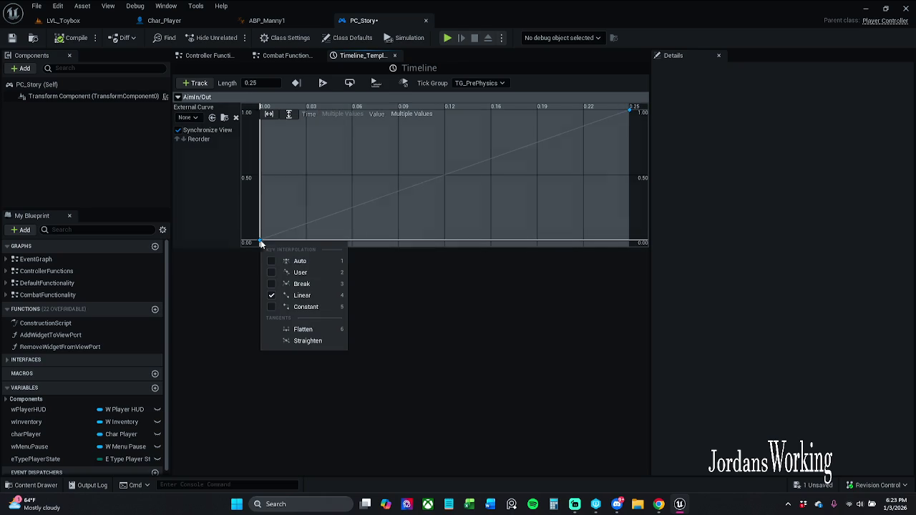
{"action": "left_click", "coordinate": [303, 266]}
{"action": "left_click", "coordinate": [444, 160]}
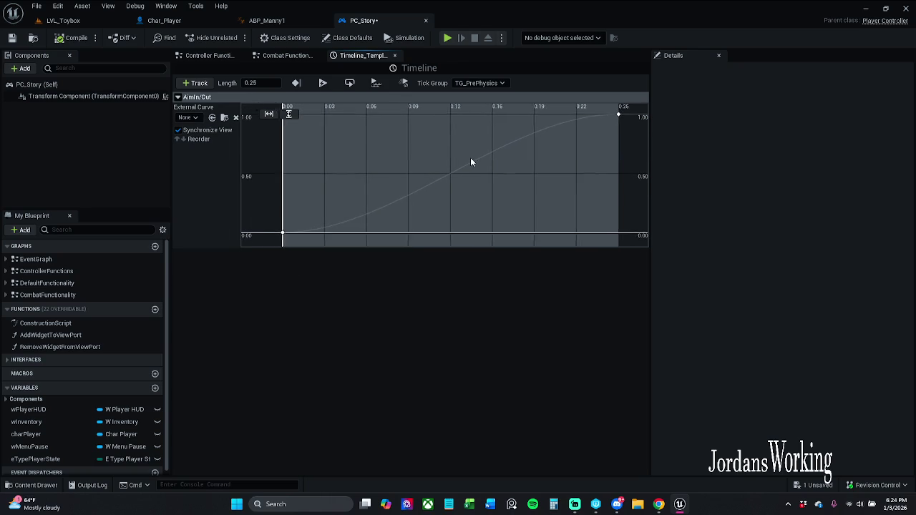
{"action": "left_click", "coordinate": [12, 37]}
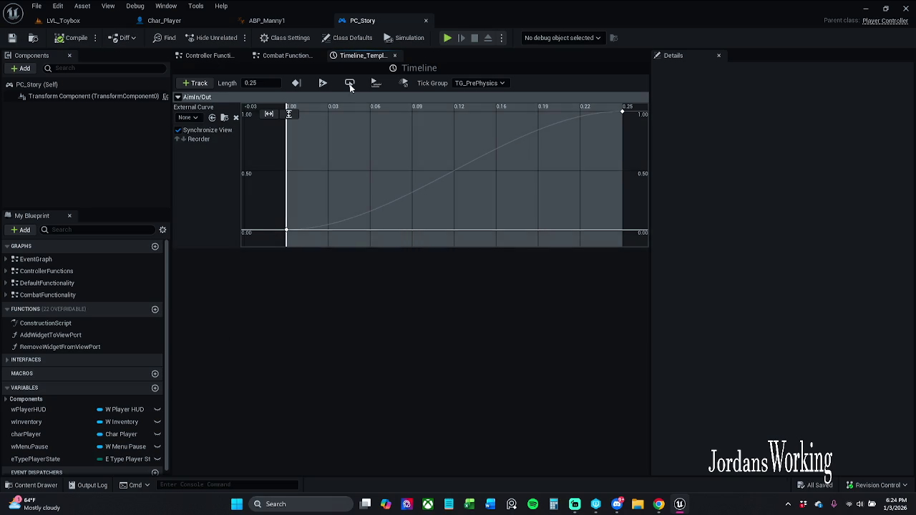
- Add a Lerp (Vector) node driven by the timeline's Aim in/ Out output in Combat Functionality
{"action": "left_click", "coordinate": [287, 55]}
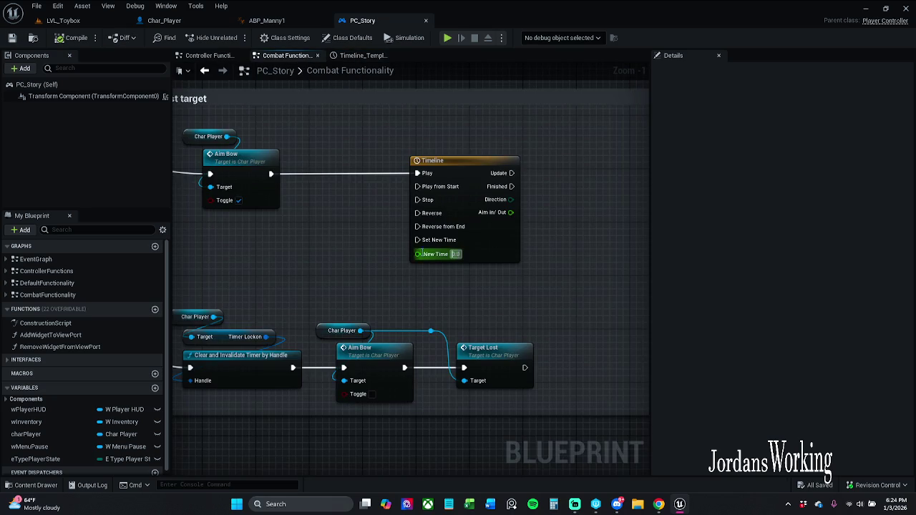
{"action": "left_click_drag", "start_coordinate": [405, 252], "coordinate": [292, 248]}
{"action": "mouse_move", "coordinate": [395, 204]}
{"action": "left_mouse_down"}
{"action": "mouse_move", "coordinate": [444, 229]}
{"action": "mouse_move", "coordinate": [448, 263]}
{"action": "left_mouse_up"}
{"action": "type", "text": "lerp"}
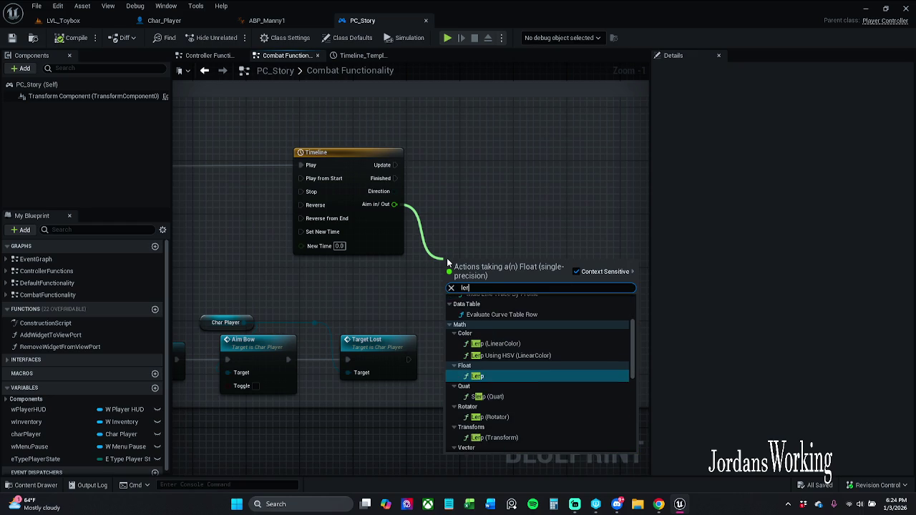
{"action": "scroll", "coordinate": [498, 425], "scroll_direction": "down", "scroll_amount": 2}
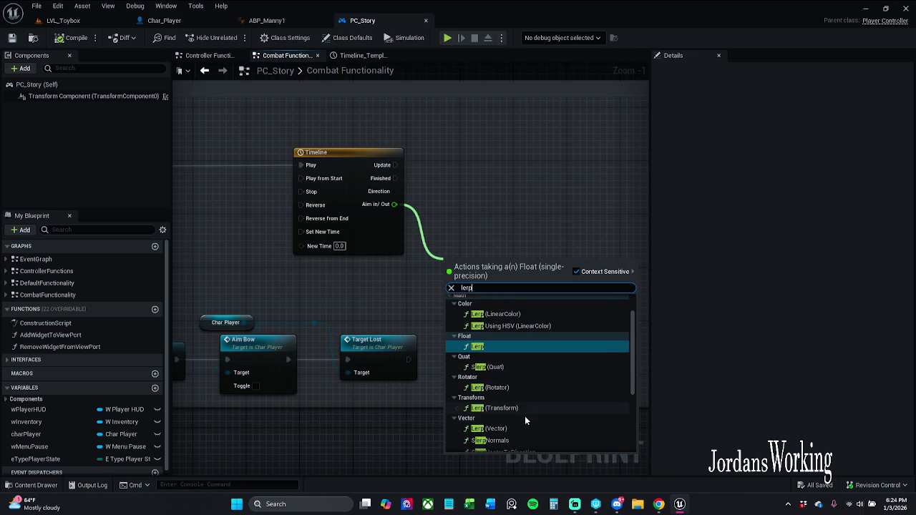
{"action": "left_click", "coordinate": [520, 428]}
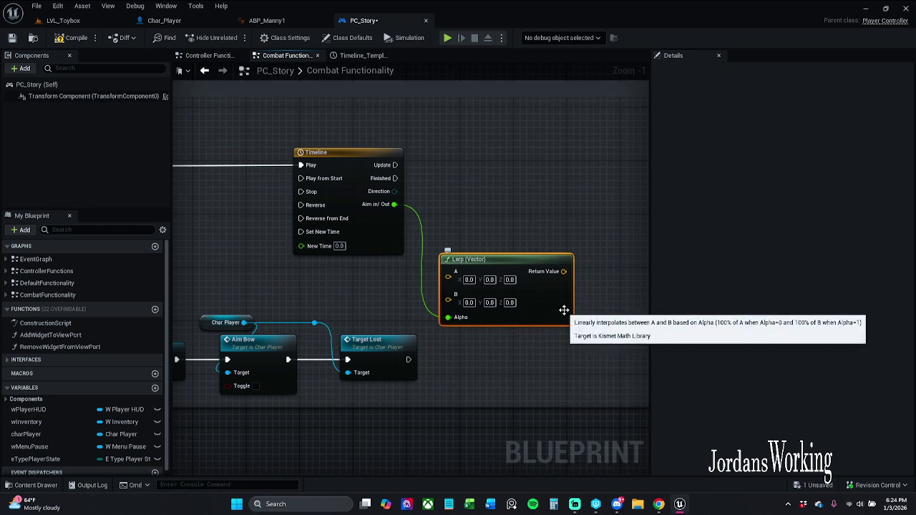
{"action": "left_click_drag", "start_coordinate": [565, 311], "coordinate": [578, 291]}
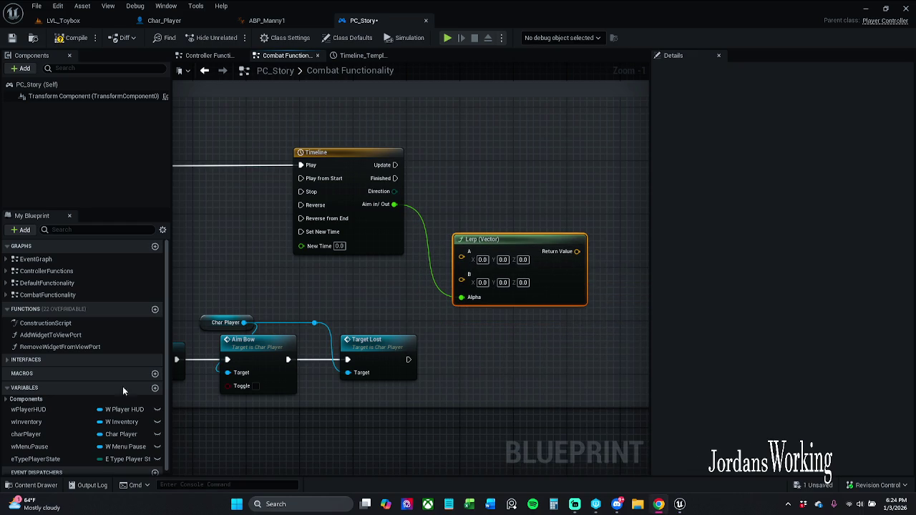
{"action": "left_click_drag", "start_coordinate": [458, 318], "coordinate": [456, 316]}
{"action": "left_click", "coordinate": [288, 121]}
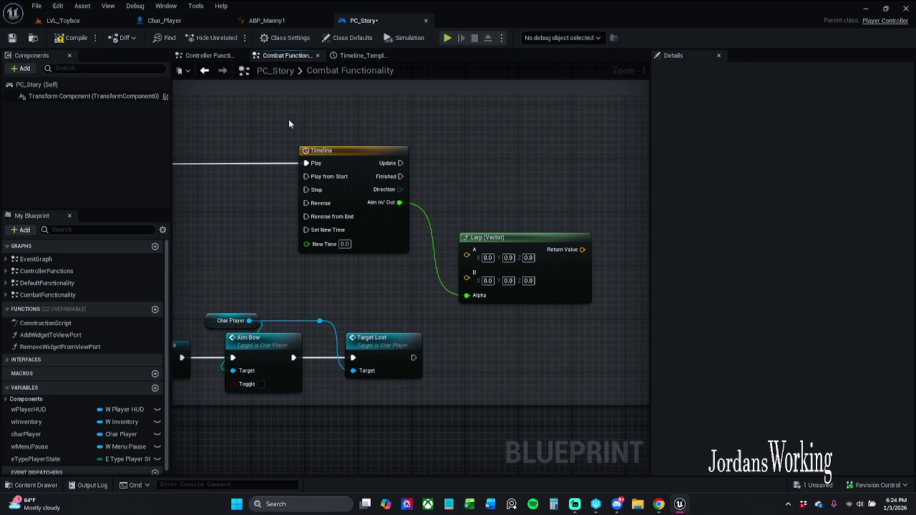
- Place a Char Player reference, compile PC_Story, and bring up Char_Player's Event Graph
{"action": "left_click", "coordinate": [42, 436]}
{"action": "mouse_move", "coordinate": [32, 438]}
{"action": "left_mouse_down"}
{"action": "mouse_move", "coordinate": [325, 261]}
{"action": "mouse_move", "coordinate": [429, 123]}
{"action": "left_mouse_up"}
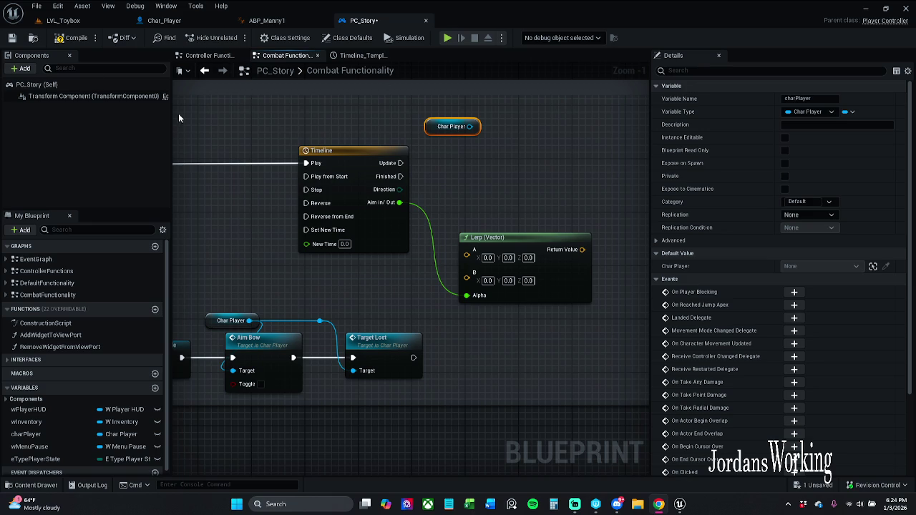
{"action": "left_click", "coordinate": [75, 38]}
{"action": "left_click", "coordinate": [164, 20]}
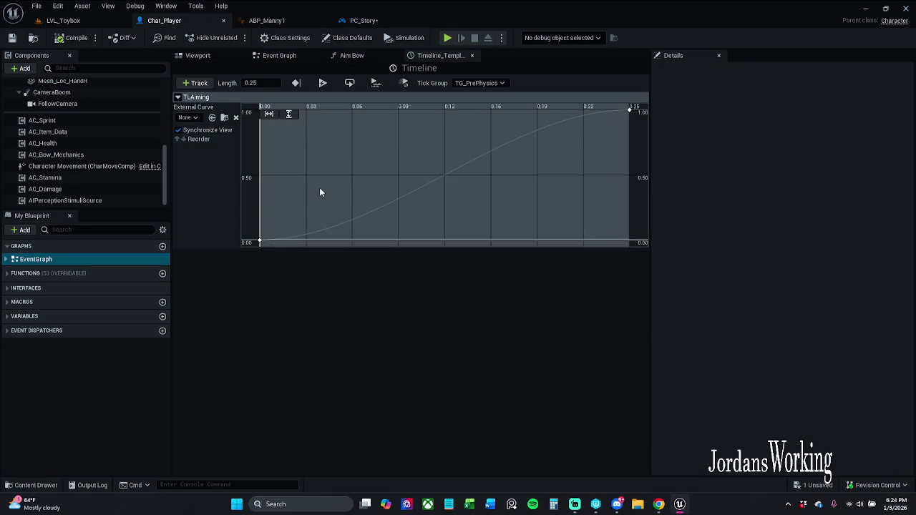
{"action": "left_click", "coordinate": [472, 55]}
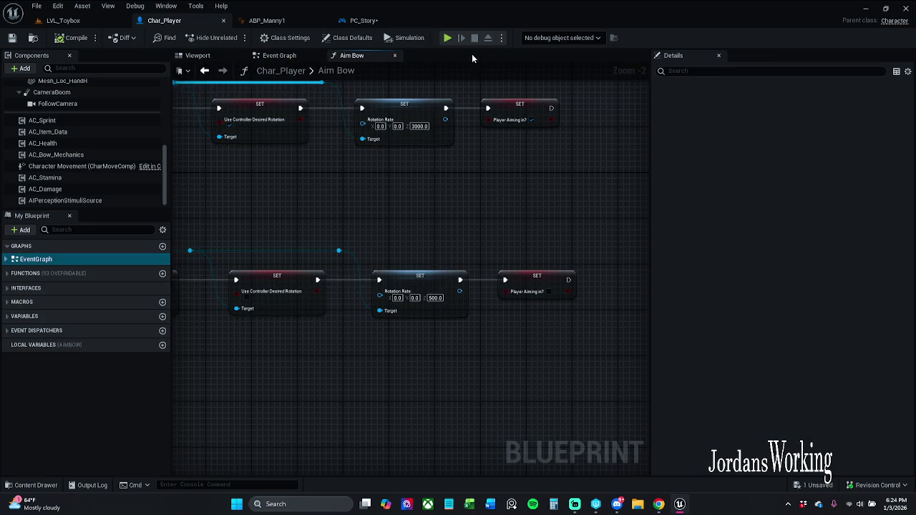
{"action": "key", "text": "alt+Left"}
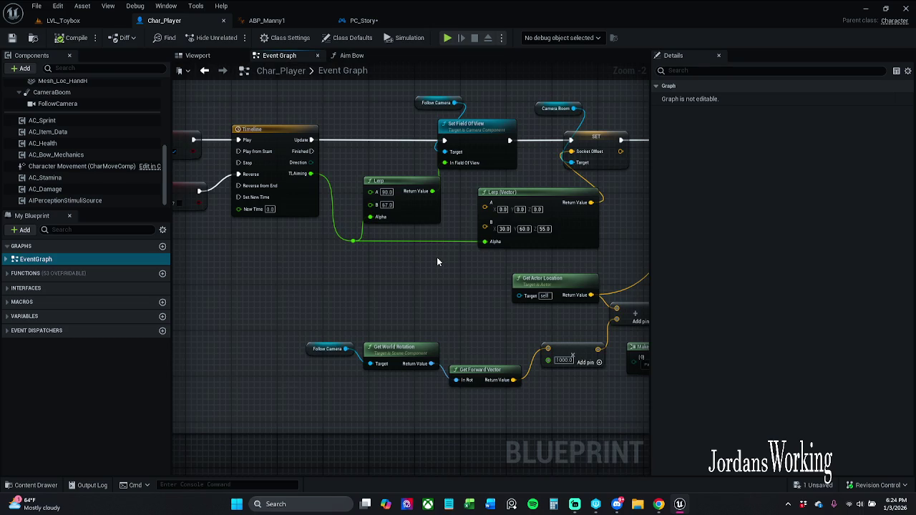
- Copy Char_Player's field-of-view and camera offset nodes into PC_Story's Combat Functionality graph
{"action": "scroll", "coordinate": [434, 262], "scroll_direction": "down", "scroll_amount": 1}
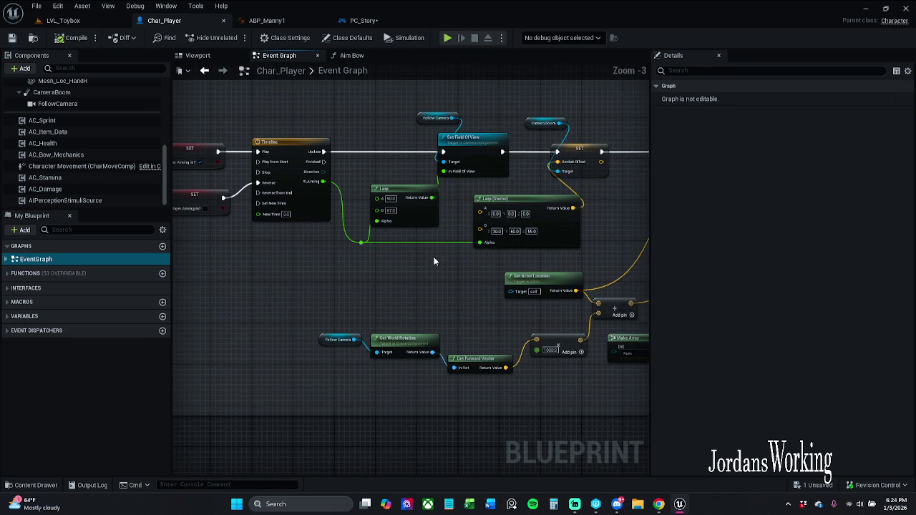
{"action": "mouse_move", "coordinate": [453, 270]}
{"action": "left_mouse_down"}
{"action": "mouse_move", "coordinate": [374, 260]}
{"action": "mouse_move", "coordinate": [395, 266]}
{"action": "left_mouse_up"}
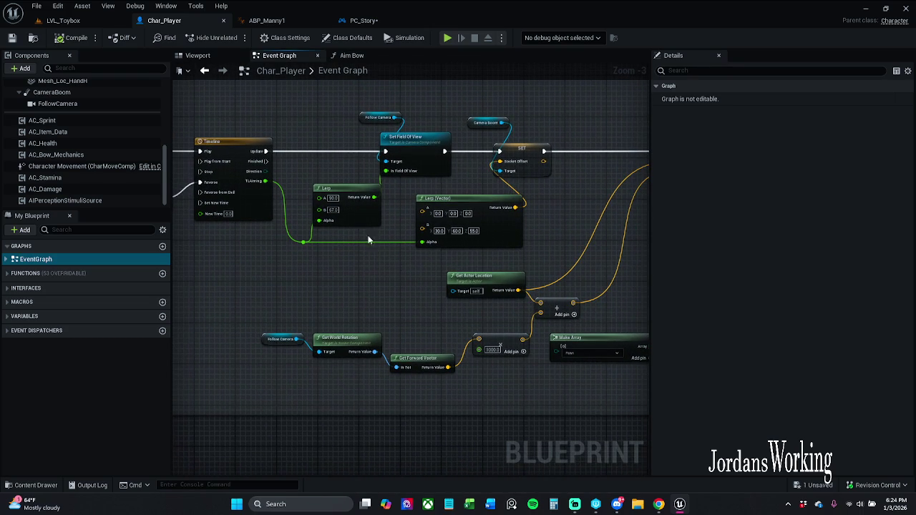
{"action": "left_click_drag", "start_coordinate": [298, 114], "coordinate": [534, 251]}
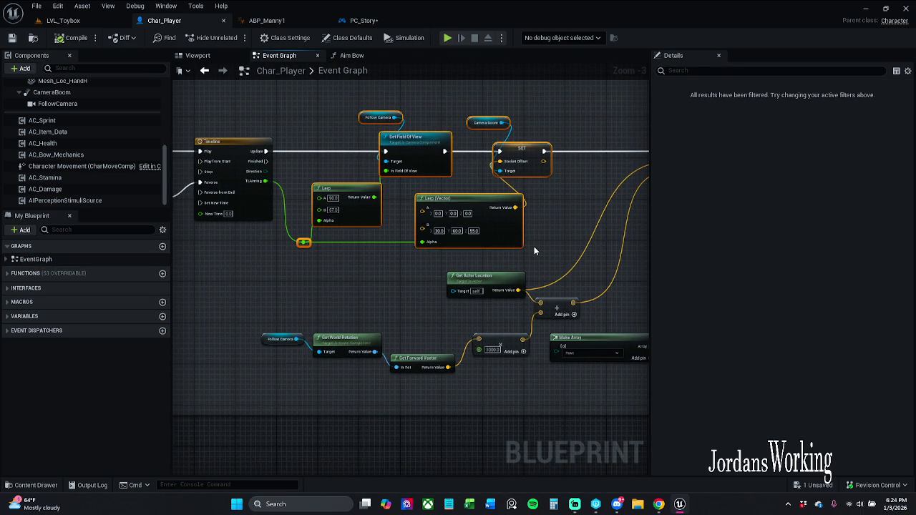
{"action": "left_click", "coordinate": [362, 21]}
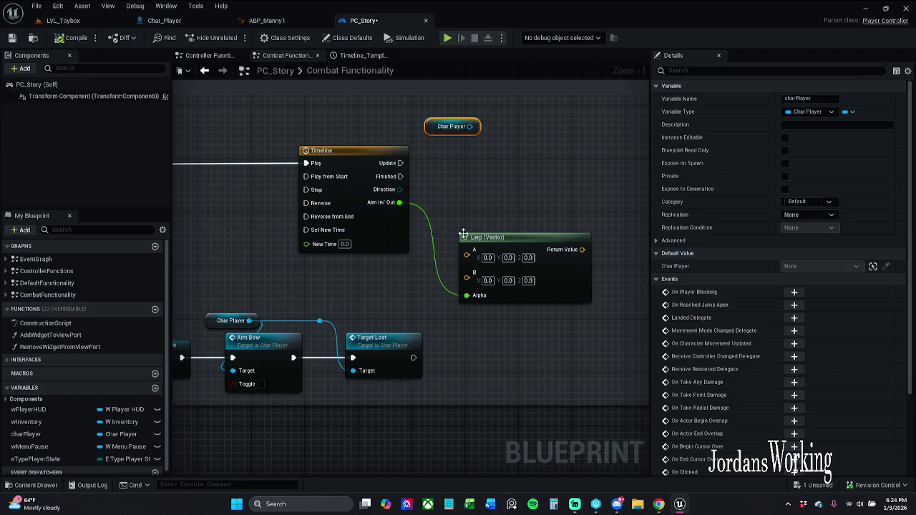
{"action": "left_click_drag", "start_coordinate": [619, 208], "coordinate": [478, 229]}
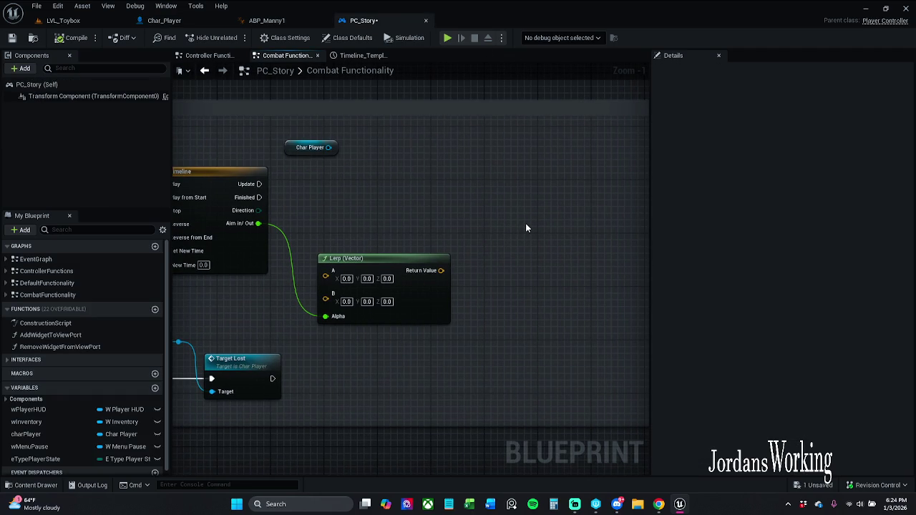
{"action": "key", "text": "ctrl+v"}
- Delete the extra Lerp (Vector) and arrange the pasted nodes beside the Timeline
{"action": "mouse_move", "coordinate": [540, 203]}
{"action": "left_mouse_down"}
{"action": "mouse_move", "coordinate": [546, 163]}
{"action": "mouse_move", "coordinate": [538, 254]}
{"action": "mouse_move", "coordinate": [548, 285]}
{"action": "left_mouse_up"}
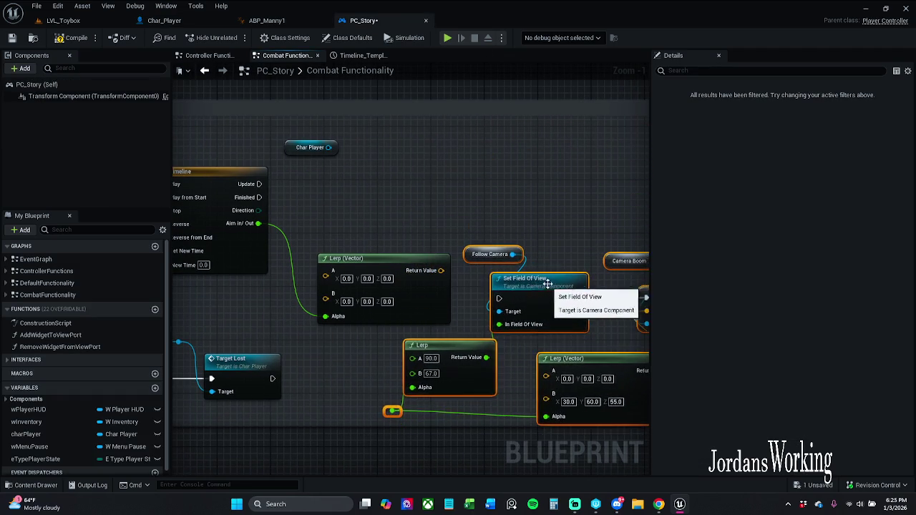
{"action": "left_click", "coordinate": [358, 265]}
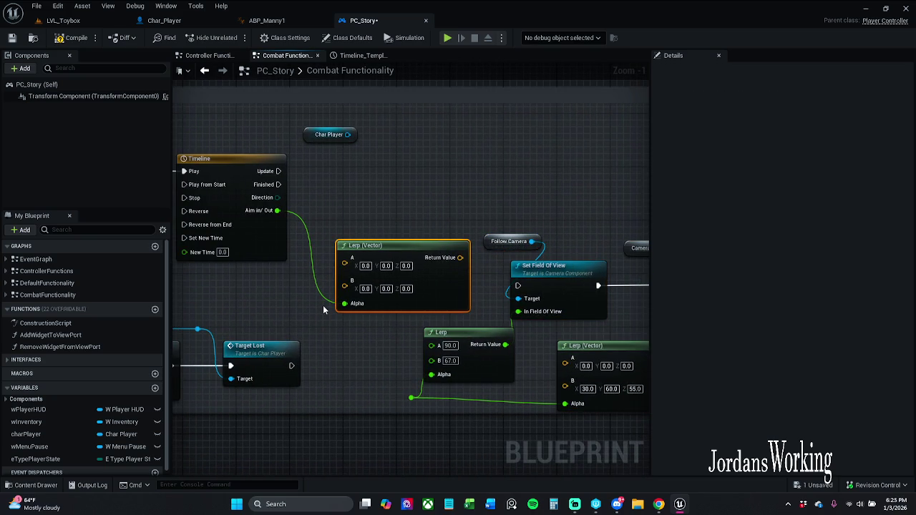
{"action": "key", "text": "Delete"}
{"action": "mouse_move", "coordinate": [359, 207]}
{"action": "left_mouse_down"}
{"action": "mouse_move", "coordinate": [272, 169]}
{"action": "mouse_move", "coordinate": [536, 323]}
{"action": "mouse_move", "coordinate": [456, 381]}
{"action": "left_mouse_up"}
{"action": "left_click_drag", "start_coordinate": [414, 307], "coordinate": [602, 349]}
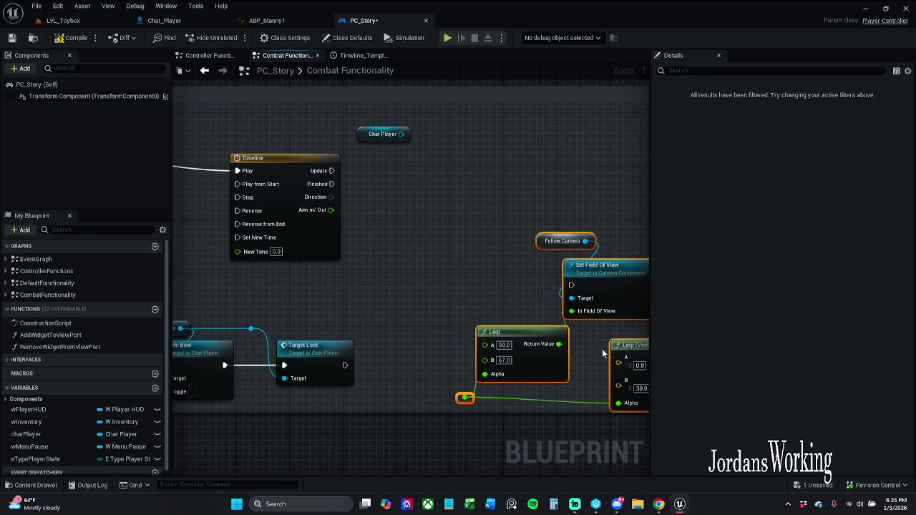
{"action": "mouse_move", "coordinate": [606, 262]}
{"action": "left_mouse_down"}
{"action": "mouse_move", "coordinate": [582, 170]}
{"action": "mouse_move", "coordinate": [533, 176]}
{"action": "left_mouse_up"}
{"action": "left_click", "coordinate": [401, 228]}
{"action": "left_click", "coordinate": [578, 256]}
{"action": "key", "text": "q"}
{"action": "left_click", "coordinate": [470, 366]}
- Wire Aim in/ Out into the Lerp Alphas and timeline Update into Set Field Of View
{"action": "mouse_move", "coordinate": [398, 310]}
{"action": "left_mouse_down"}
{"action": "mouse_move", "coordinate": [365, 225]}
{"action": "mouse_move", "coordinate": [336, 213]}
{"action": "left_mouse_up"}
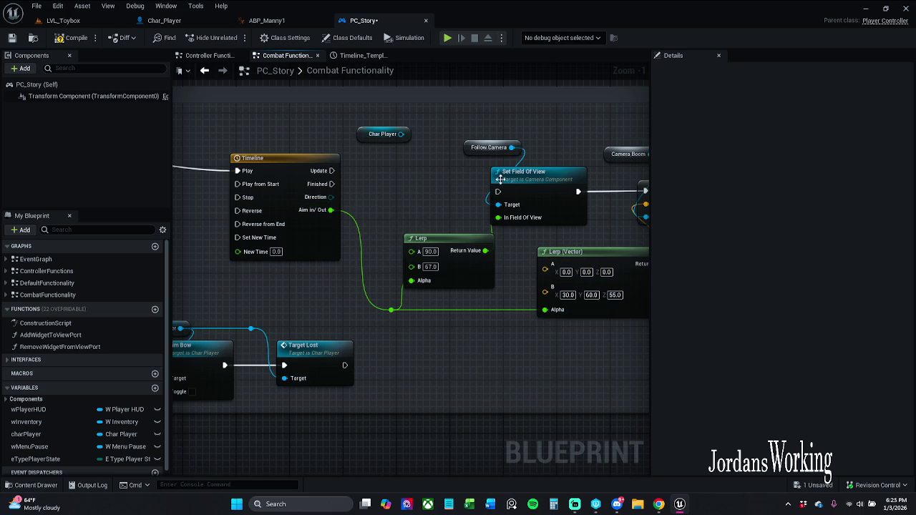
{"action": "left_click_drag", "start_coordinate": [500, 199], "coordinate": [331, 171]}
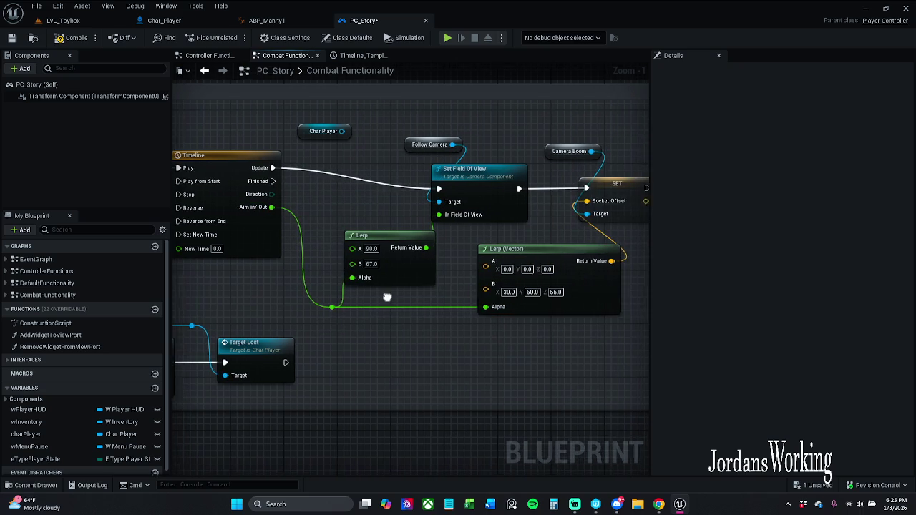
{"action": "mouse_move", "coordinate": [315, 326]}
{"action": "left_mouse_down"}
{"action": "mouse_move", "coordinate": [492, 208]}
{"action": "mouse_move", "coordinate": [630, 141]}
{"action": "mouse_move", "coordinate": [485, 176]}
{"action": "mouse_move", "coordinate": [650, 208]}
{"action": "left_mouse_up"}
{"action": "left_click_drag", "start_coordinate": [552, 212], "coordinate": [546, 192]}
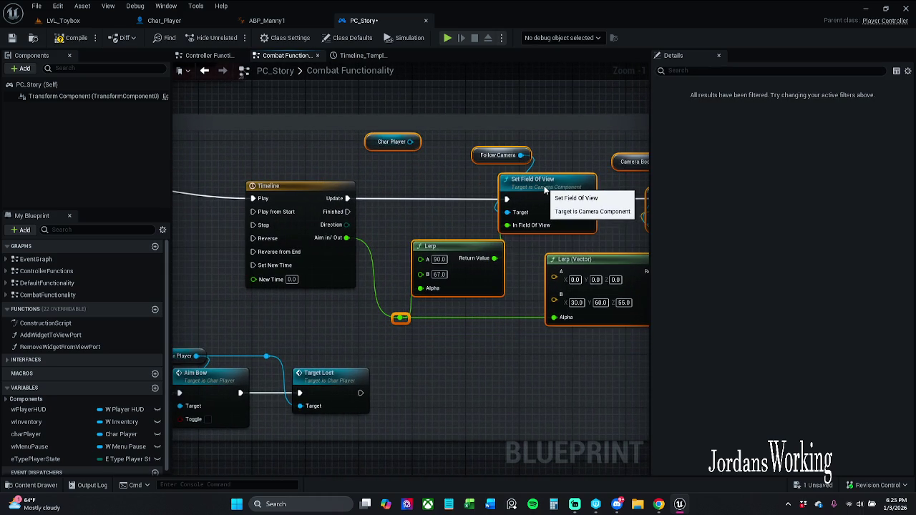
{"action": "left_click", "coordinate": [530, 281]}
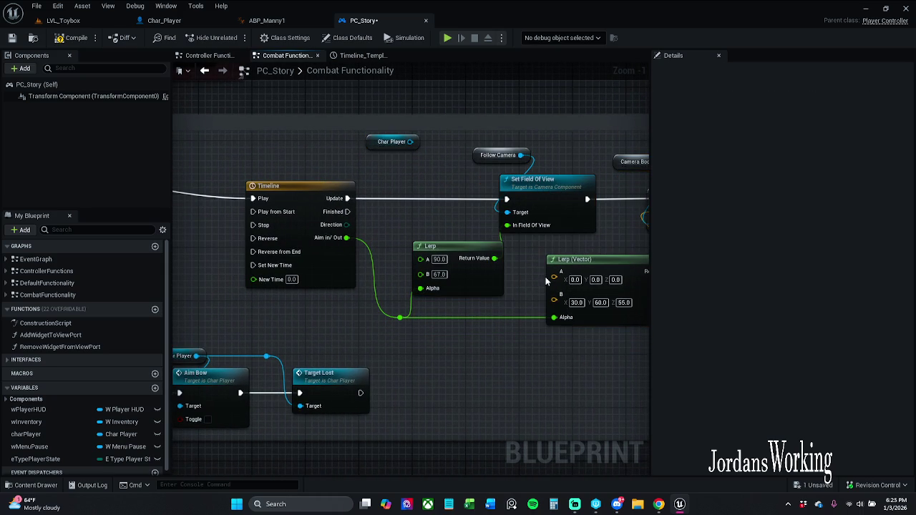
- Search 'get follow' in the action menu off Char Player's output
{"action": "left_click_drag", "start_coordinate": [539, 263], "coordinate": [465, 240]}
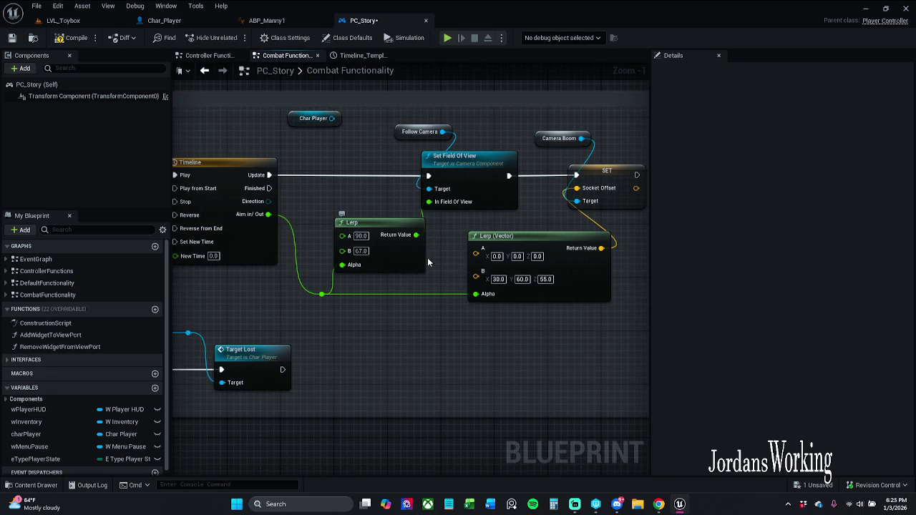
{"action": "left_click_drag", "start_coordinate": [332, 118], "coordinate": [318, 145]}
{"action": "type", "text": "get follow"}
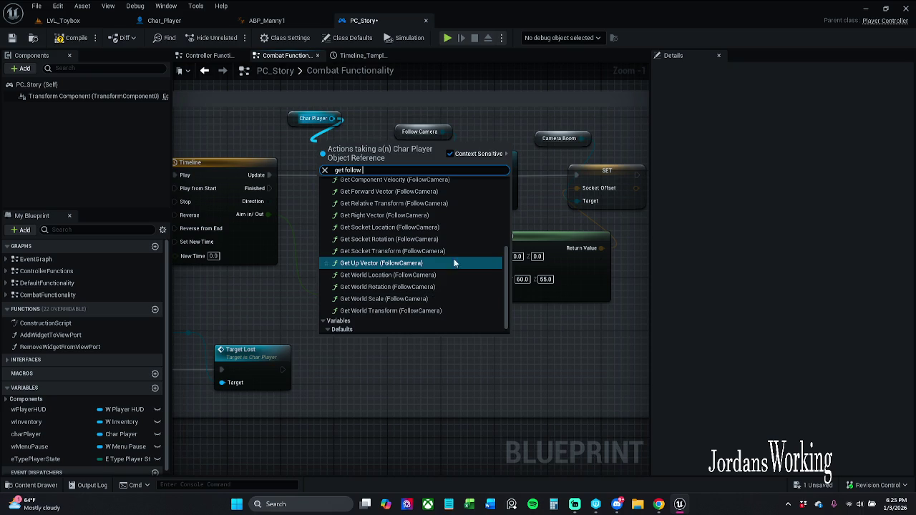
- Replace the old Follow Camera variable with Char Player's Follow Camera getter targeting Set Field Of View
{"action": "left_click", "coordinate": [398, 329]}
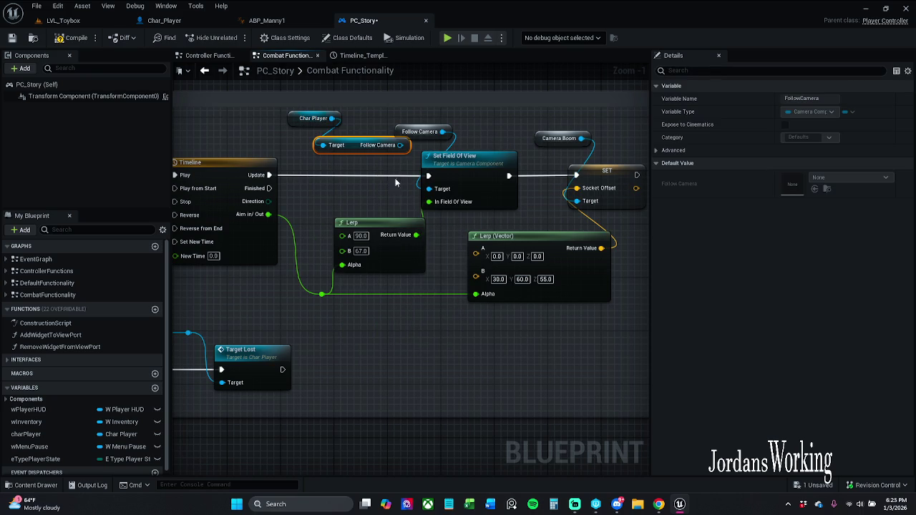
{"action": "left_click", "coordinate": [435, 134]}
{"action": "key", "text": "Delete"}
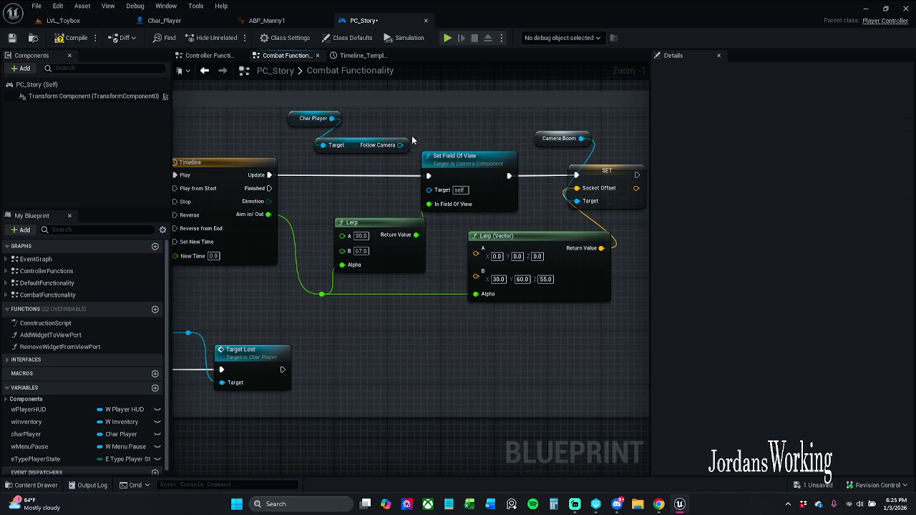
{"action": "left_click_drag", "start_coordinate": [400, 145], "coordinate": [429, 190]}
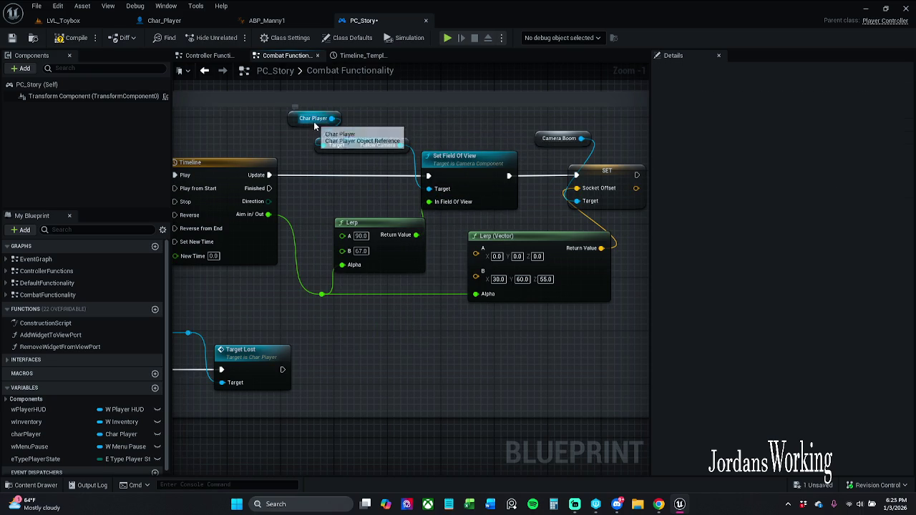
{"action": "left_click_drag", "start_coordinate": [293, 118], "coordinate": [294, 125]}
{"action": "mouse_move", "coordinate": [383, 128]}
{"action": "left_mouse_down"}
{"action": "mouse_move", "coordinate": [377, 145]}
{"action": "mouse_move", "coordinate": [405, 147]}
{"action": "left_mouse_up"}
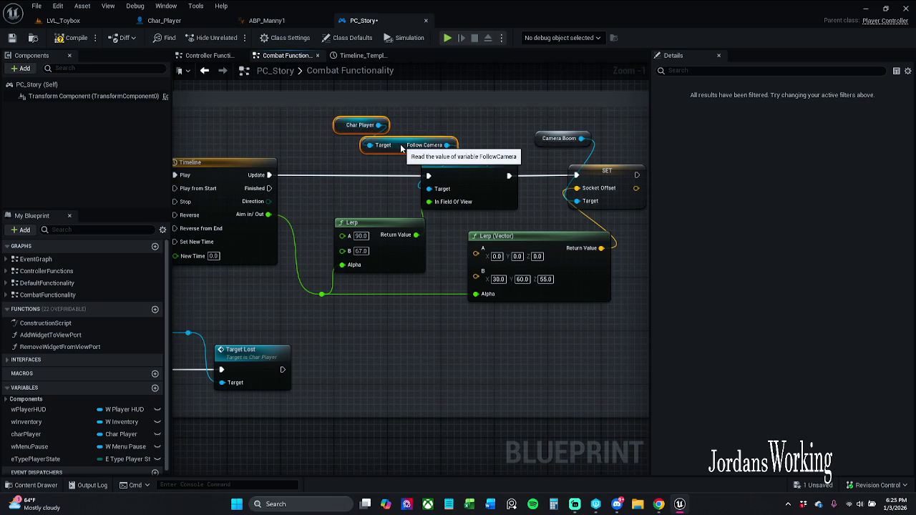
{"action": "left_click", "coordinate": [528, 121]}
{"action": "left_click_drag", "start_coordinate": [492, 140], "coordinate": [414, 150]}
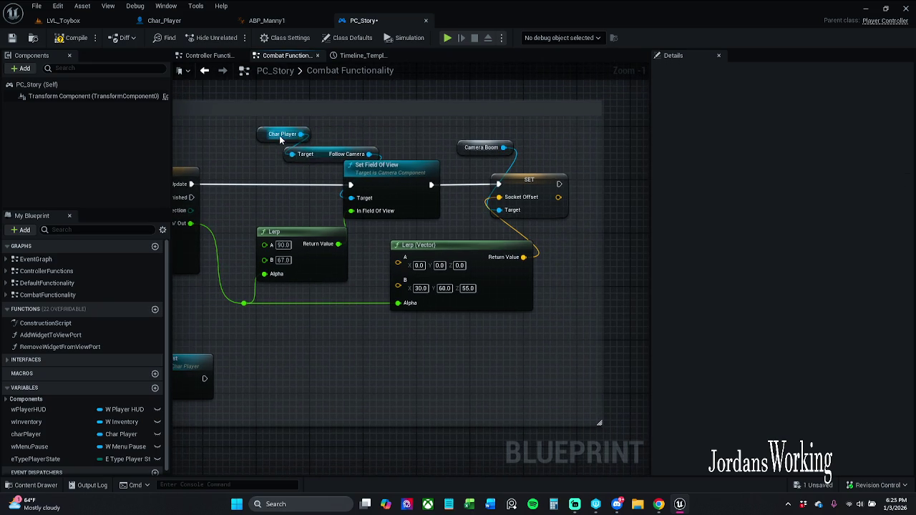
- Duplicate Char Player beside Camera Boom and delete the old Camera Boom variable
{"action": "left_click", "coordinate": [287, 134]}
{"action": "key", "text": "ctrl+c"}
{"action": "key", "text": "ctrl+v"}
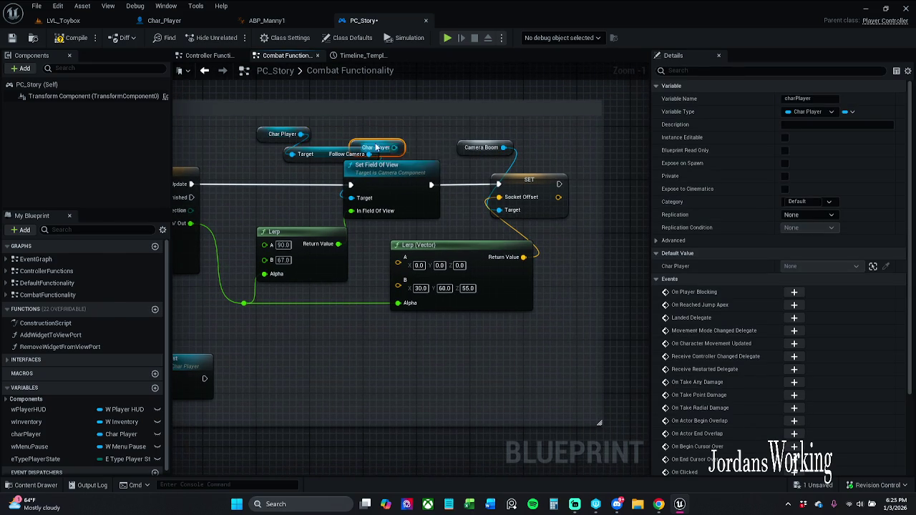
{"action": "left_click_drag", "start_coordinate": [363, 145], "coordinate": [409, 145]}
{"action": "left_click", "coordinate": [462, 145]}
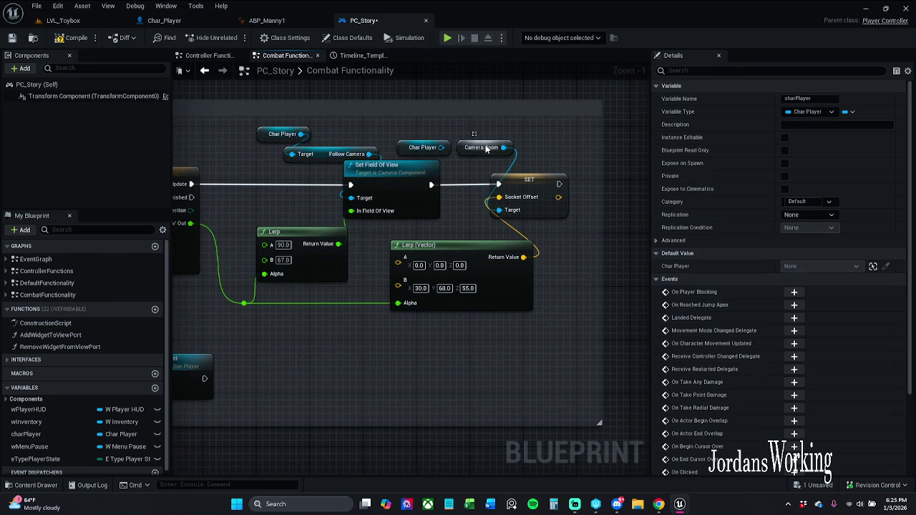
{"action": "key", "text": "Delete"}
- Add Get Camera Boom from the copied Char Player and wire it to the SET target
{"action": "left_click", "coordinate": [402, 149]}
{"action": "mouse_move", "coordinate": [401, 150]}
{"action": "left_mouse_down"}
{"action": "mouse_move", "coordinate": [456, 137]}
{"action": "mouse_move", "coordinate": [495, 171]}
{"action": "mouse_move", "coordinate": [495, 210]}
{"action": "mouse_move", "coordinate": [528, 154]}
{"action": "left_mouse_up"}
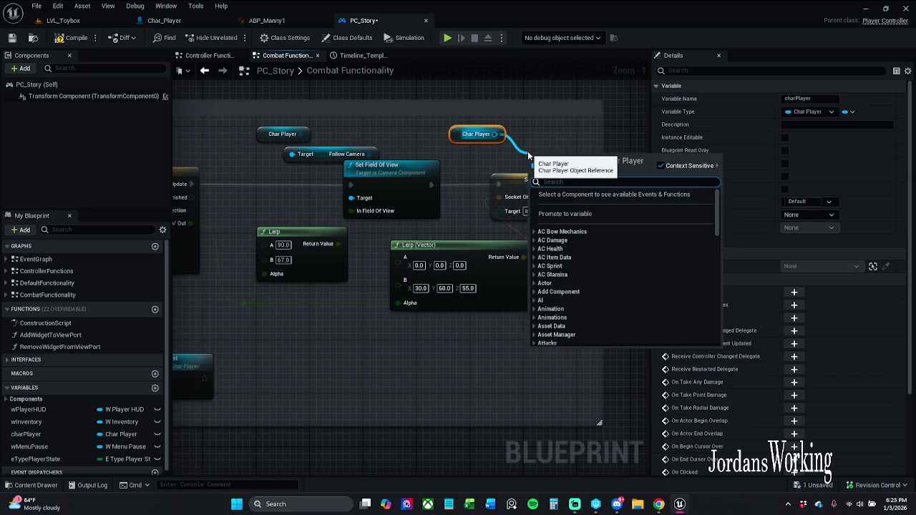
{"action": "type", "text": "get came"}
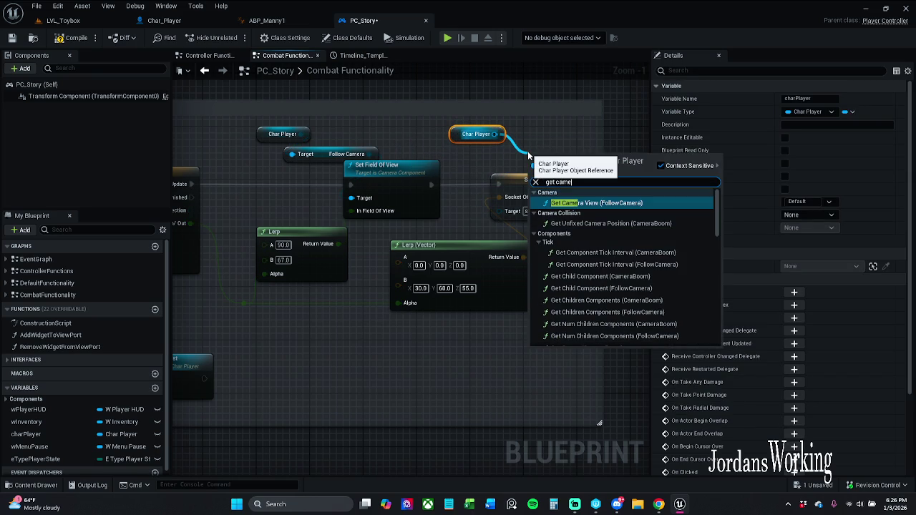
{"action": "type", "text": "ra boo"}
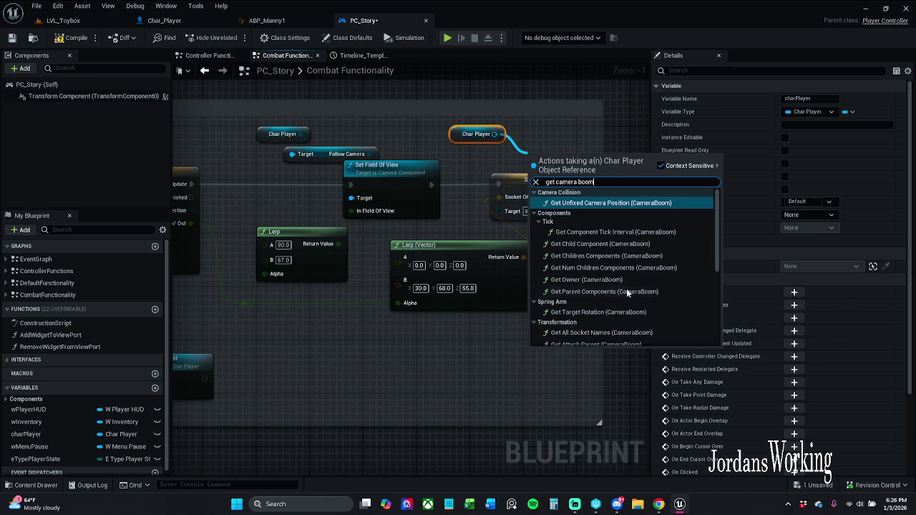
{"action": "type", "text": "m"}
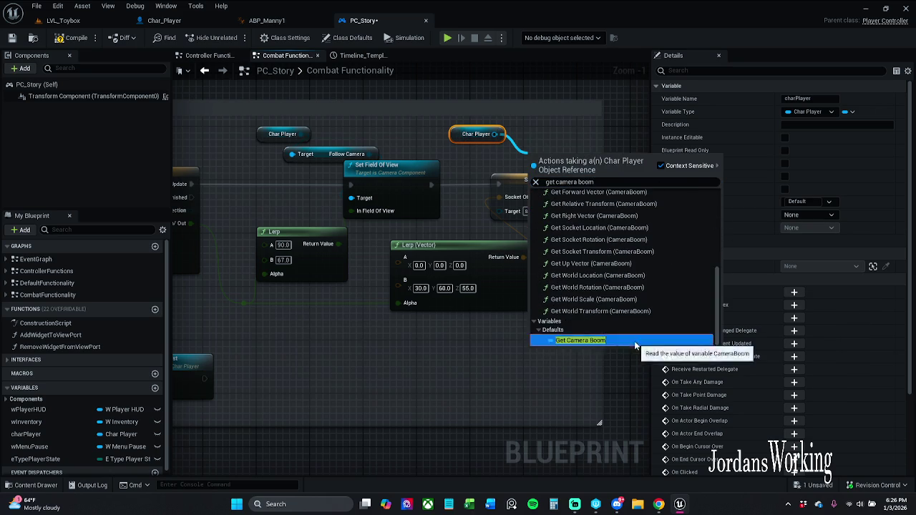
{"action": "left_click", "coordinate": [576, 341]}
{"action": "mouse_move", "coordinate": [609, 161]}
{"action": "left_mouse_down"}
{"action": "mouse_move", "coordinate": [513, 232]}
{"action": "mouse_move", "coordinate": [501, 210]}
{"action": "mouse_move", "coordinate": [620, 165]}
{"action": "mouse_move", "coordinate": [488, 162]}
{"action": "mouse_move", "coordinate": [504, 164]}
{"action": "left_mouse_up"}
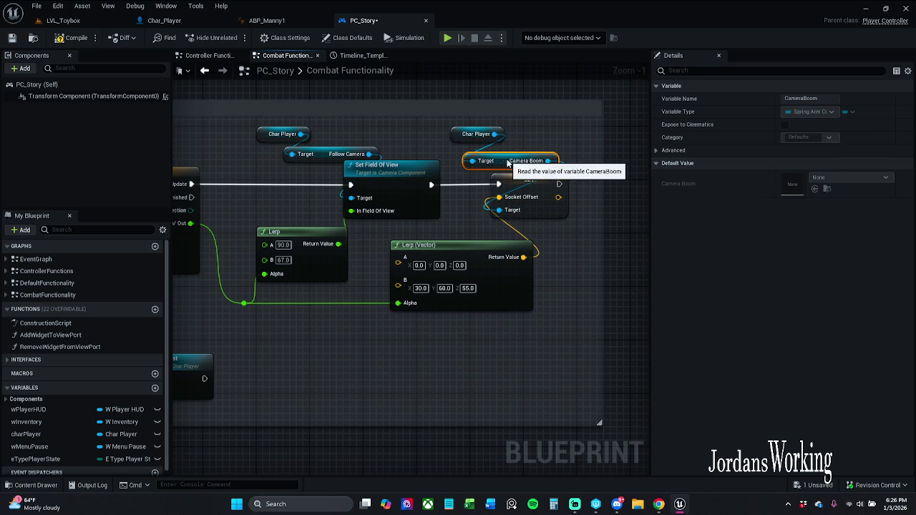
{"action": "left_click_drag", "start_coordinate": [476, 135], "coordinate": [479, 161]}
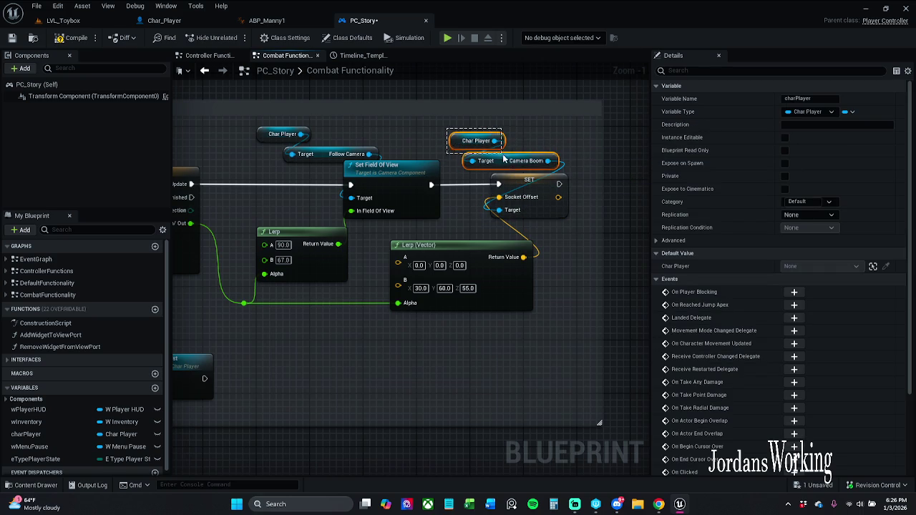
{"action": "mouse_move", "coordinate": [281, 134]}
{"action": "left_mouse_down"}
{"action": "mouse_move", "coordinate": [293, 134]}
{"action": "mouse_move", "coordinate": [308, 158]}
{"action": "mouse_move", "coordinate": [358, 156]}
{"action": "left_mouse_up"}
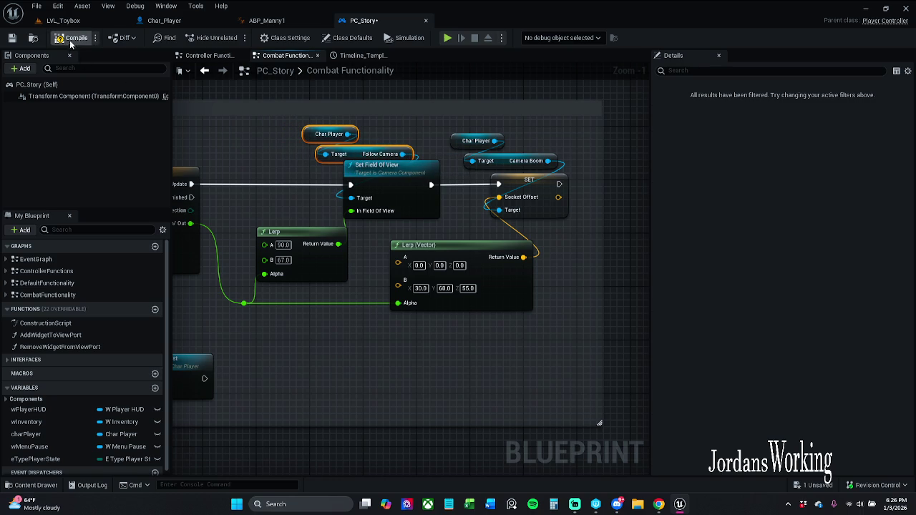
- Compile and save the PC_Story blueprint
{"action": "left_click", "coordinate": [410, 130]}
{"action": "left_click", "coordinate": [329, 133]}
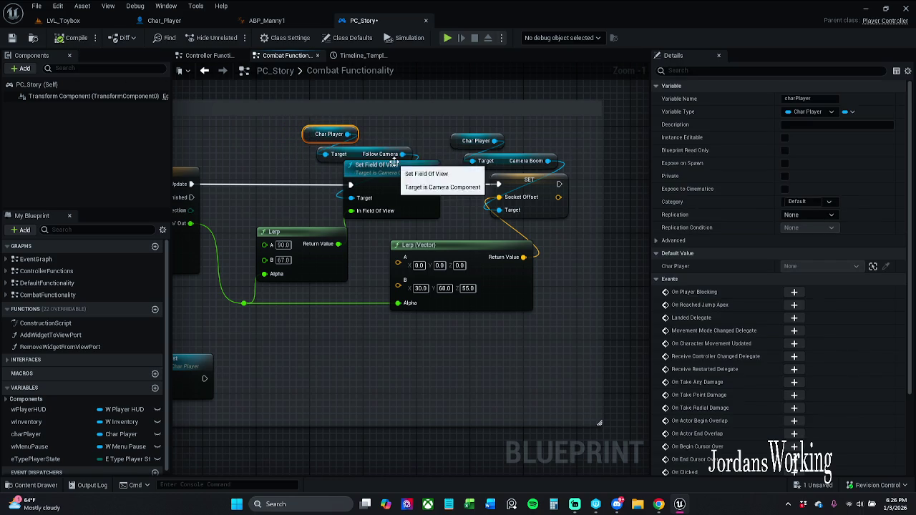
{"action": "left_click", "coordinate": [410, 146]}
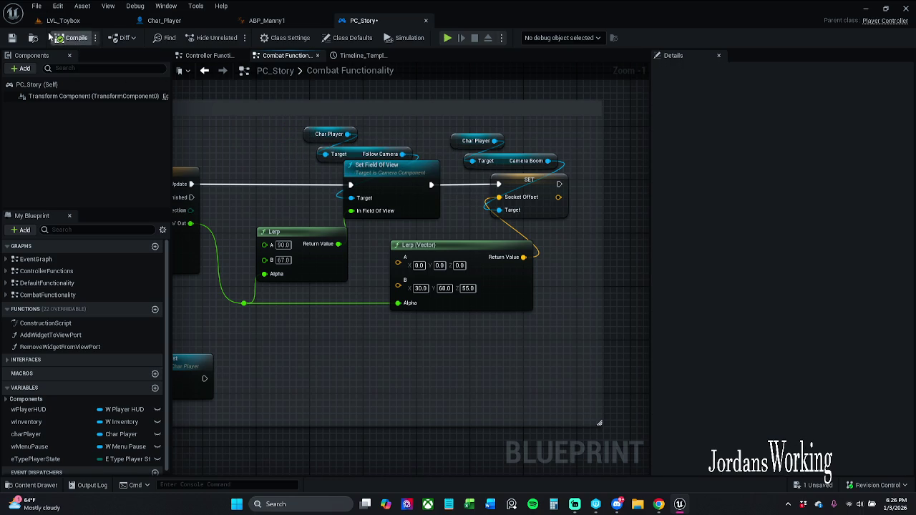
{"action": "left_click", "coordinate": [11, 37]}
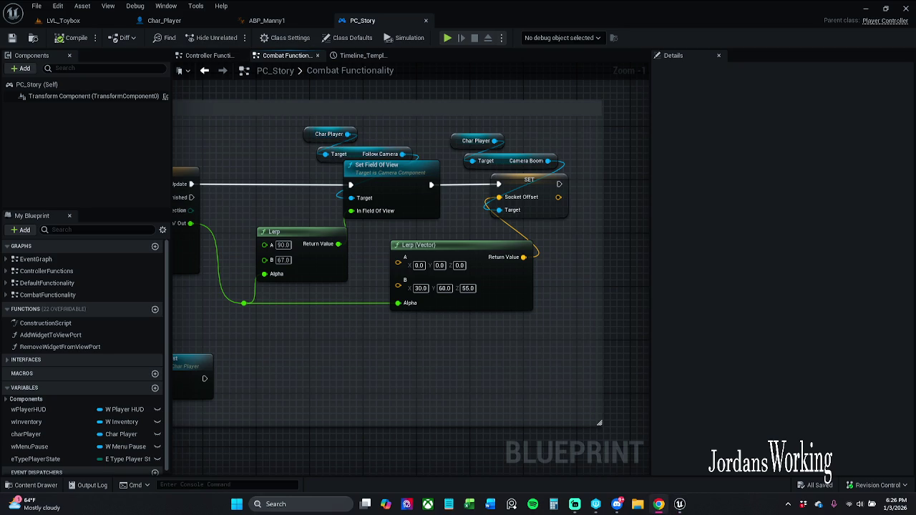
- Close the aim timeline curve tab, re-maximize the editor, and return to LVL_Toybox
{"action": "left_click", "coordinate": [365, 56]}
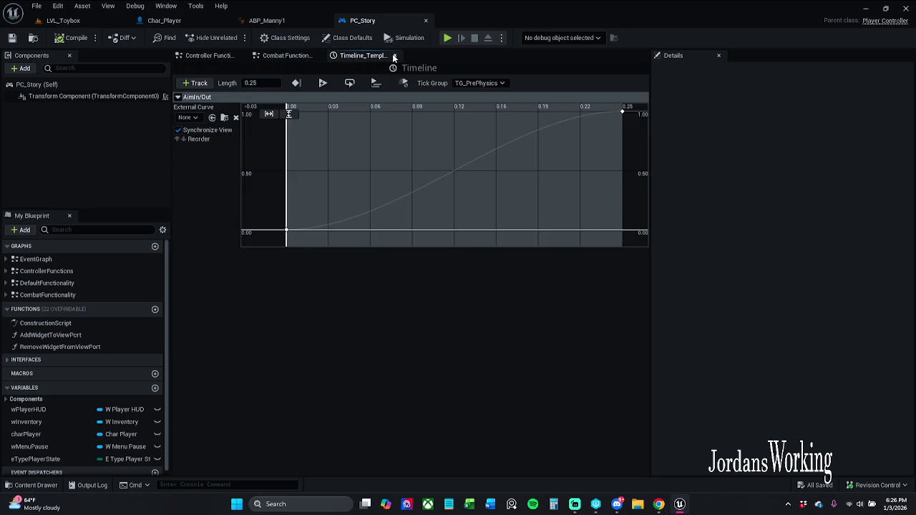
{"action": "left_click", "coordinate": [395, 56]}
{"action": "key", "text": "super+Down"}
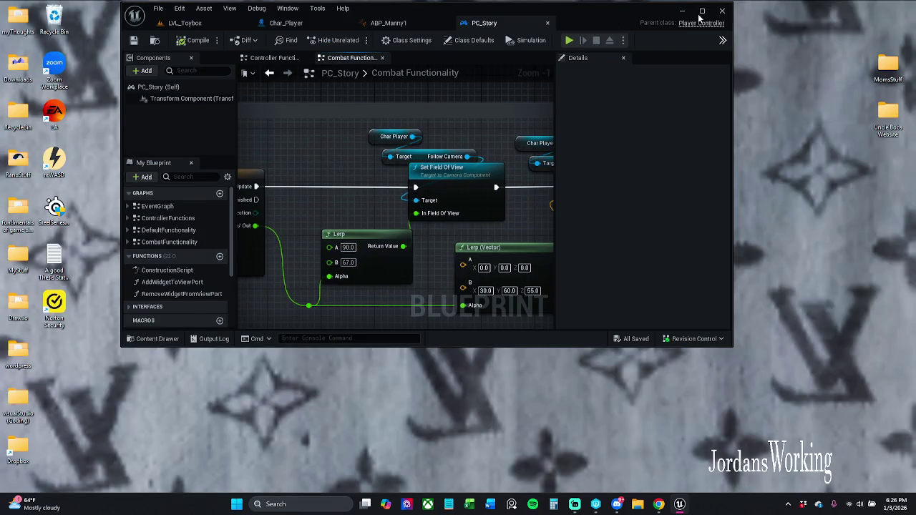
{"action": "left_click", "coordinate": [703, 11]}
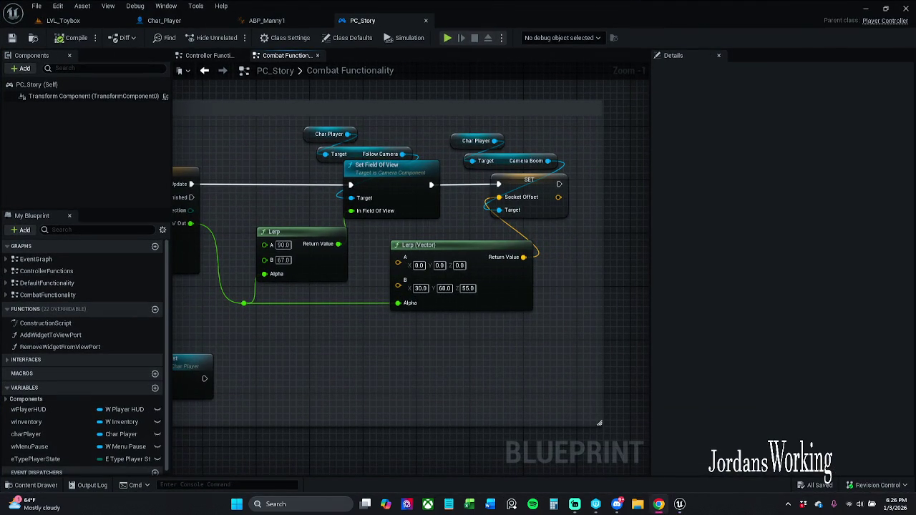
{"action": "left_click", "coordinate": [63, 20]}
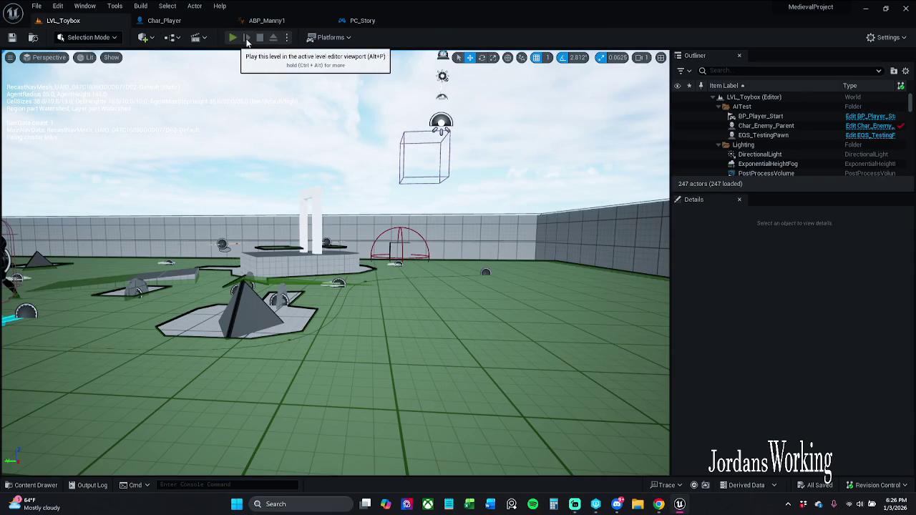
- Play the level, walk the character forward with W, then stop with Esc
{"action": "left_click", "coordinate": [233, 38]}
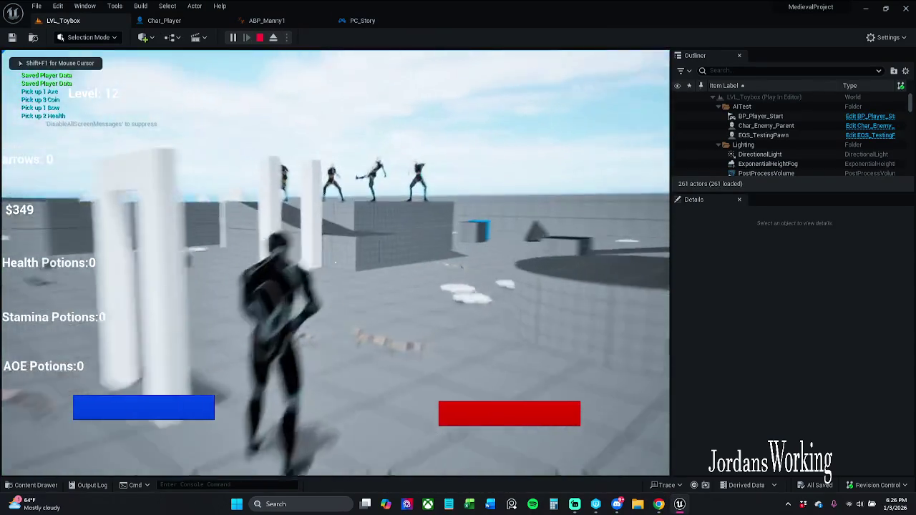
{"action": "key", "text": "w"}
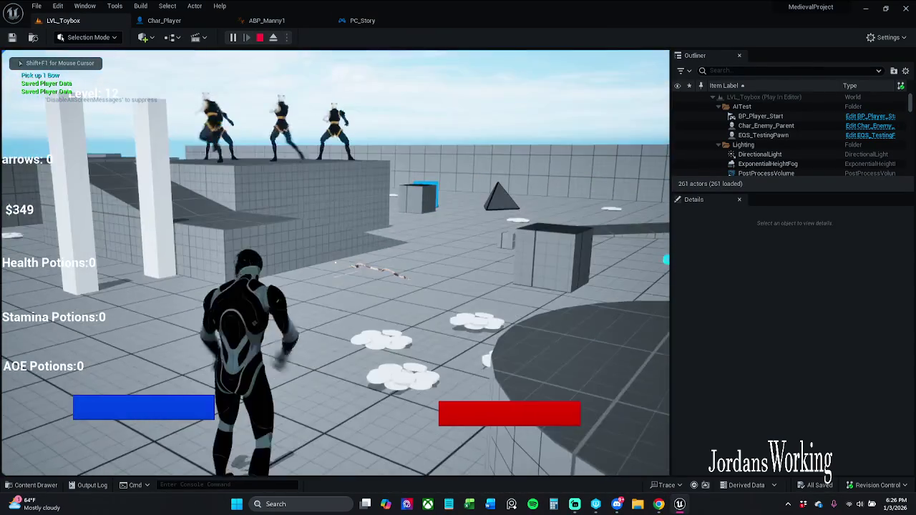
{"action": "key", "text": "w"}
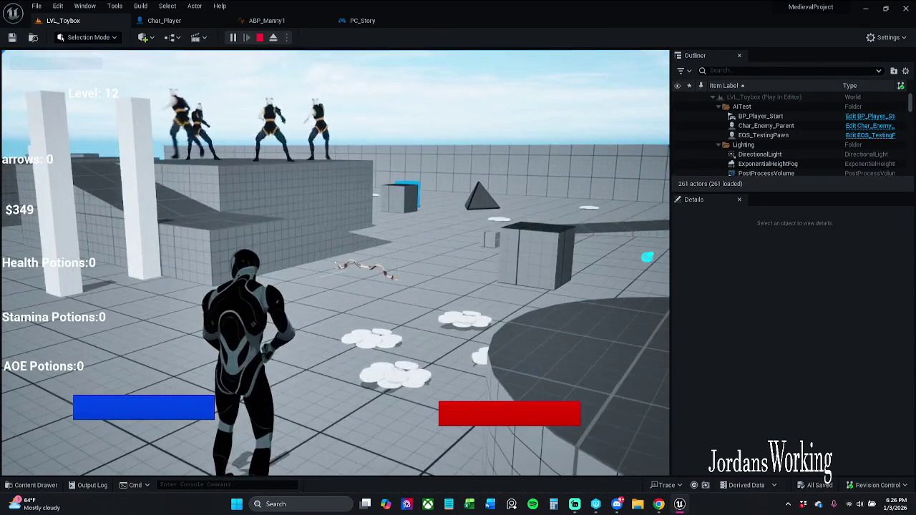
{"action": "key", "text": "Escape"}
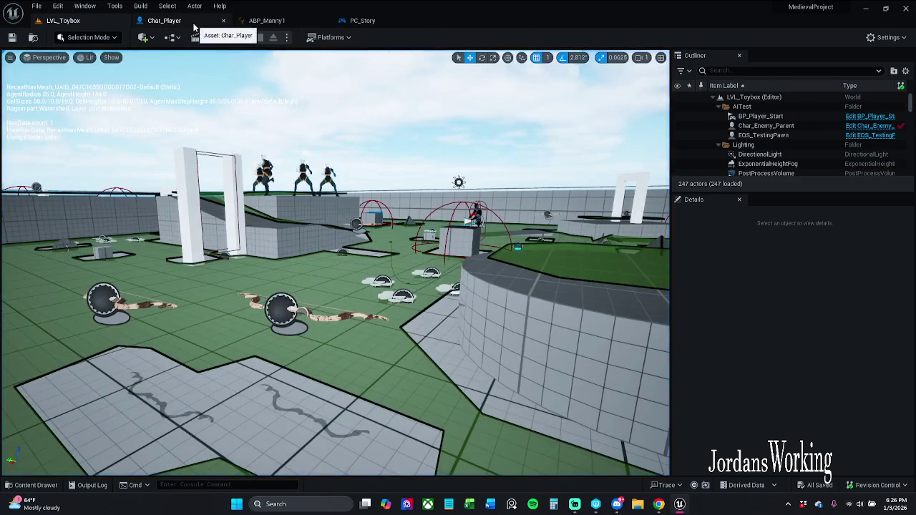
- Check the Char_Player and PC_Story blueprints, then bring up ABP_Manny1
{"action": "left_click", "coordinate": [164, 20]}
{"action": "left_click", "coordinate": [326, 111]}
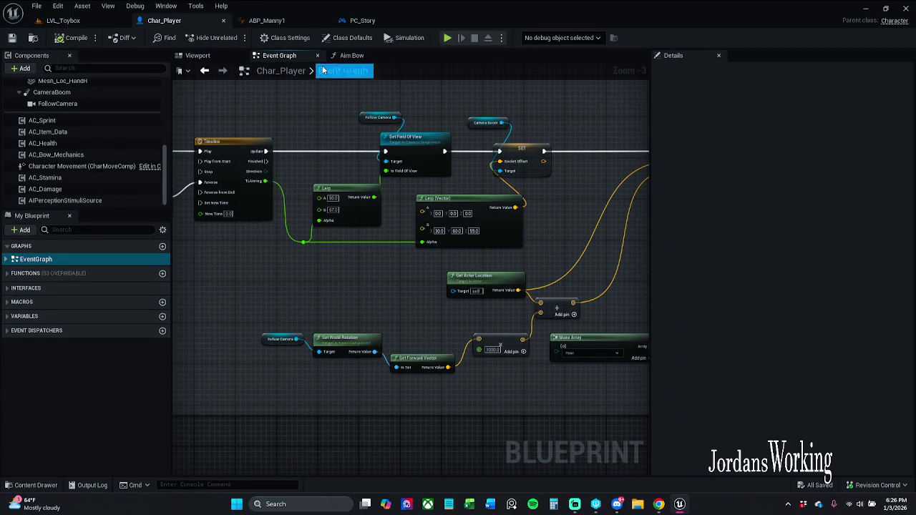
{"action": "left_click", "coordinate": [360, 20]}
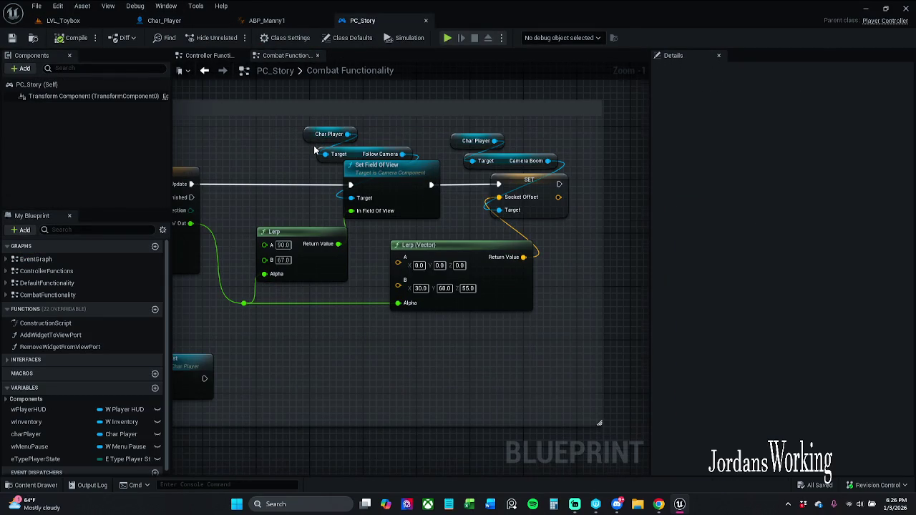
{"action": "left_click", "coordinate": [266, 20]}
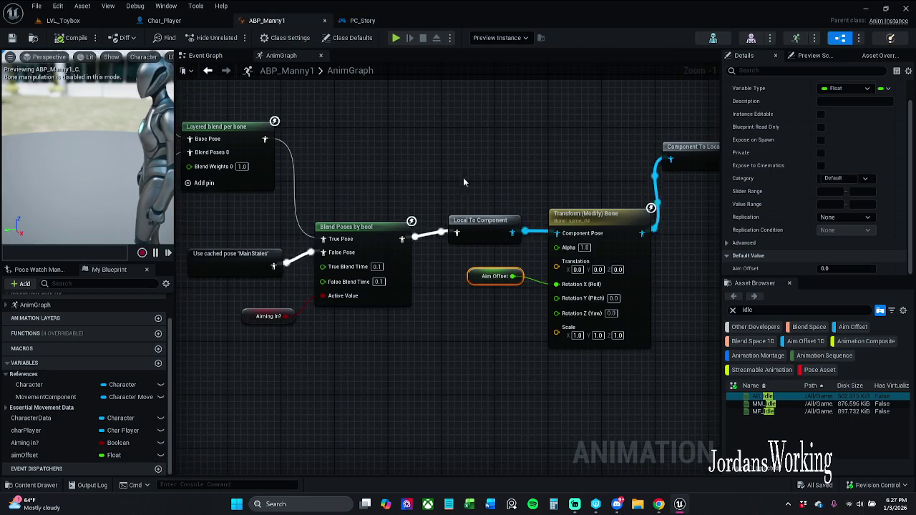
{"action": "mouse_move", "coordinate": [267, 20]}
{"action": "left_mouse_down"}
{"action": "mouse_move", "coordinate": [193, 21]}
{"action": "mouse_move", "coordinate": [319, 23]}
{"action": "mouse_move", "coordinate": [190, 22]}
{"action": "left_mouse_up"}
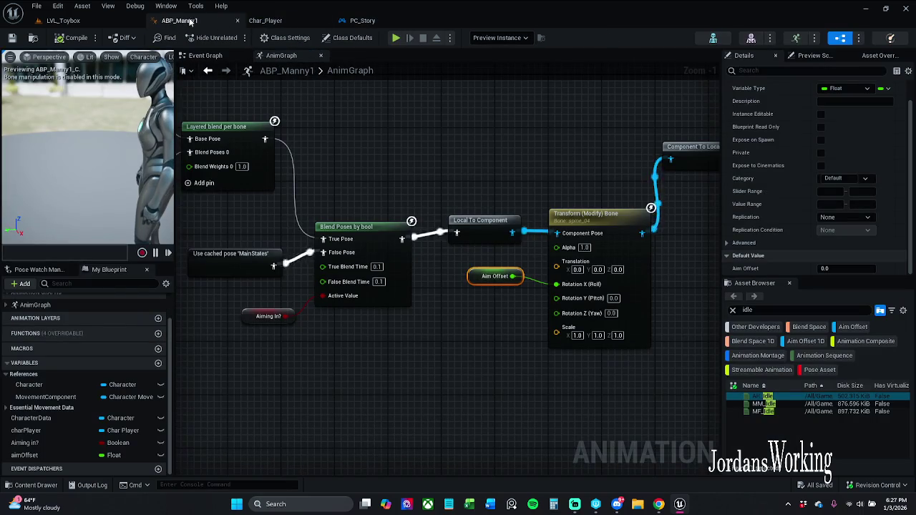
{"action": "left_click", "coordinate": [266, 20]}
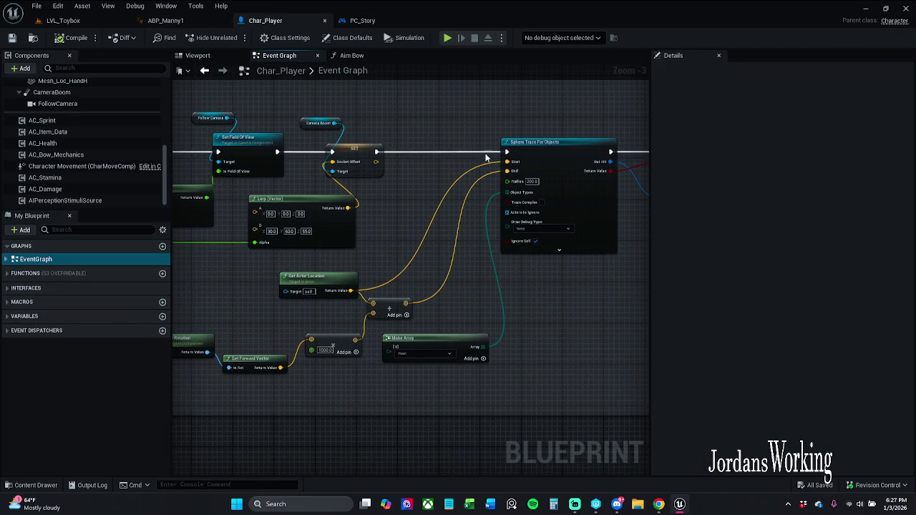
{"action": "mouse_move", "coordinate": [510, 189]}
{"action": "left_mouse_down"}
{"action": "mouse_move", "coordinate": [197, 200]}
{"action": "mouse_move", "coordinate": [587, 211]}
{"action": "left_mouse_up"}
{"action": "scroll", "coordinate": [374, 208], "scroll_direction": "down", "scroll_amount": 1}
{"action": "scroll", "coordinate": [537, 218], "scroll_direction": "down", "scroll_amount": 1}
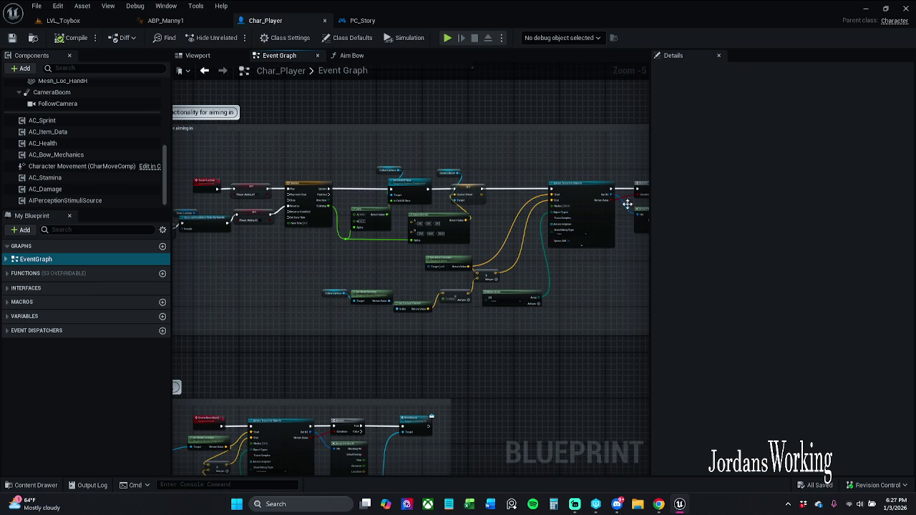
{"action": "scroll", "coordinate": [556, 217], "scroll_direction": "up", "scroll_amount": 3}
{"action": "mouse_move", "coordinate": [449, 150]}
{"action": "left_mouse_down"}
{"action": "mouse_move", "coordinate": [495, 149]}
{"action": "mouse_move", "coordinate": [494, 211]}
{"action": "mouse_move", "coordinate": [328, 242]}
{"action": "mouse_move", "coordinate": [438, 241]}
{"action": "mouse_move", "coordinate": [544, 308]}
{"action": "mouse_move", "coordinate": [501, 300]}
{"action": "mouse_move", "coordinate": [485, 229]}
{"action": "mouse_move", "coordinate": [475, 226]}
{"action": "left_mouse_up"}
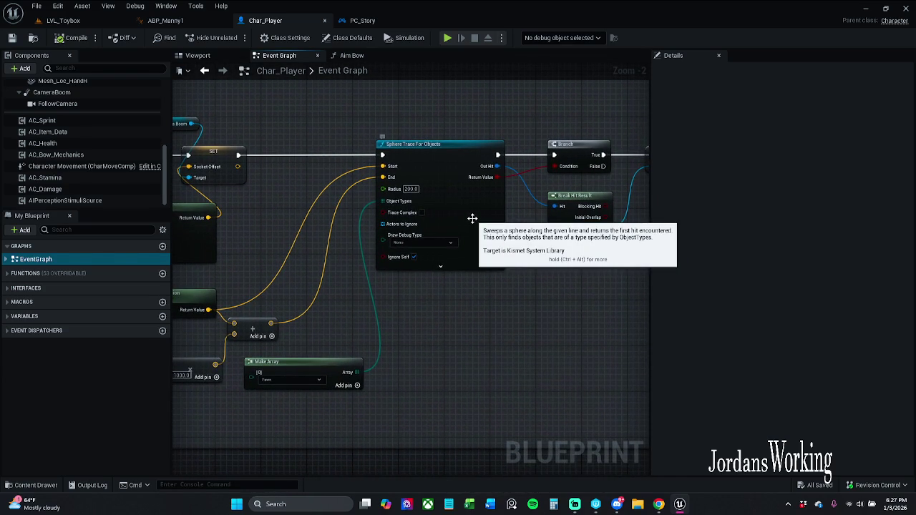
{"action": "left_click_drag", "start_coordinate": [570, 267], "coordinate": [490, 257]}
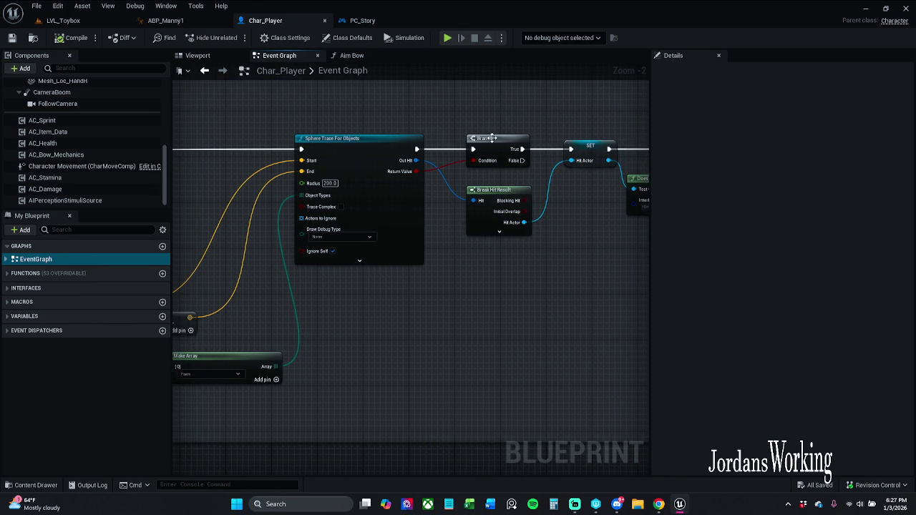
{"action": "left_click_drag", "start_coordinate": [417, 212], "coordinate": [649, 217]}
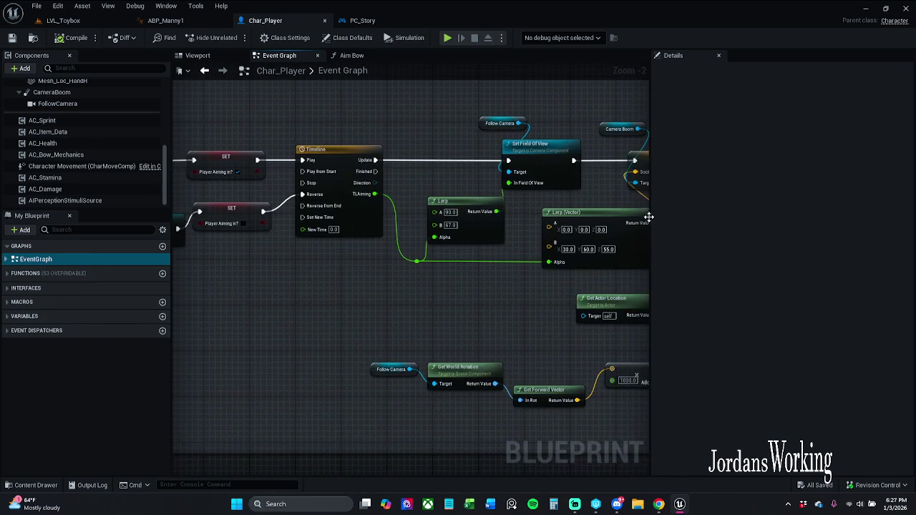
{"action": "left_click_drag", "start_coordinate": [451, 172], "coordinate": [334, 168]}
{"action": "left_click_drag", "start_coordinate": [477, 176], "coordinate": [352, 174]}
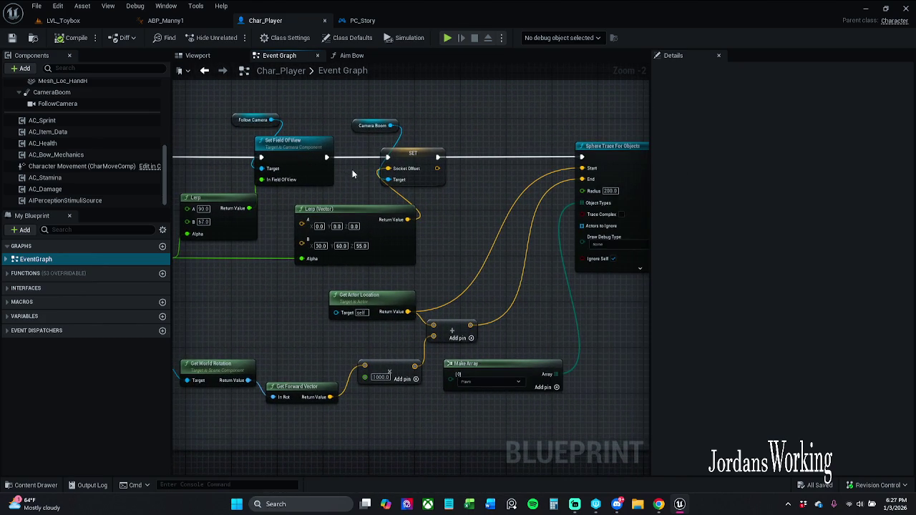
{"action": "mouse_move", "coordinate": [471, 184]}
{"action": "left_mouse_down"}
{"action": "mouse_move", "coordinate": [608, 174]}
{"action": "mouse_move", "coordinate": [173, 172]}
{"action": "left_mouse_up"}
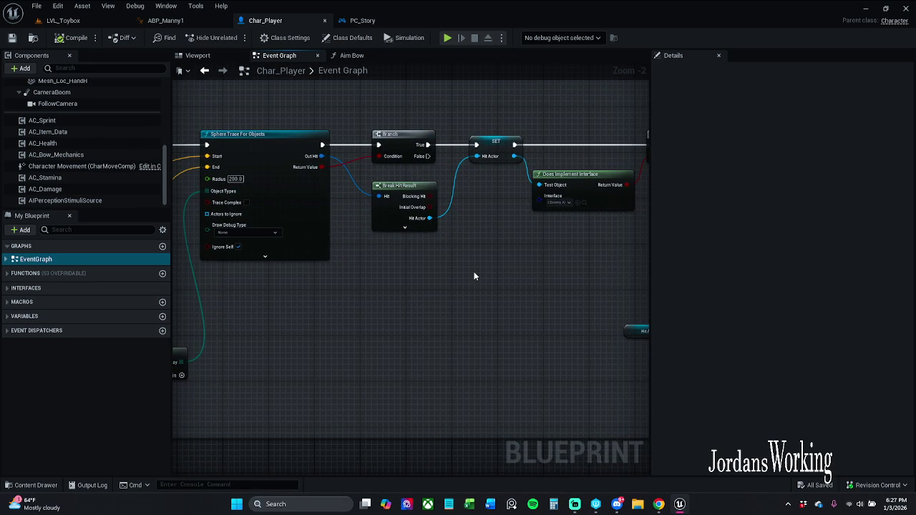
{"action": "left_click_drag", "start_coordinate": [296, 332], "coordinate": [591, 333]}
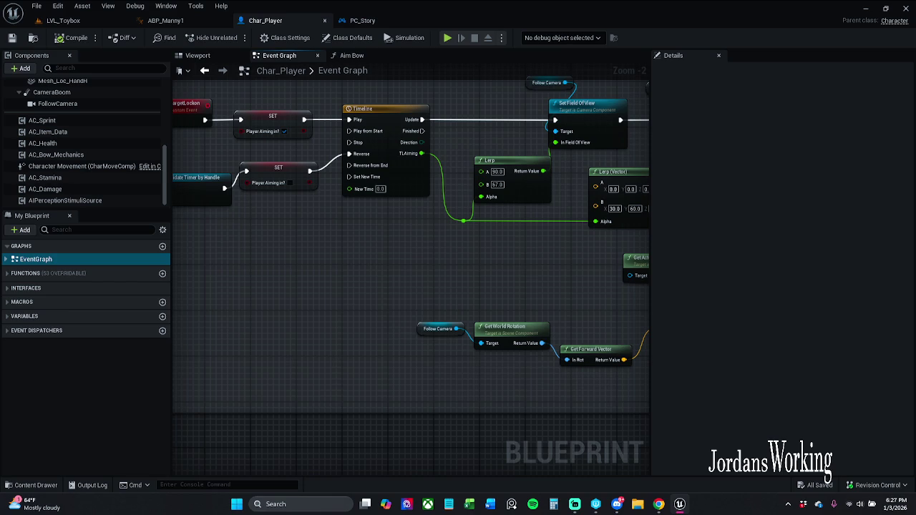
{"action": "left_click_drag", "start_coordinate": [590, 332], "coordinate": [804, 349]}
{"action": "mouse_move", "coordinate": [598, 291]}
{"action": "left_mouse_down"}
{"action": "mouse_move", "coordinate": [645, 297]}
{"action": "mouse_move", "coordinate": [481, 293]}
{"action": "left_mouse_up"}
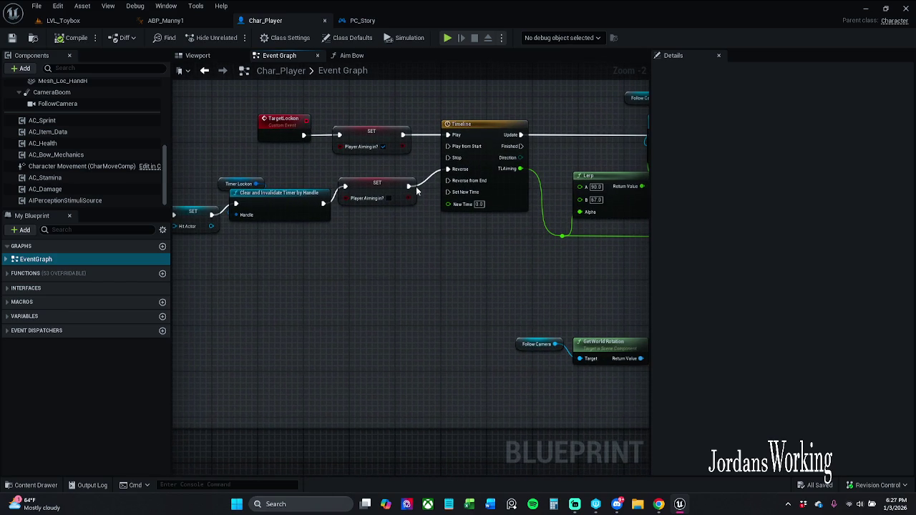
{"action": "mouse_move", "coordinate": [266, 105]}
{"action": "left_mouse_down"}
{"action": "mouse_move", "coordinate": [438, 153]}
{"action": "mouse_move", "coordinate": [422, 176]}
{"action": "mouse_move", "coordinate": [466, 182]}
{"action": "left_mouse_up"}
{"action": "left_click_drag", "start_coordinate": [630, 187], "coordinate": [339, 196]}
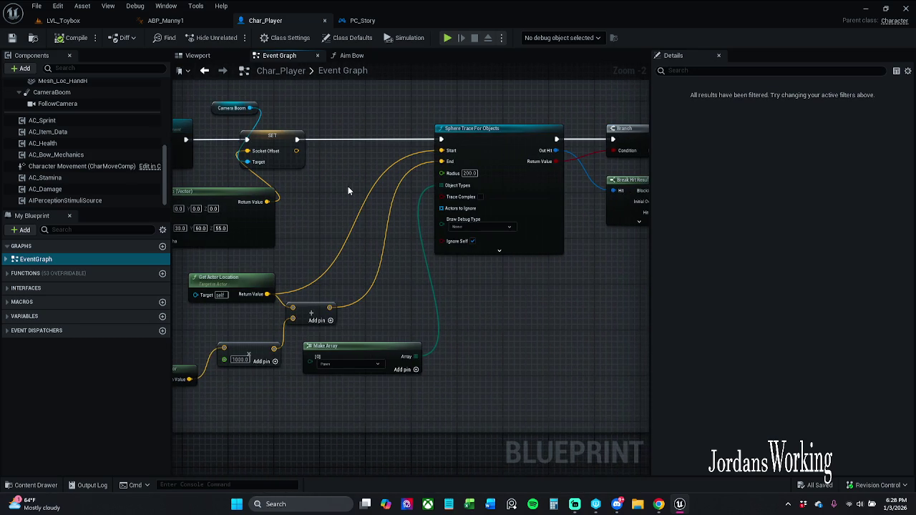
{"action": "scroll", "coordinate": [426, 184], "scroll_direction": "down", "scroll_amount": 2}
{"action": "left_click_drag", "start_coordinate": [420, 183], "coordinate": [477, 172]}
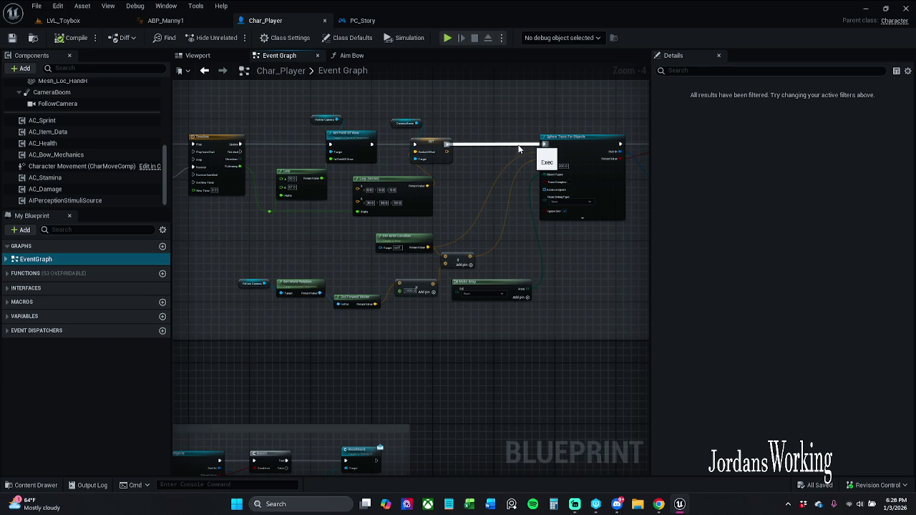
- Reconnect Sphere Trace For Objects' execution input from the camera-boom SET node's exec output
{"action": "left_click", "coordinate": [520, 150], "text": "alt"}
{"action": "scroll", "coordinate": [576, 147], "scroll_direction": "down", "scroll_amount": 1}
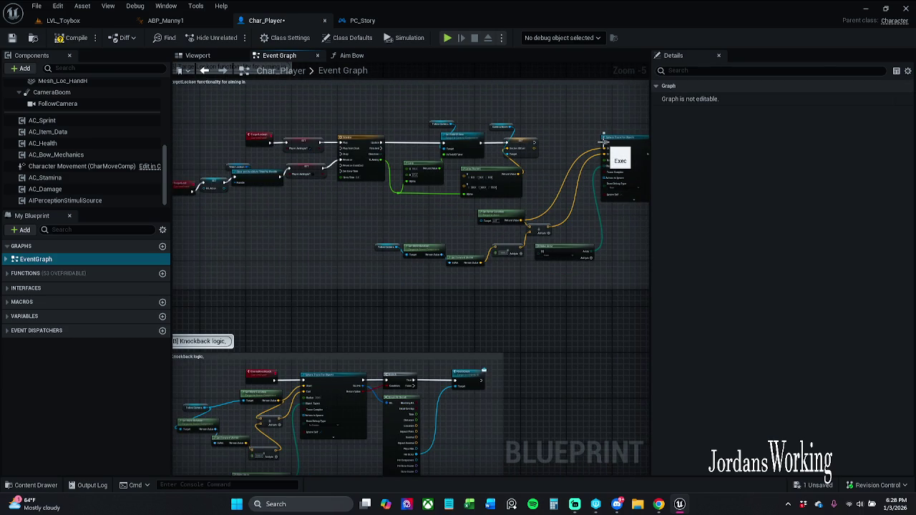
{"action": "mouse_move", "coordinate": [604, 141]}
{"action": "left_mouse_down"}
{"action": "mouse_move", "coordinate": [416, 146]}
{"action": "mouse_move", "coordinate": [536, 142]}
{"action": "mouse_move", "coordinate": [265, 133]}
{"action": "left_mouse_up"}
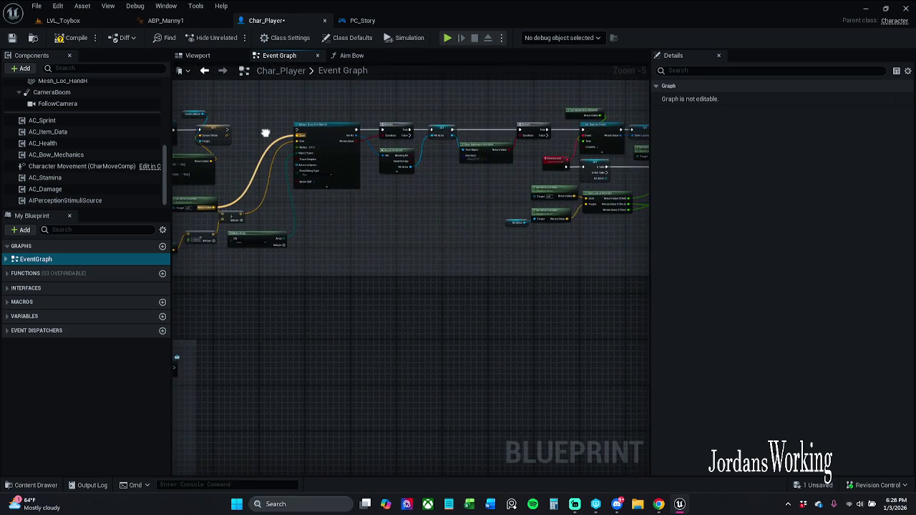
{"action": "scroll", "coordinate": [351, 137], "scroll_direction": "up", "scroll_amount": 2}
{"action": "left_click_drag", "start_coordinate": [373, 131], "coordinate": [245, 131]}
- Compile and save Char_Player, then review the Get Controller and SET nodes
{"action": "left_click", "coordinate": [51, 39]}
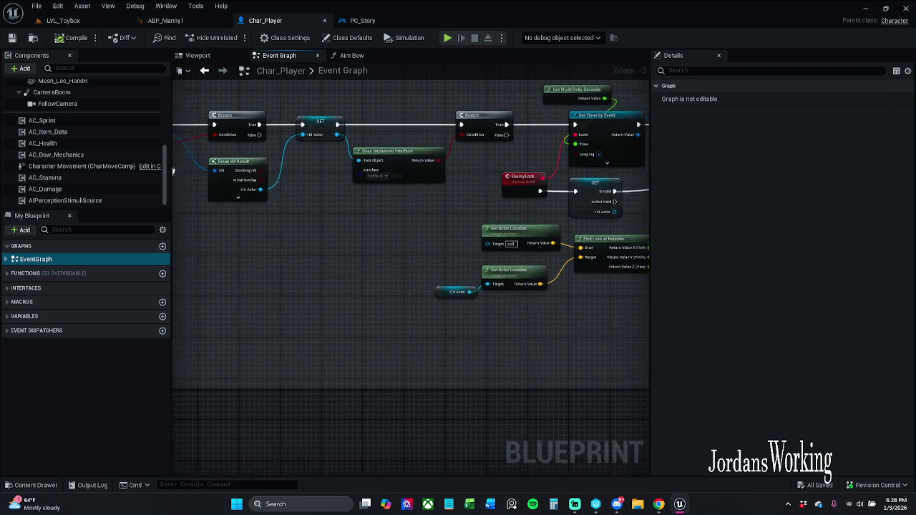
{"action": "mouse_move", "coordinate": [411, 236]}
{"action": "left_mouse_down"}
{"action": "mouse_move", "coordinate": [293, 235]}
{"action": "mouse_move", "coordinate": [311, 233]}
{"action": "left_mouse_up"}
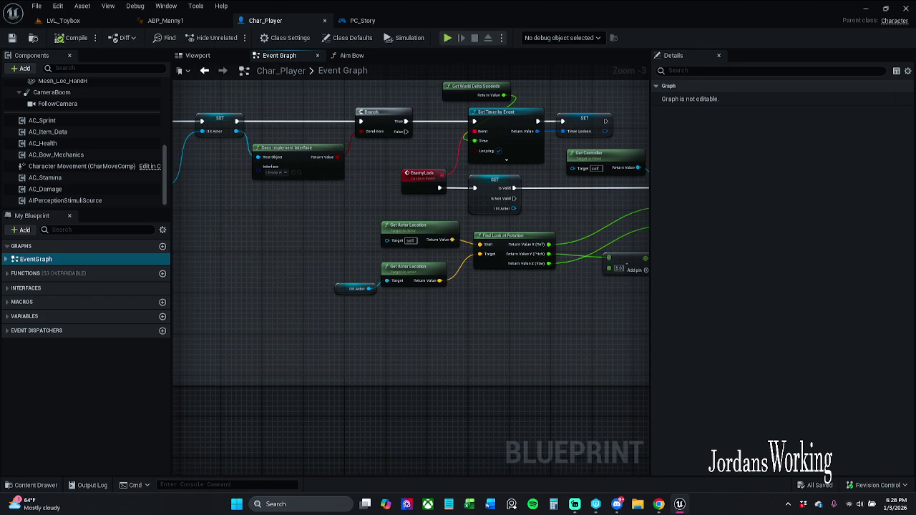
{"action": "scroll", "coordinate": [322, 172], "scroll_direction": "down", "scroll_amount": 2}
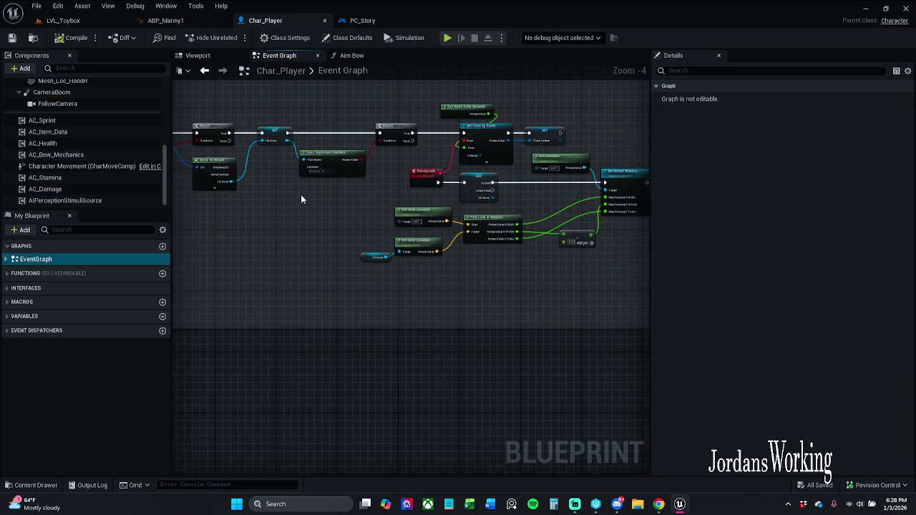
{"action": "scroll", "coordinate": [307, 190], "scroll_direction": "up", "scroll_amount": 2}
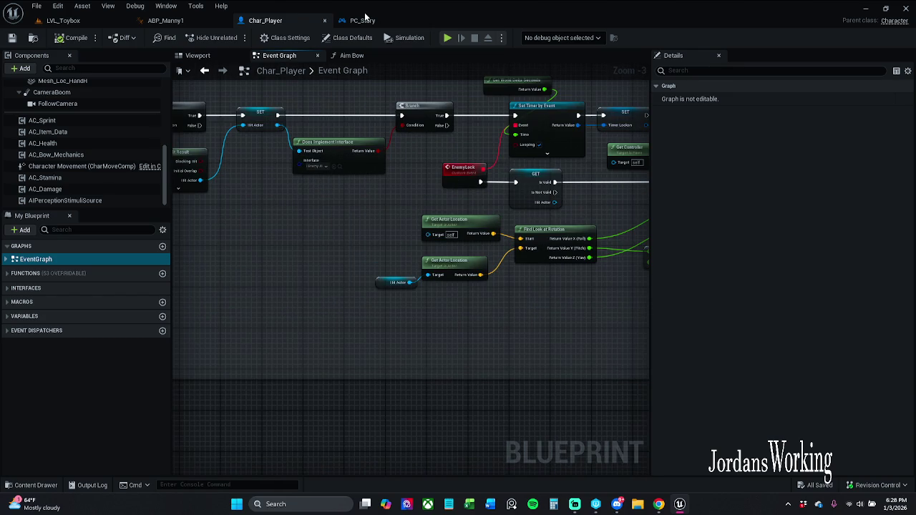
- Review PC_Story's AimIn/Out curve and its Combat Functionality and Controller Functions graphs
{"action": "left_click", "coordinate": [363, 20]}
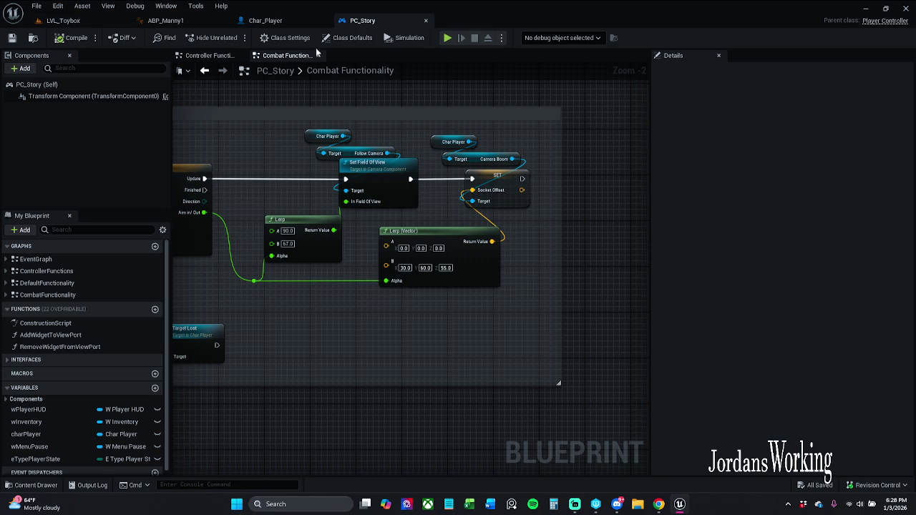
{"action": "double_click", "coordinate": [374, 154]}
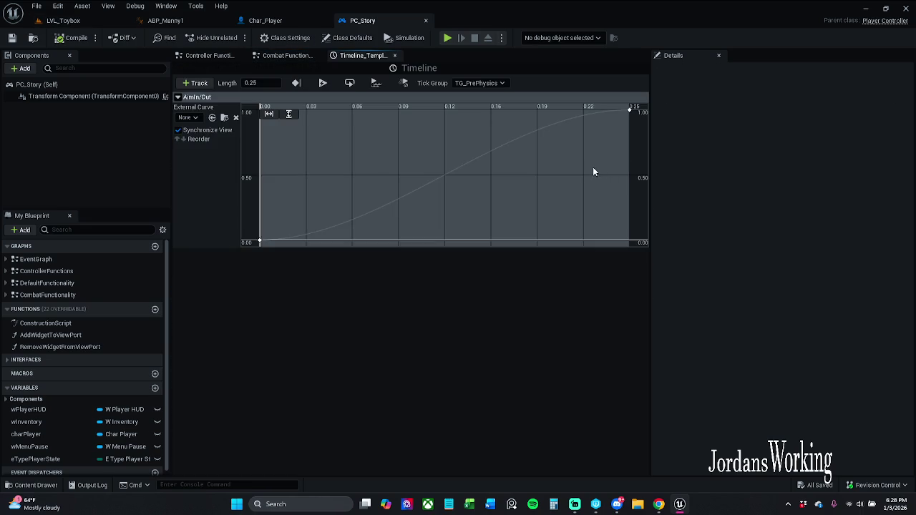
{"action": "left_click", "coordinate": [287, 56]}
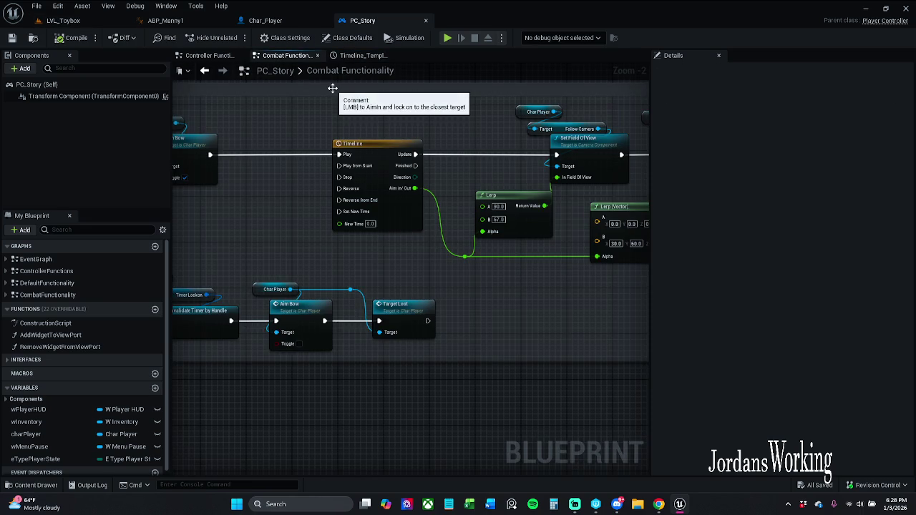
{"action": "left_click", "coordinate": [214, 57]}
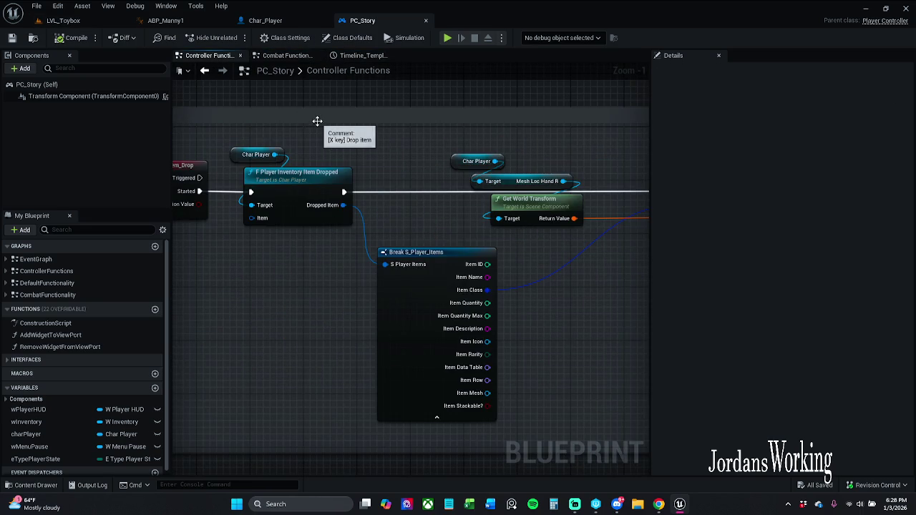
{"action": "scroll", "coordinate": [326, 125], "scroll_direction": "down", "scroll_amount": 6}
{"action": "scroll", "coordinate": [323, 105], "scroll_direction": "up", "scroll_amount": 1}
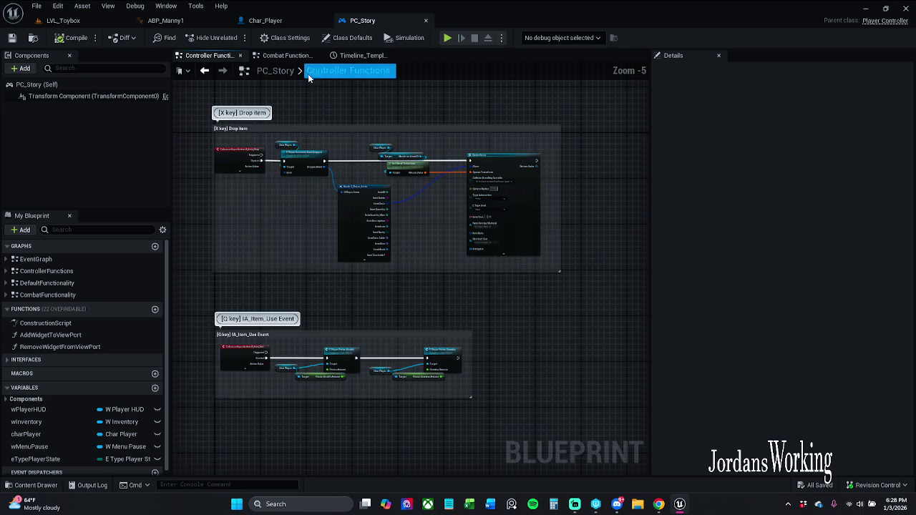
{"action": "left_click", "coordinate": [240, 55]}
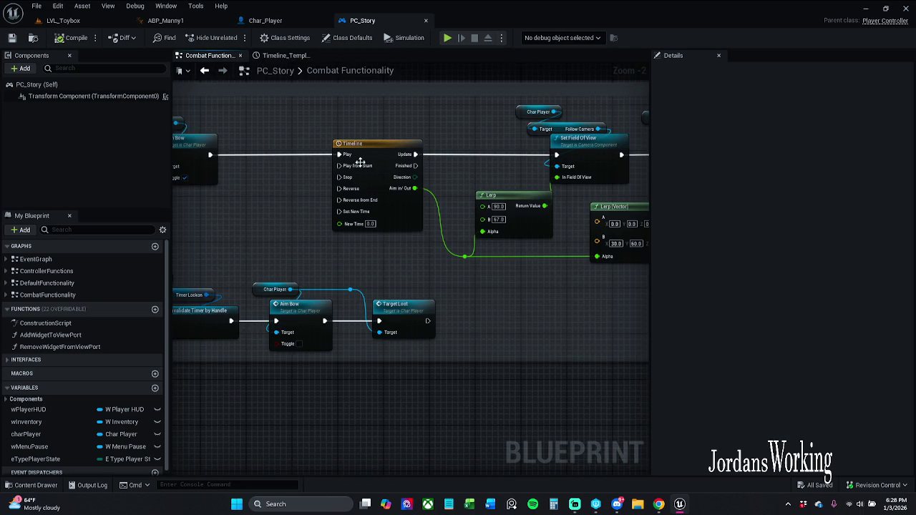
{"action": "left_click_drag", "start_coordinate": [396, 175], "coordinate": [366, 154]}
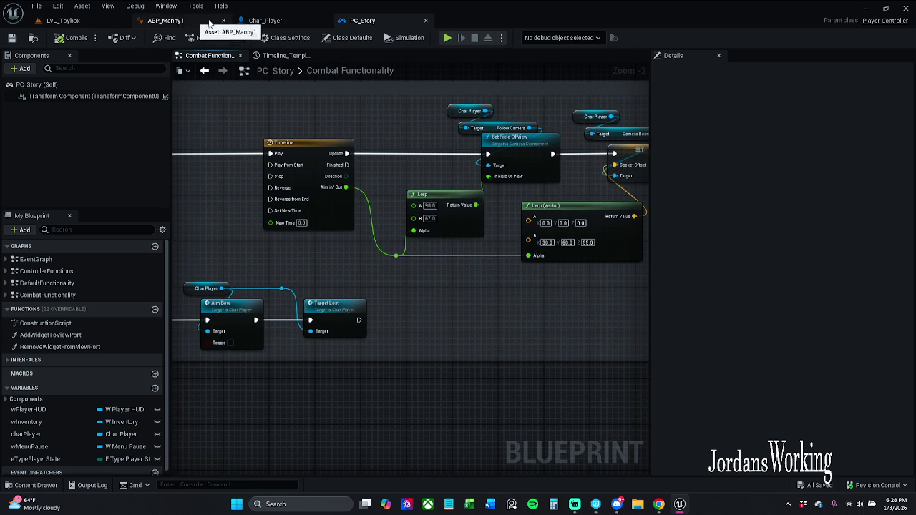
- Compare the Char_Player and PC_Story graphs, then show Char_Player's Viewport
{"action": "left_click", "coordinate": [265, 20]}
{"action": "mouse_move", "coordinate": [380, 212]}
{"action": "left_mouse_down"}
{"action": "mouse_move", "coordinate": [449, 243]}
{"action": "mouse_move", "coordinate": [501, 240]}
{"action": "mouse_move", "coordinate": [493, 227]}
{"action": "left_mouse_up"}
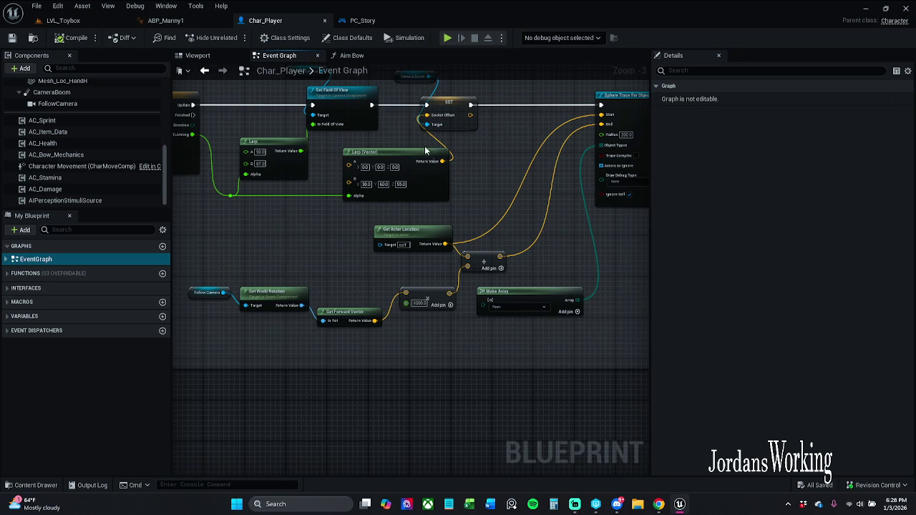
{"action": "scroll", "coordinate": [414, 147], "scroll_direction": "up", "scroll_amount": 1}
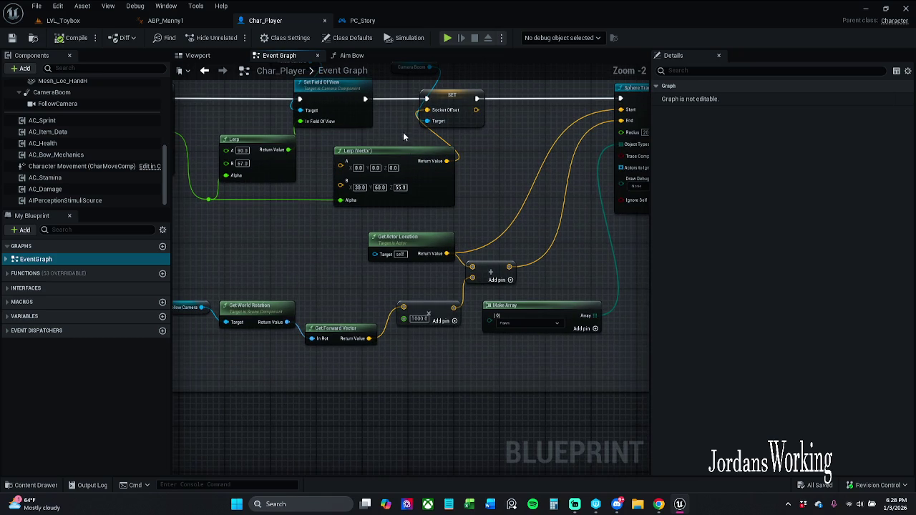
{"action": "left_click", "coordinate": [364, 22]}
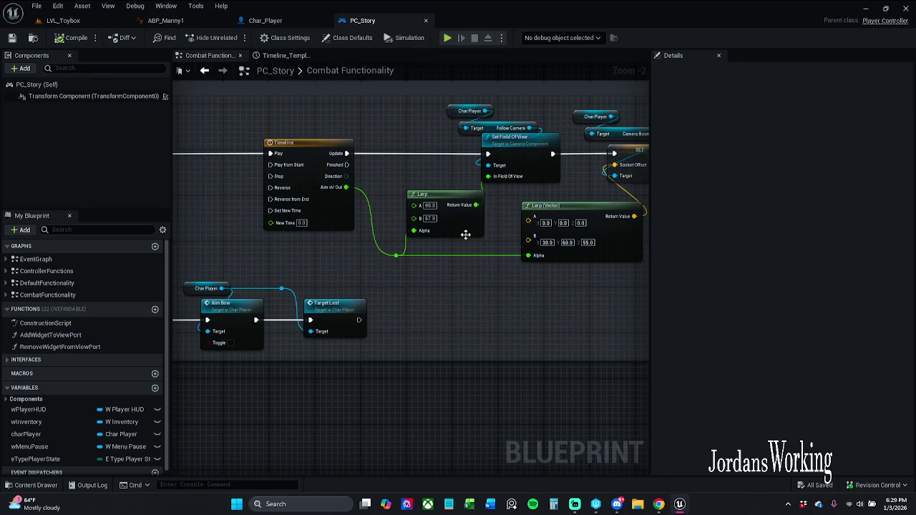
{"action": "left_click_drag", "start_coordinate": [390, 105], "coordinate": [290, 93]}
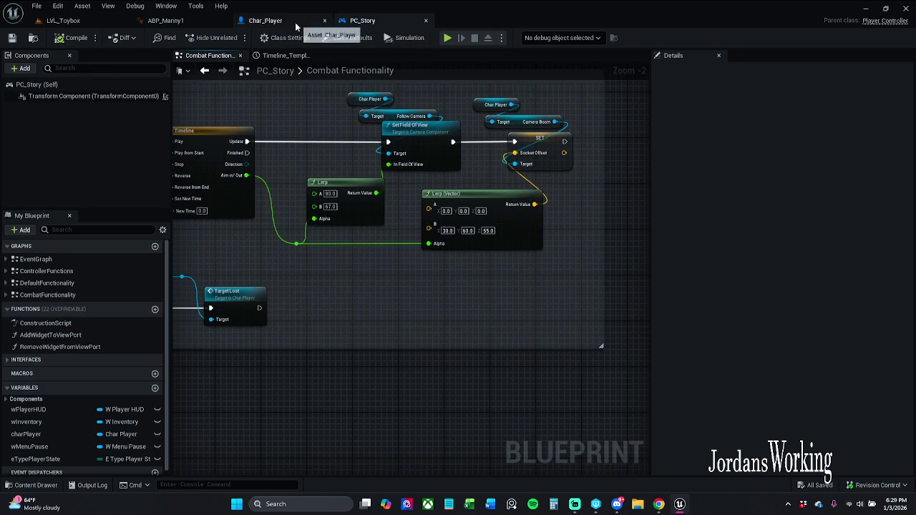
{"action": "left_click", "coordinate": [301, 22]}
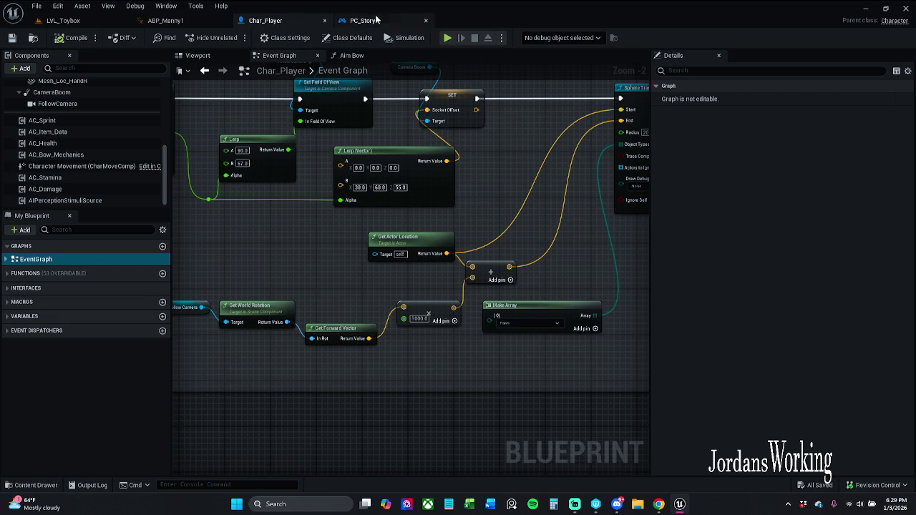
{"action": "left_click", "coordinate": [362, 20]}
{"action": "left_click_drag", "start_coordinate": [480, 176], "coordinate": [431, 181]}
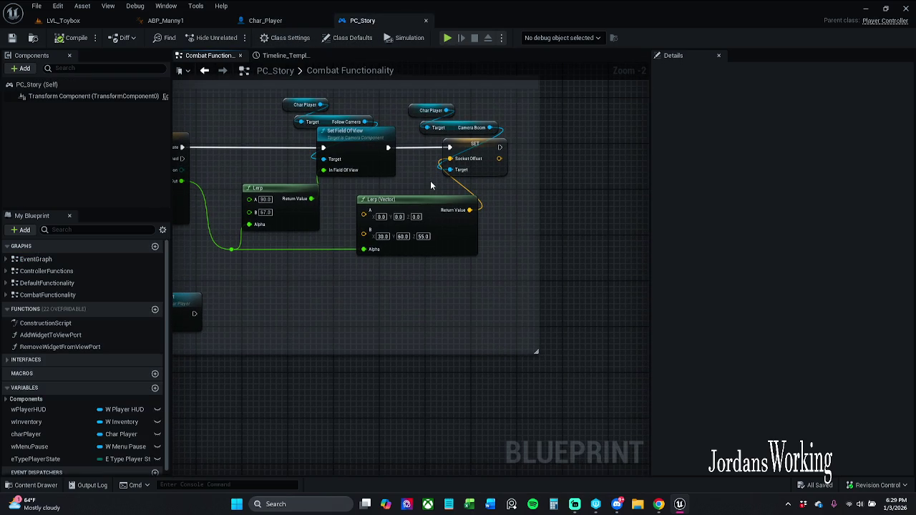
{"action": "left_click", "coordinate": [277, 23]}
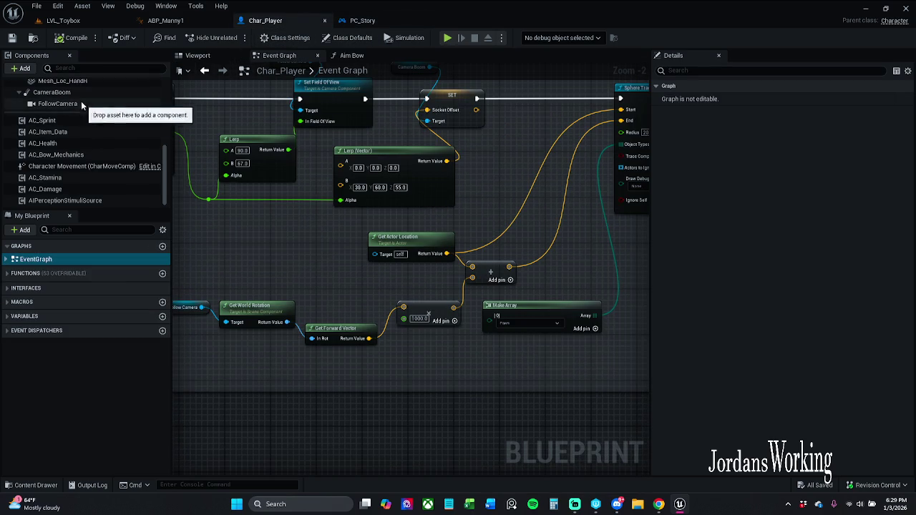
{"action": "left_click", "coordinate": [364, 21]}
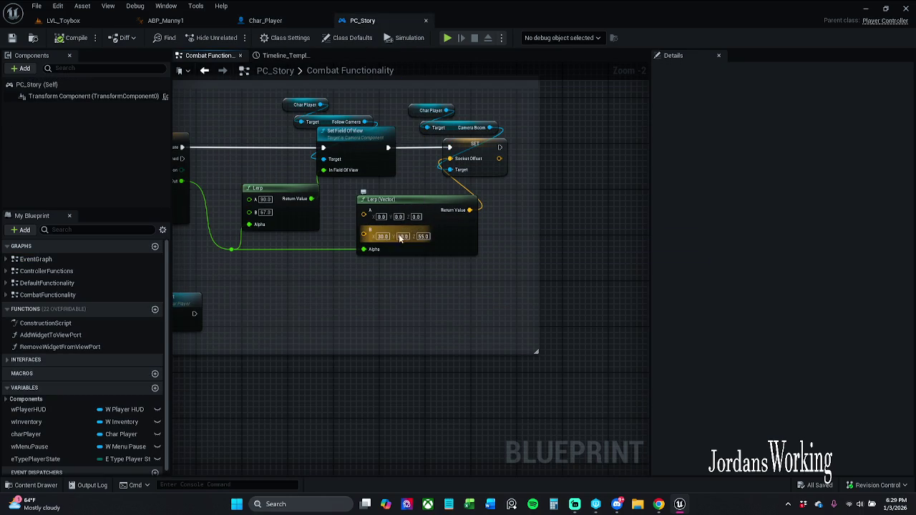
{"action": "left_click", "coordinate": [268, 21]}
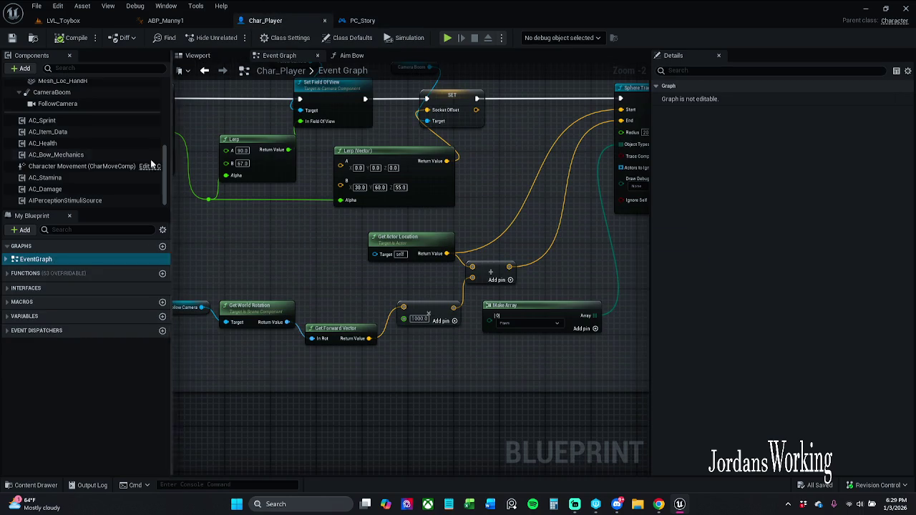
{"action": "left_click", "coordinate": [196, 57]}
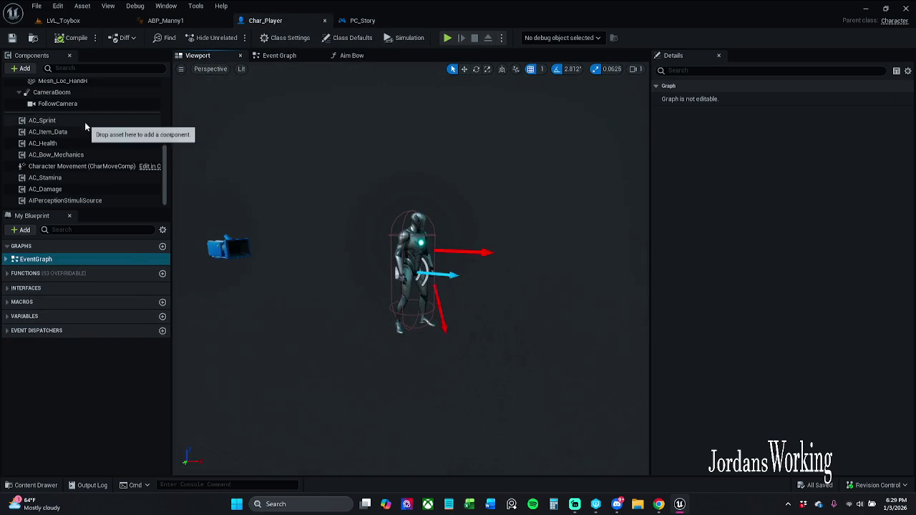
- Reset CameraBoom's location from Z 20 to 0, 0, 0, save Char_Player, and return to LVL_Toybox
{"action": "left_click", "coordinate": [58, 92]}
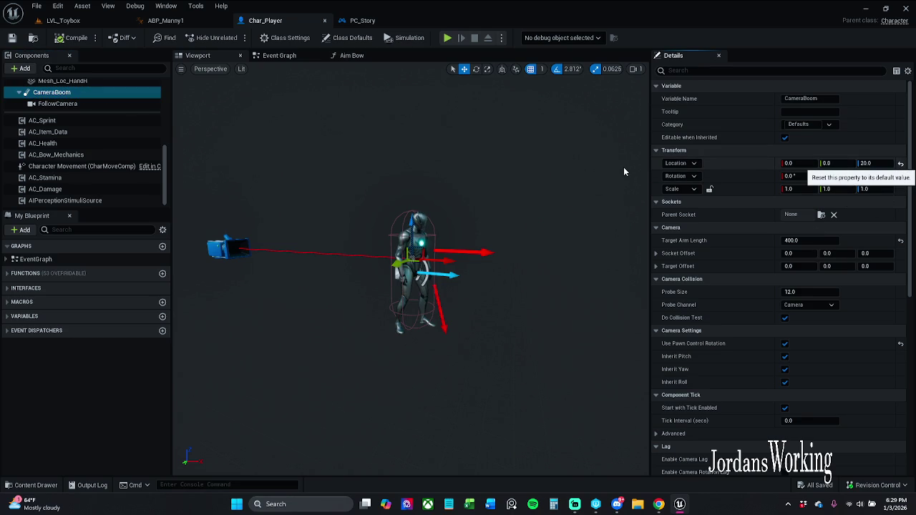
{"action": "left_click", "coordinate": [11, 37]}
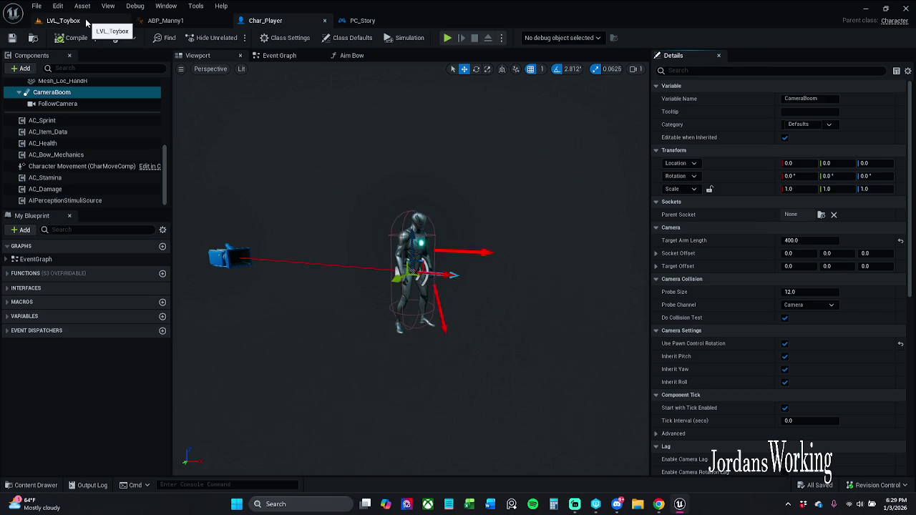
{"action": "left_click", "coordinate": [85, 22]}
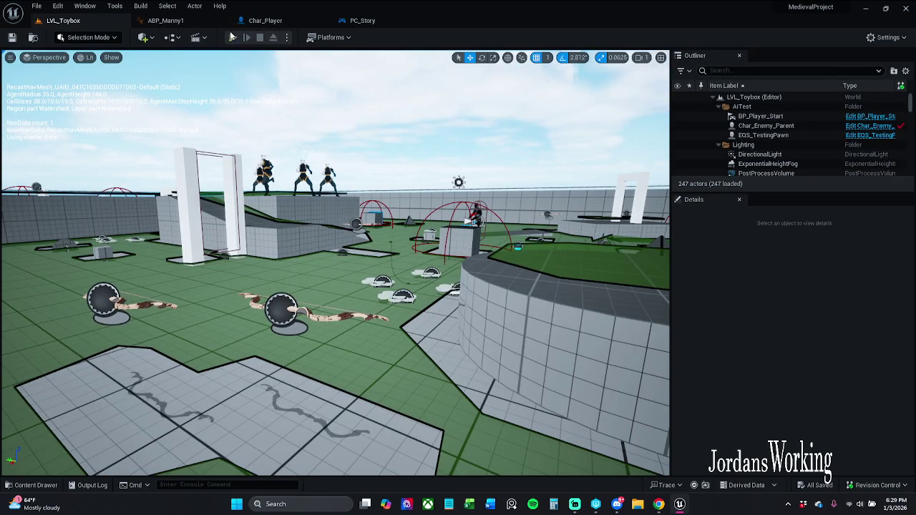
{"action": "left_click", "coordinate": [232, 37]}
{"action": "key", "text": "w"}
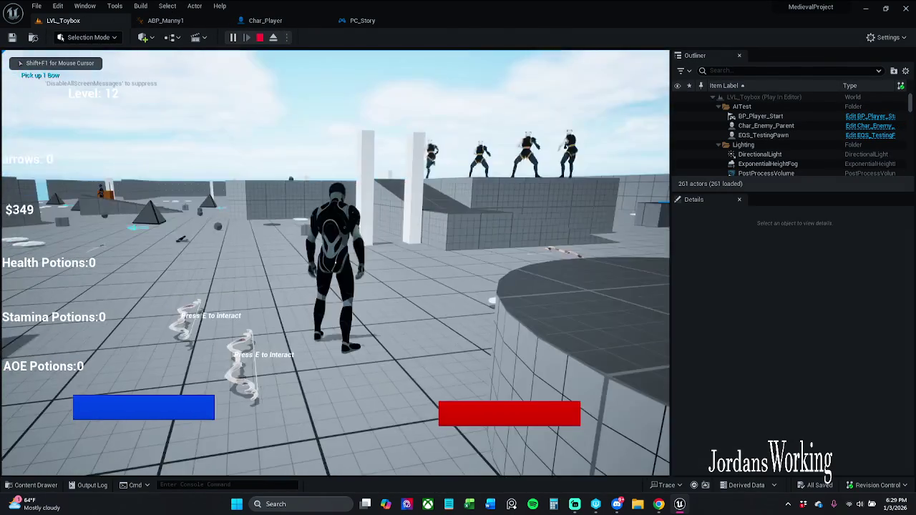
{"action": "key", "text": "s"}
{"action": "key", "text": "F8"}
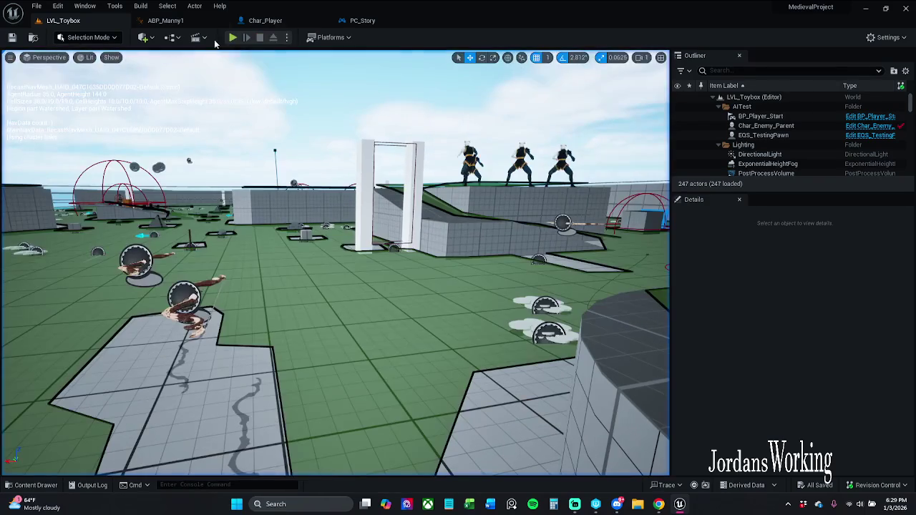
{"action": "left_click", "coordinate": [239, 38]}
{"action": "key", "text": "w"}
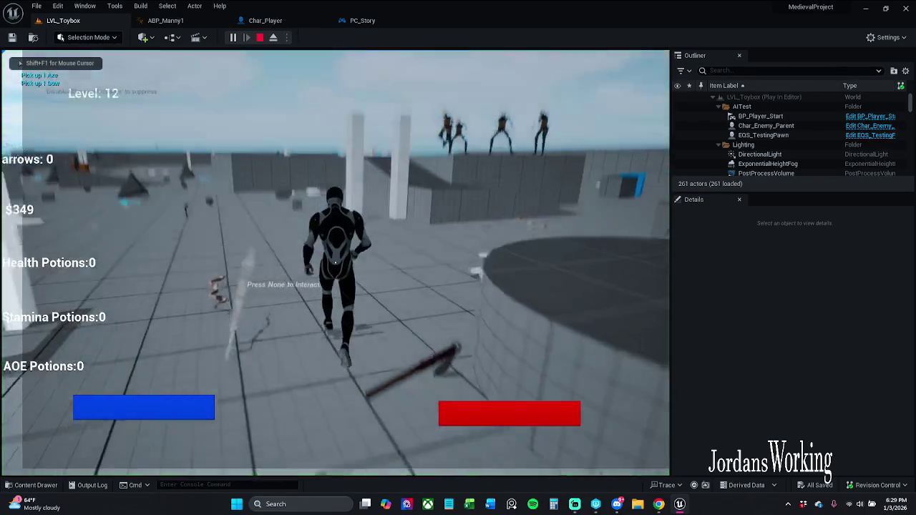
{"action": "key", "text": "w"}
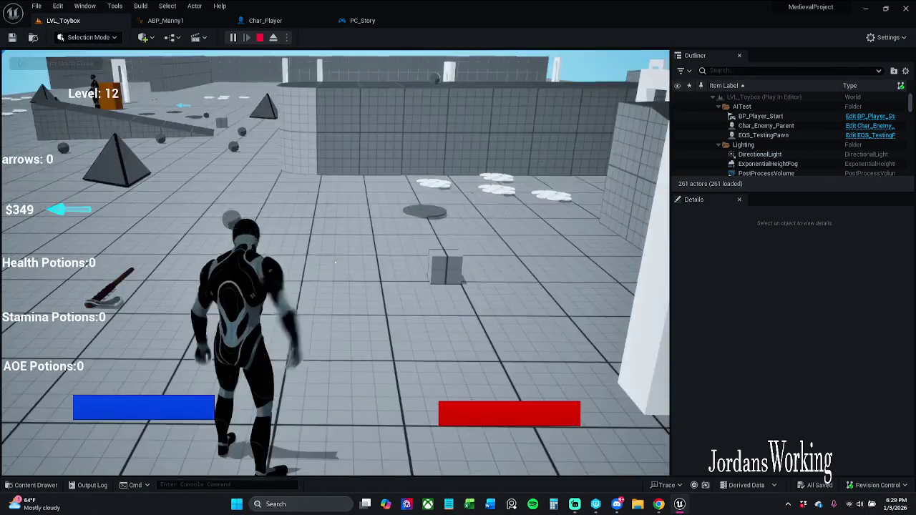
{"action": "key", "text": "Escape"}
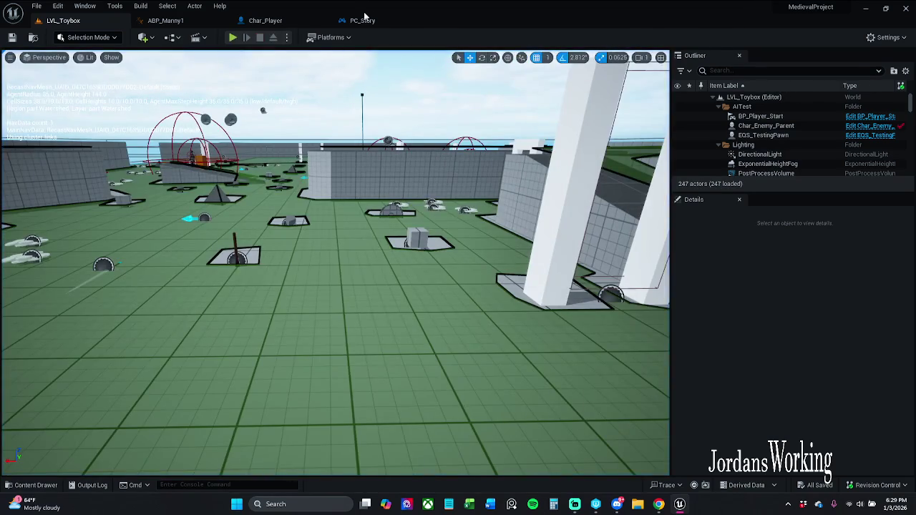
- In PC_Story, wire Target Lost's output into the aim Timeline's Reverse input, then return to LVL_Toybox
{"action": "left_click", "coordinate": [367, 20]}
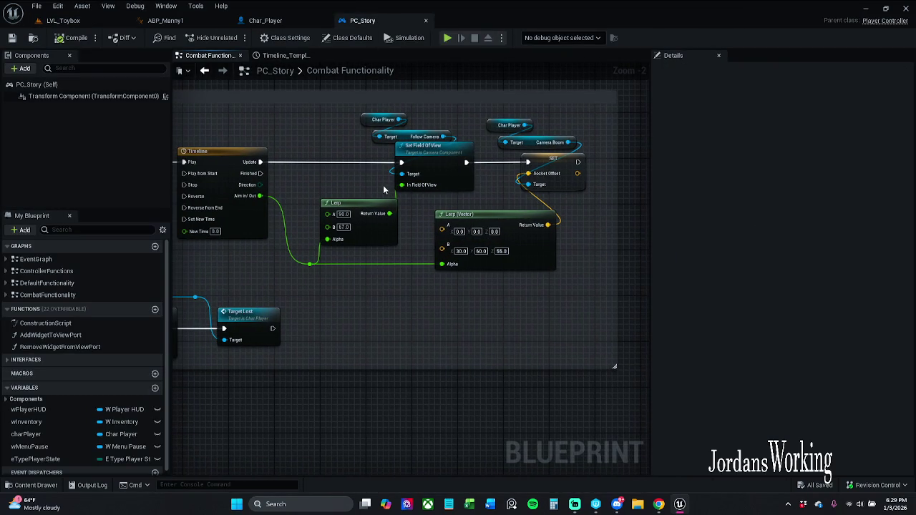
{"action": "left_click_drag", "start_coordinate": [361, 190], "coordinate": [461, 191]}
{"action": "scroll", "coordinate": [461, 190], "scroll_direction": "down", "scroll_amount": 1}
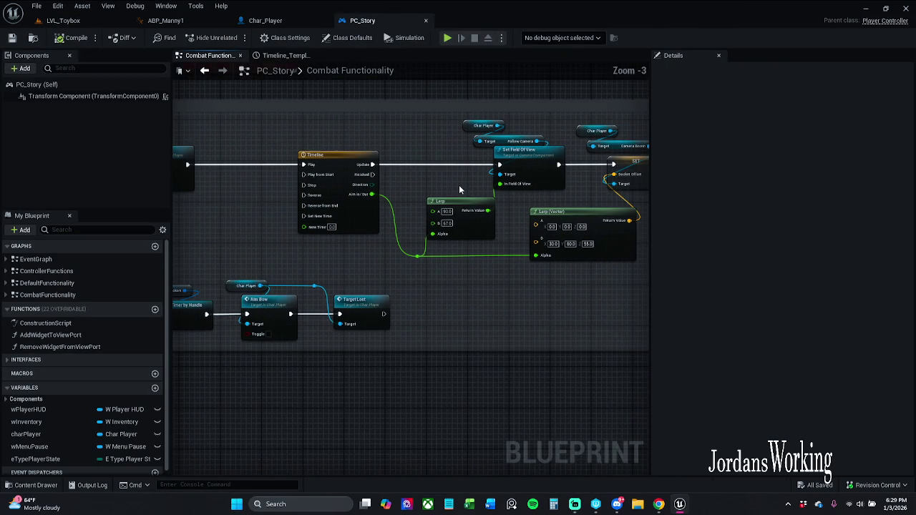
{"action": "left_click_drag", "start_coordinate": [426, 194], "coordinate": [513, 187]}
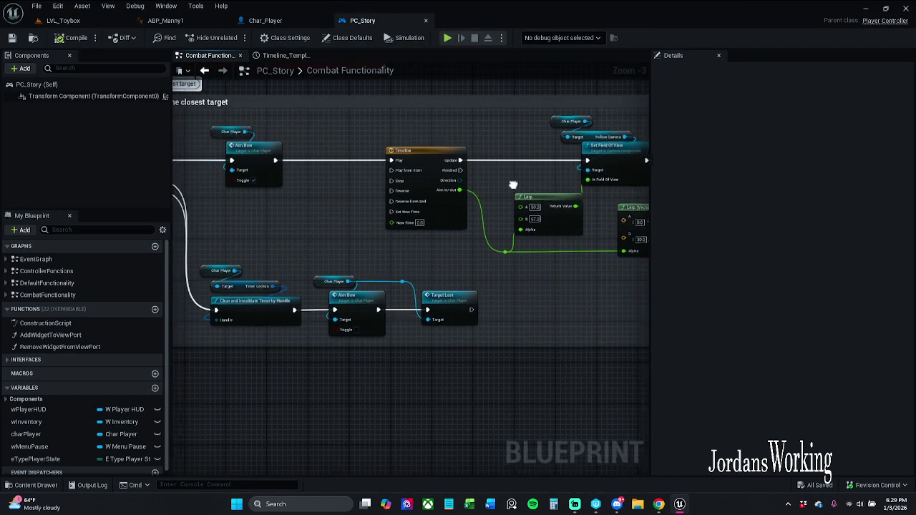
{"action": "left_click_drag", "start_coordinate": [310, 227], "coordinate": [390, 227]}
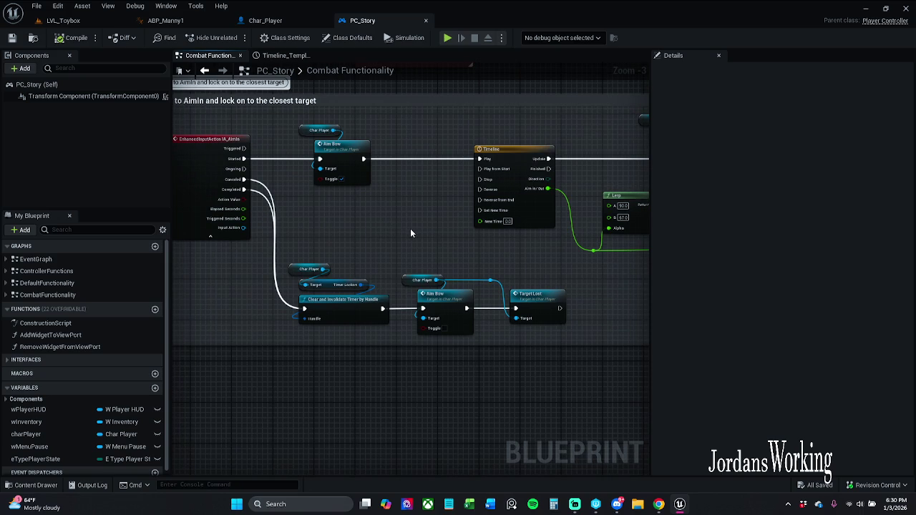
{"action": "mouse_move", "coordinate": [558, 308]}
{"action": "left_mouse_down"}
{"action": "mouse_move", "coordinate": [501, 235]}
{"action": "mouse_move", "coordinate": [478, 179]}
{"action": "mouse_move", "coordinate": [476, 189]}
{"action": "left_mouse_up"}
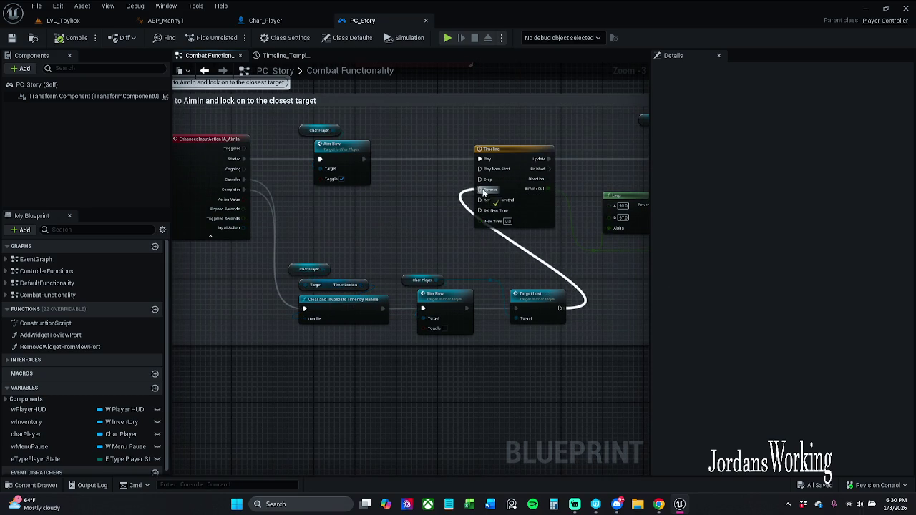
{"action": "left_click", "coordinate": [63, 20]}
- Start a play session in LVL_Toybox and run the character through the level
{"action": "left_click", "coordinate": [233, 38]}
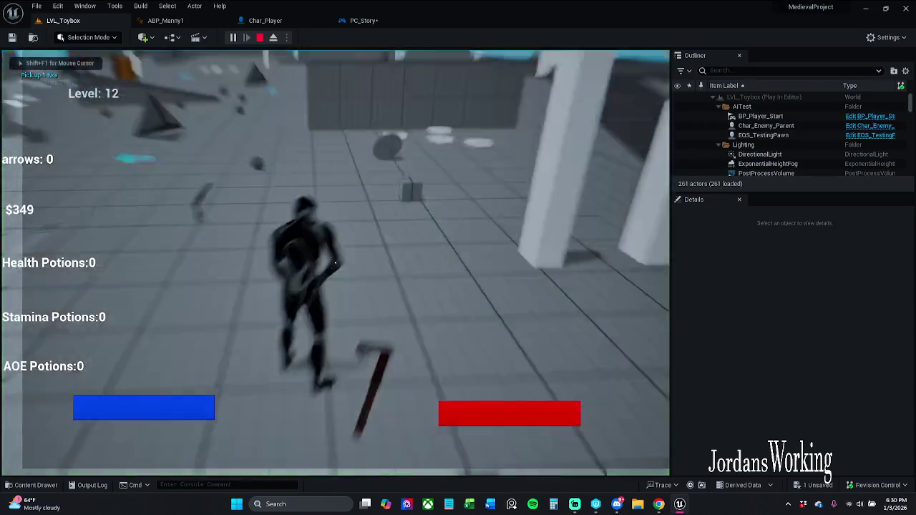
{"action": "key", "text": "w"}
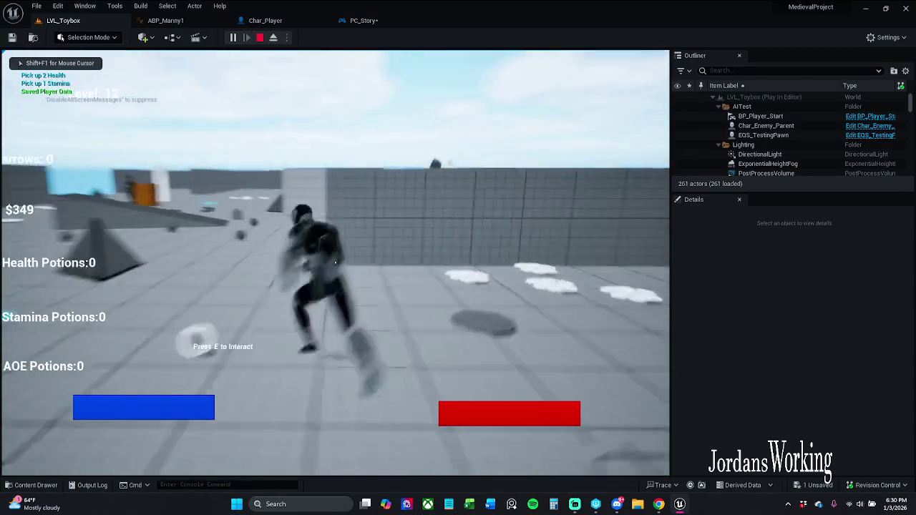
{"action": "key", "text": "w"}
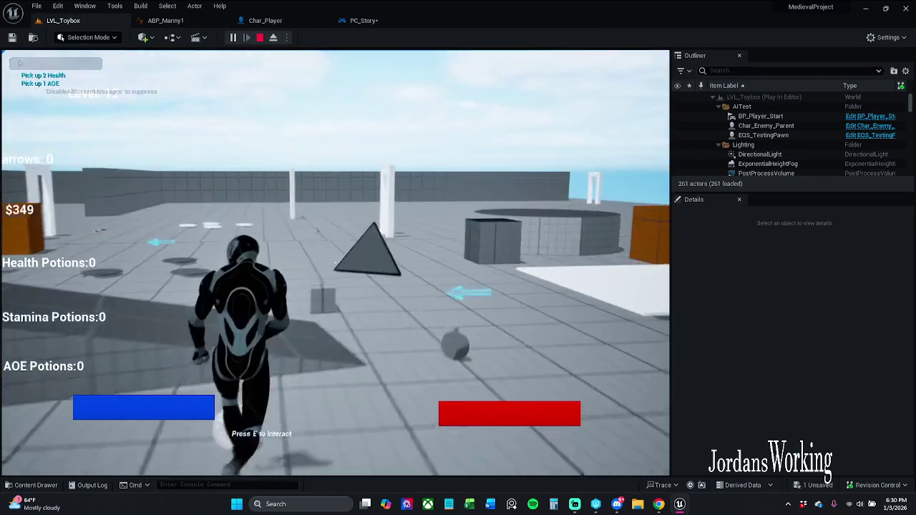
{"action": "key", "text": "w"}
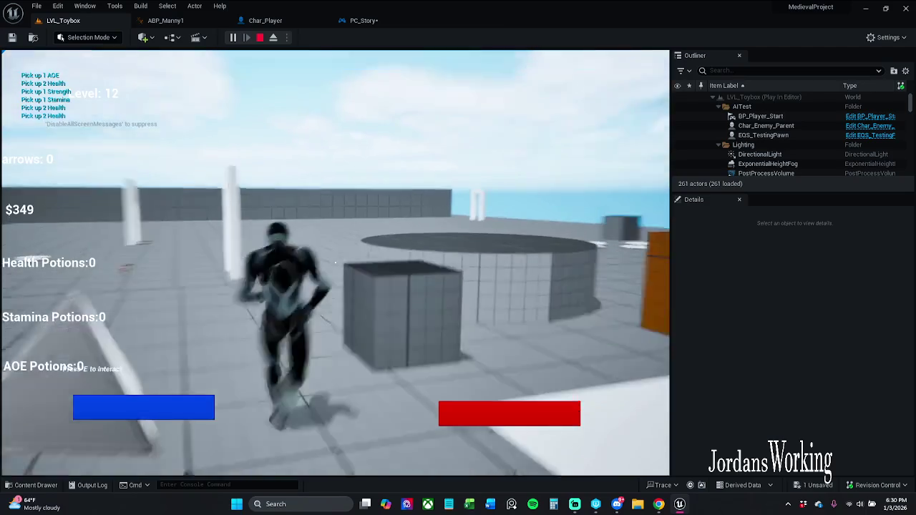
{"action": "key", "text": "w"}
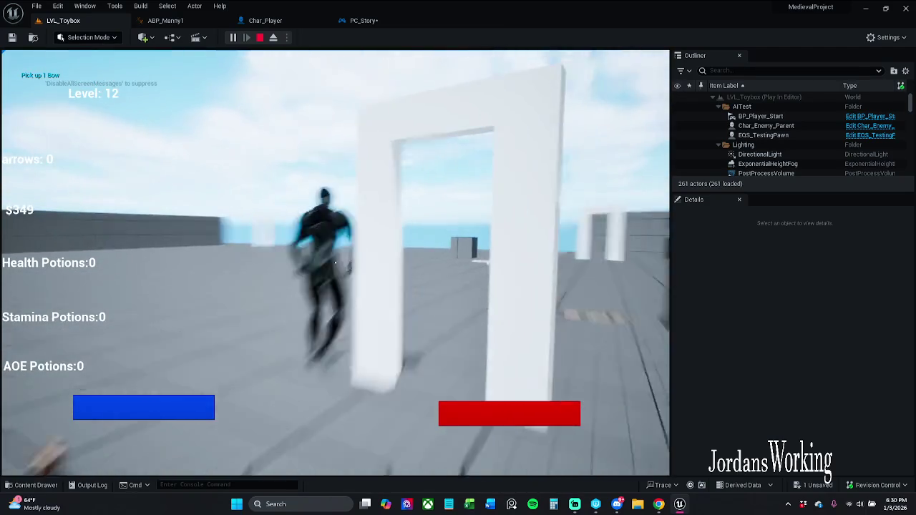
{"action": "key", "text": "w"}
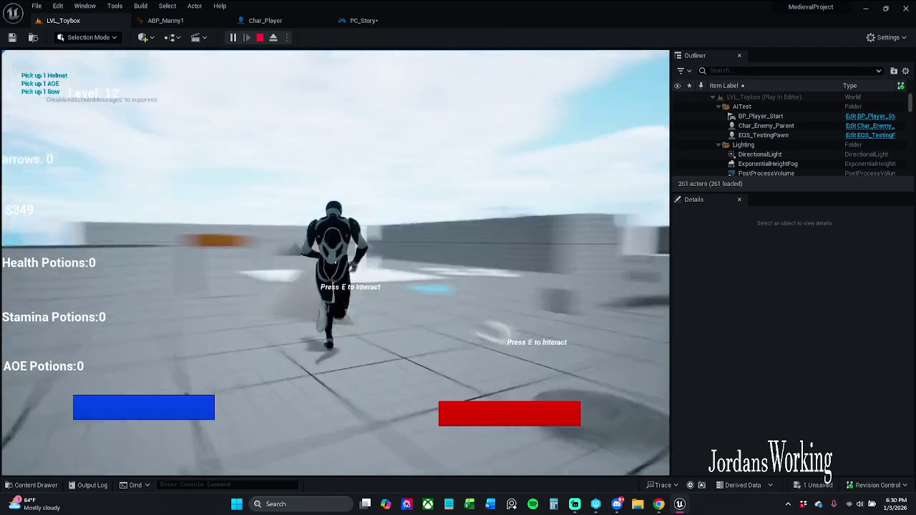
{"action": "key", "text": "w"}
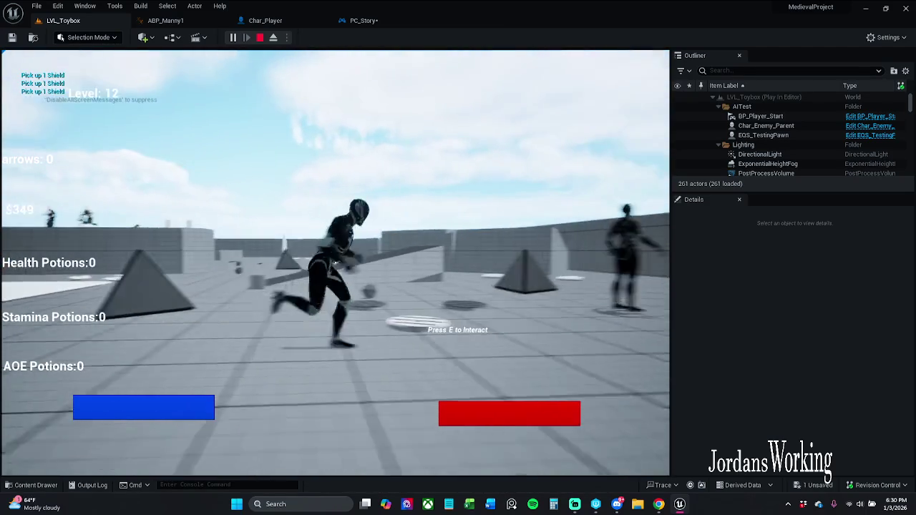
{"action": "key", "text": "w"}
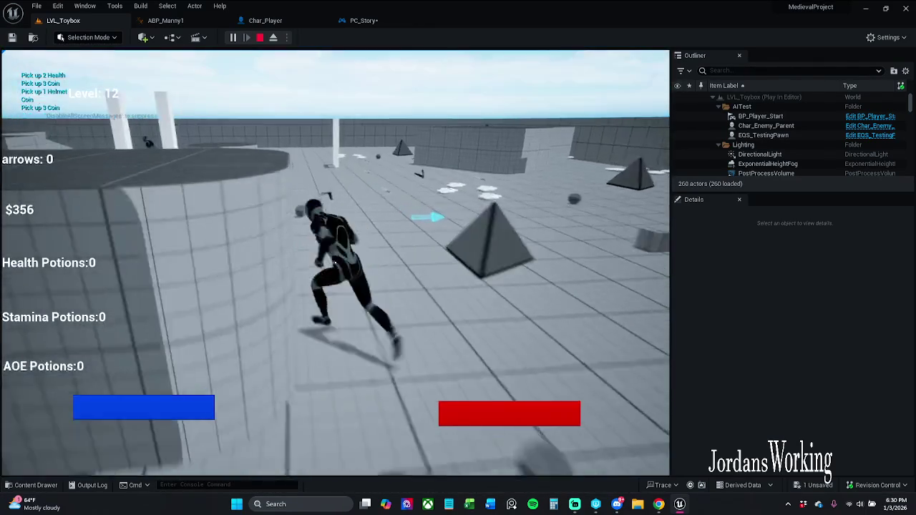
- Pick up a bow, head toward the ledge enemies, then stop play and reopen PC_Story
{"action": "key", "text": "shift+w"}
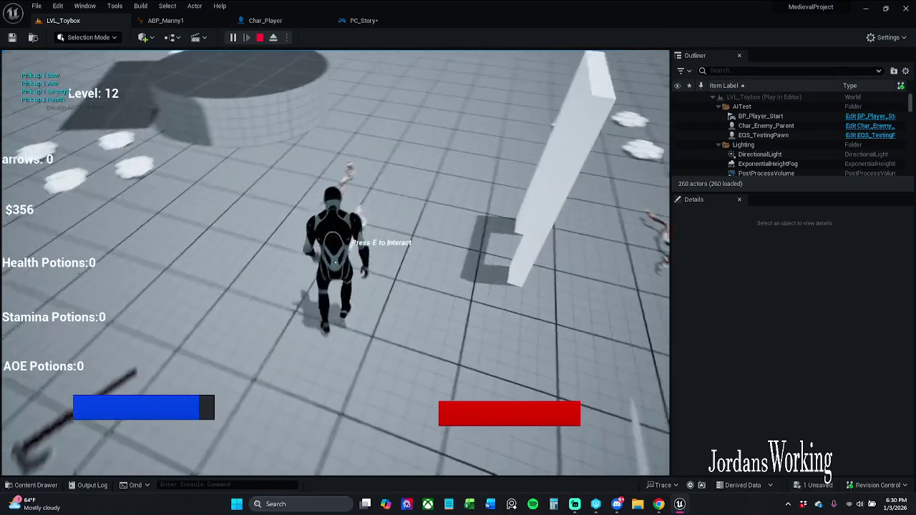
{"action": "key", "text": "e"}
{"action": "key", "text": "w"}
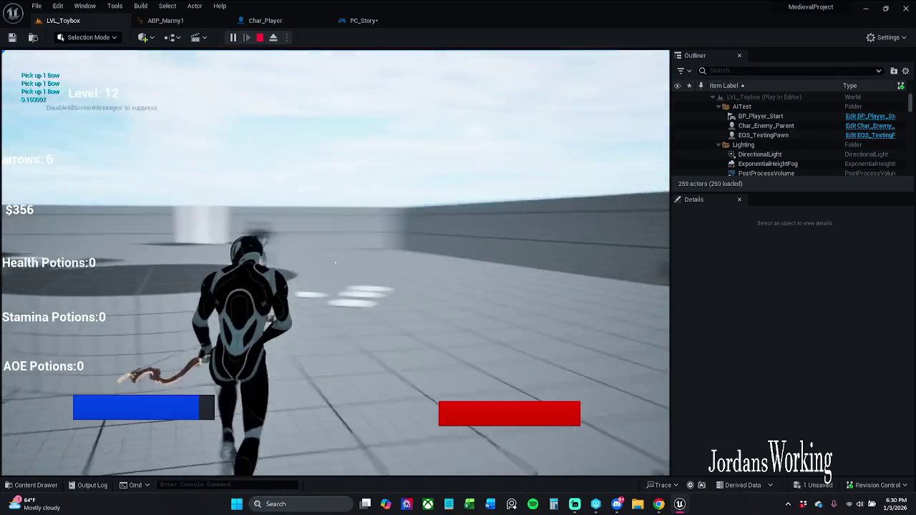
{"action": "key", "text": "w"}
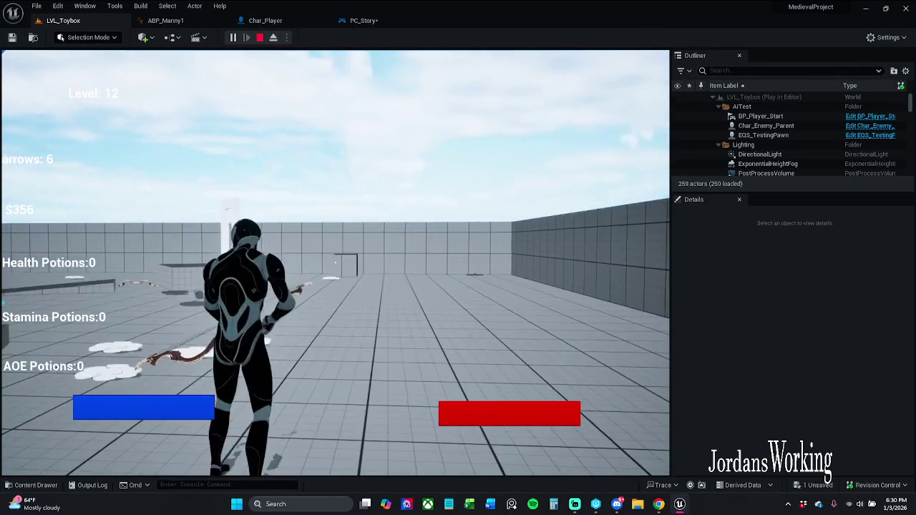
{"action": "key", "text": "w"}
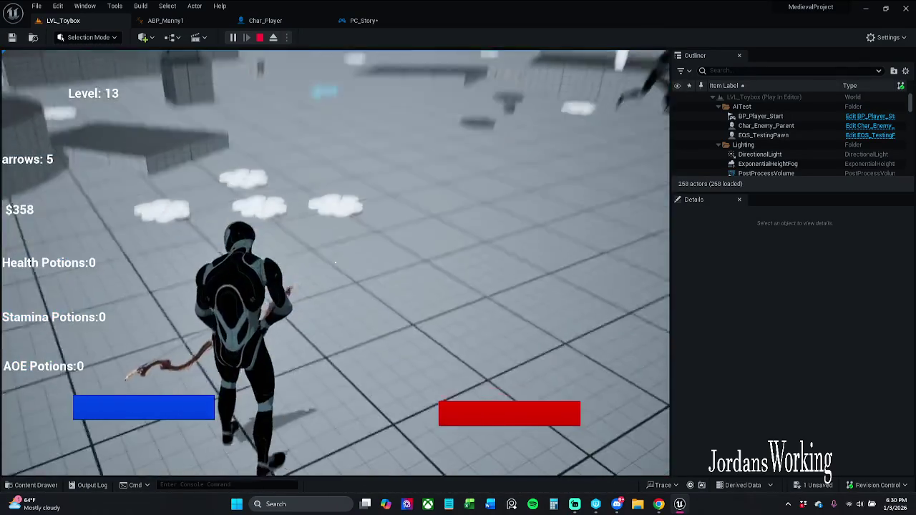
{"action": "key", "text": "w"}
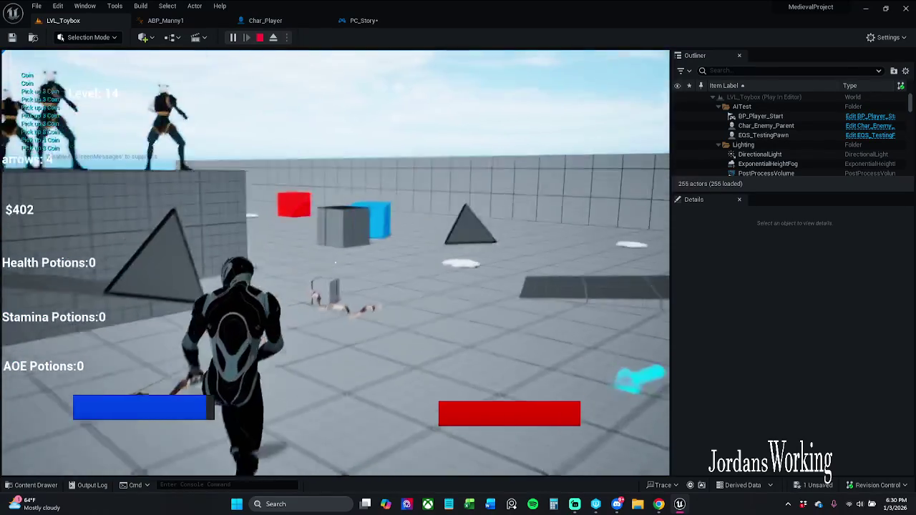
{"action": "key", "text": "w"}
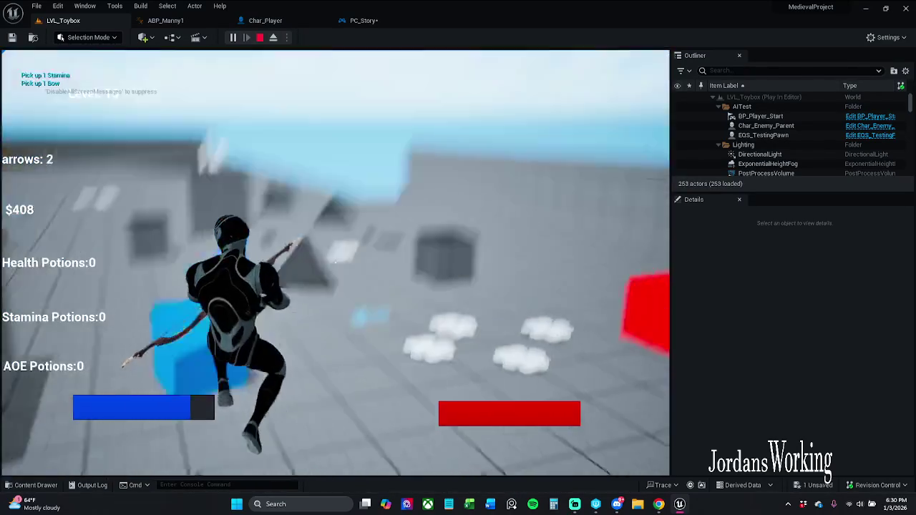
{"action": "key", "text": "w"}
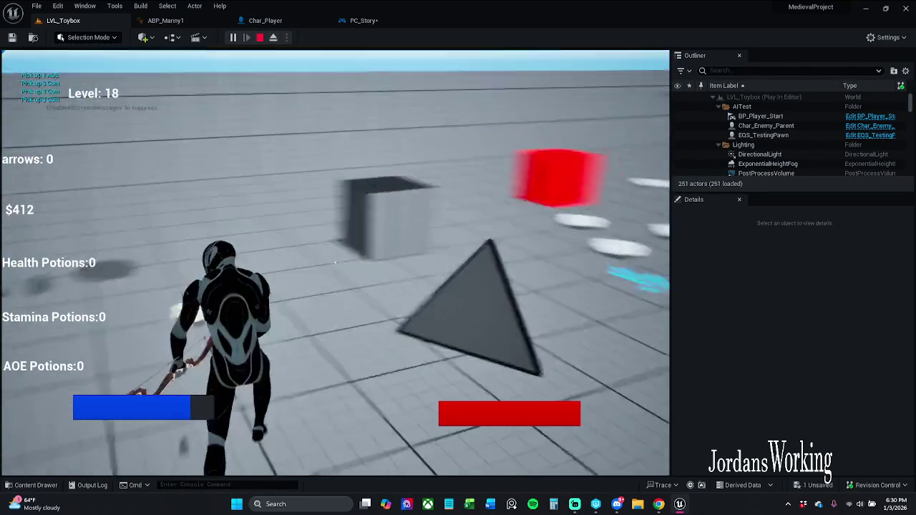
{"action": "key", "text": "w"}
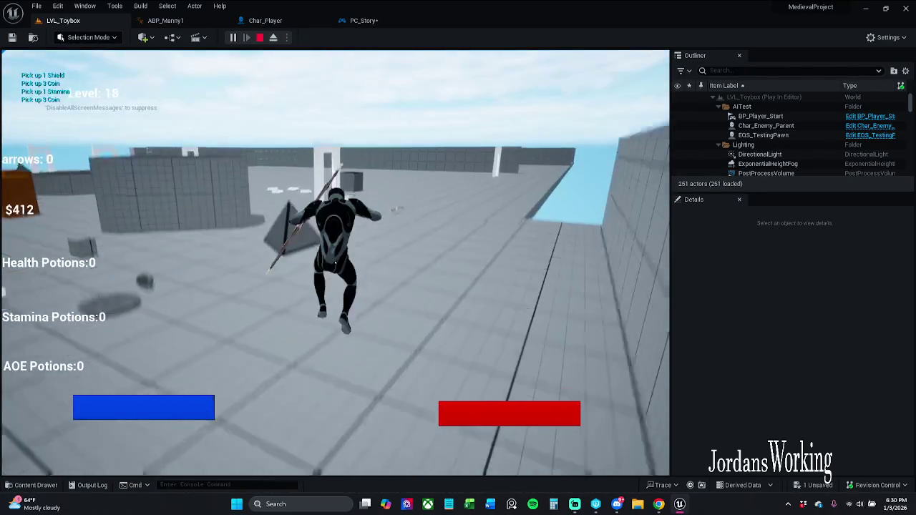
{"action": "key", "text": "Escape"}
{"action": "left_click", "coordinate": [364, 20]}
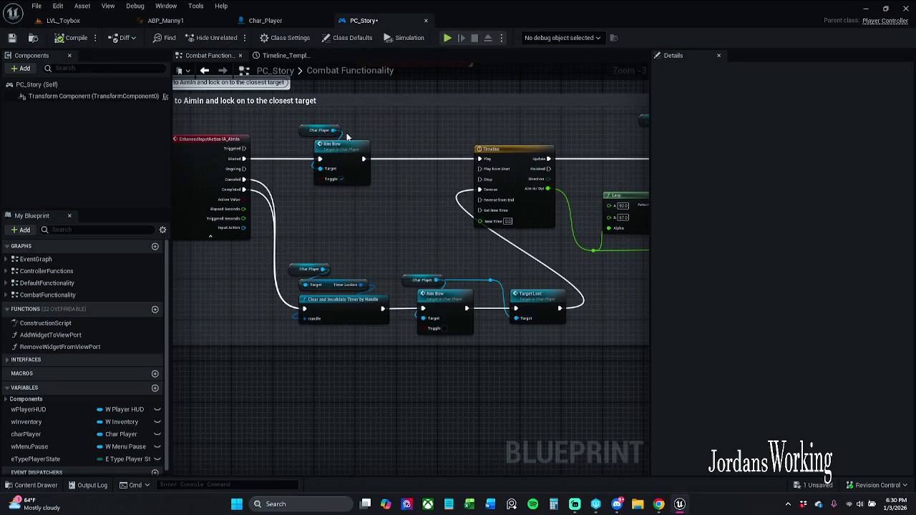
- Save PC_Story, shift the Timeline, Lerp and Set Field Of View group right, and enlarge the comment box
{"action": "left_click", "coordinate": [11, 38]}
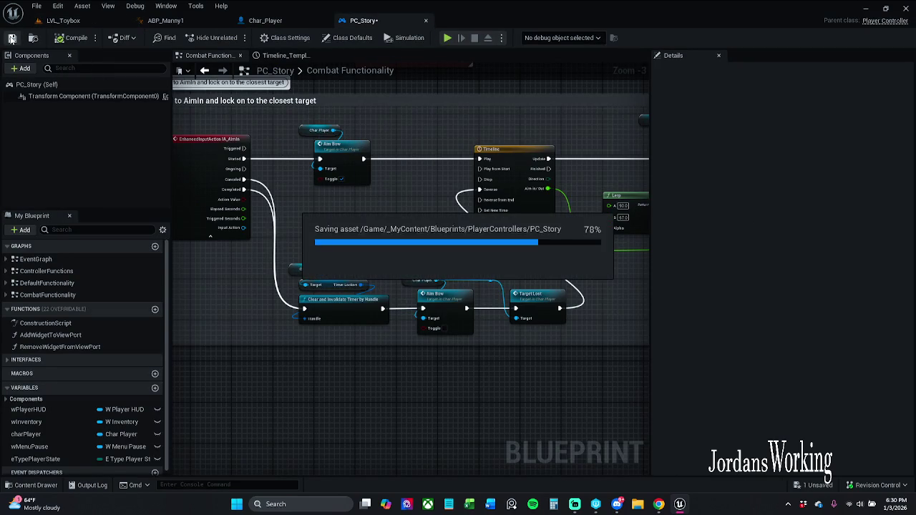
{"action": "left_click_drag", "start_coordinate": [513, 269], "coordinate": [288, 275]}
{"action": "left_click_drag", "start_coordinate": [297, 136], "coordinate": [633, 285]}
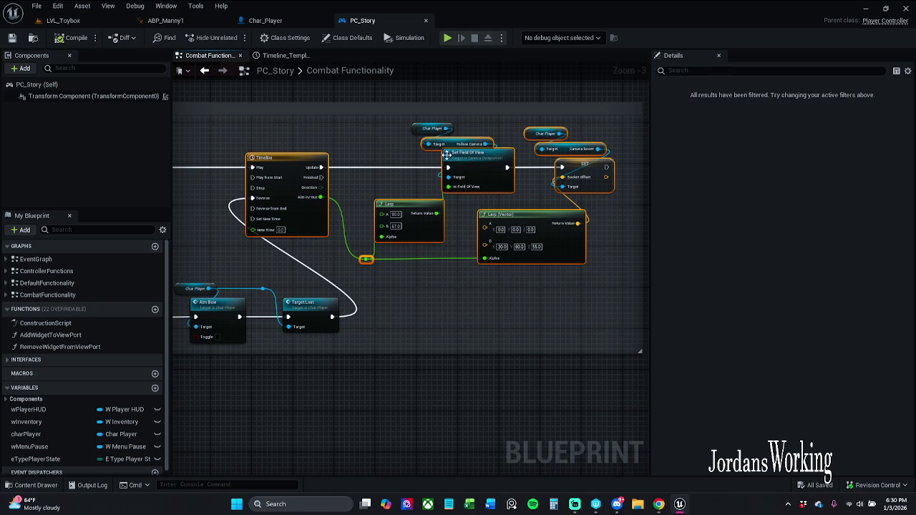
{"action": "left_click_drag", "start_coordinate": [487, 166], "coordinate": [572, 167]}
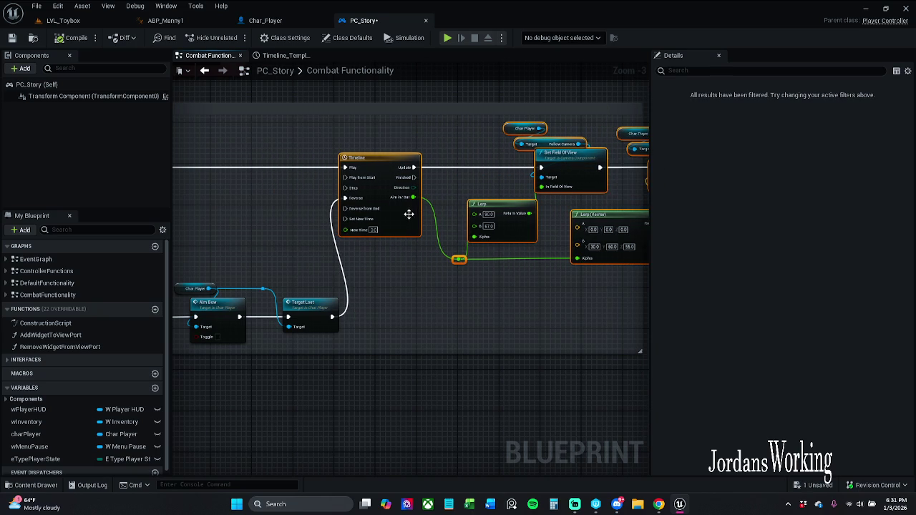
{"action": "mouse_move", "coordinate": [401, 168]}
{"action": "left_mouse_down"}
{"action": "mouse_move", "coordinate": [368, 168]}
{"action": "mouse_move", "coordinate": [374, 179]}
{"action": "mouse_move", "coordinate": [522, 211]}
{"action": "mouse_move", "coordinate": [583, 201]}
{"action": "mouse_move", "coordinate": [592, 229]}
{"action": "mouse_move", "coordinate": [388, 235]}
{"action": "mouse_move", "coordinate": [260, 275]}
{"action": "left_mouse_up"}
{"action": "mouse_move", "coordinate": [427, 318]}
{"action": "left_mouse_down"}
{"action": "mouse_move", "coordinate": [532, 321]}
{"action": "mouse_move", "coordinate": [551, 310]}
{"action": "left_mouse_up"}
- Move the lower Clear Timer, Aim Bow and Target Lost row under the Timeline
{"action": "left_click_drag", "start_coordinate": [356, 275], "coordinate": [645, 301]}
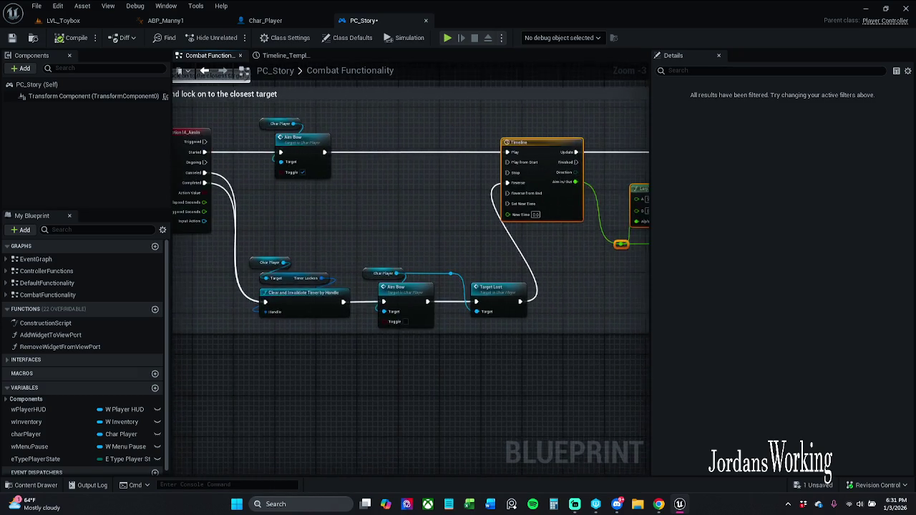
{"action": "scroll", "coordinate": [501, 254], "scroll_direction": "down", "scroll_amount": 9}
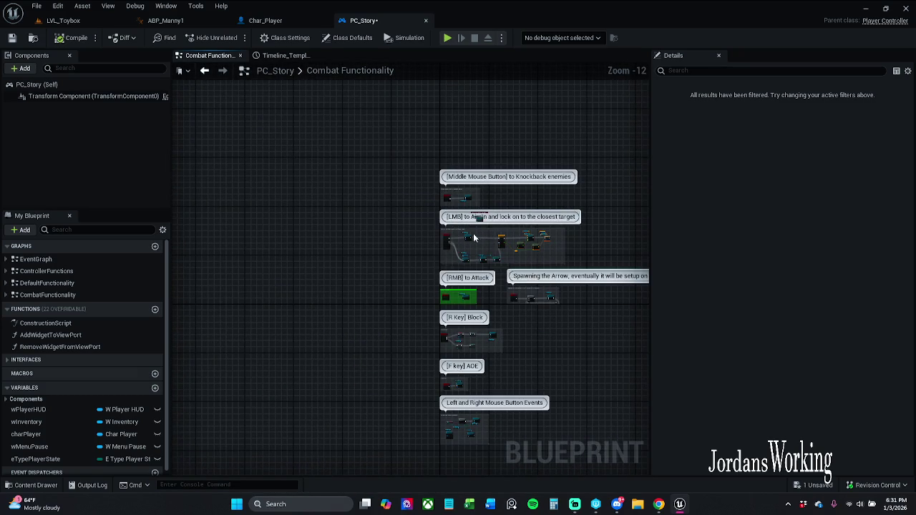
{"action": "scroll", "coordinate": [474, 238], "scroll_direction": "up", "scroll_amount": 7}
{"action": "scroll", "coordinate": [521, 326], "scroll_direction": "up", "scroll_amount": 3}
{"action": "mouse_move", "coordinate": [516, 334]}
{"action": "left_mouse_down"}
{"action": "mouse_move", "coordinate": [322, 266]}
{"action": "mouse_move", "coordinate": [182, 253]}
{"action": "left_mouse_up"}
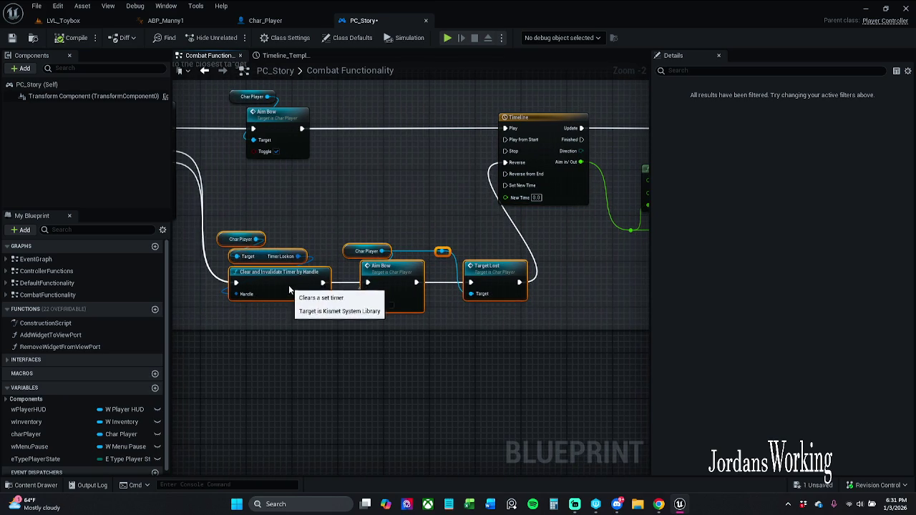
{"action": "left_click_drag", "start_coordinate": [371, 182], "coordinate": [425, 221]}
{"action": "mouse_move", "coordinate": [323, 323]}
{"action": "left_mouse_down"}
{"action": "mouse_move", "coordinate": [282, 307]}
{"action": "mouse_move", "coordinate": [301, 295]}
{"action": "left_mouse_up"}
- Move the red "Won't let the player look away" comment beside the aim section
{"action": "left_click", "coordinate": [401, 242]}
{"action": "scroll", "coordinate": [467, 268], "scroll_direction": "down", "scroll_amount": 2}
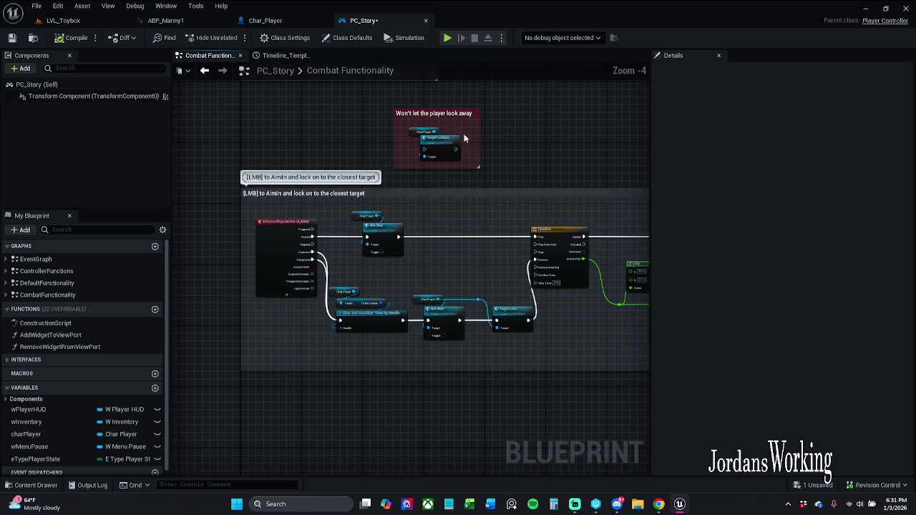
{"action": "mouse_move", "coordinate": [466, 137]}
{"action": "left_mouse_down"}
{"action": "mouse_move", "coordinate": [625, 293]}
{"action": "mouse_move", "coordinate": [587, 347]}
{"action": "mouse_move", "coordinate": [575, 328]}
{"action": "mouse_move", "coordinate": [379, 272]}
{"action": "mouse_move", "coordinate": [434, 227]}
{"action": "left_mouse_up"}
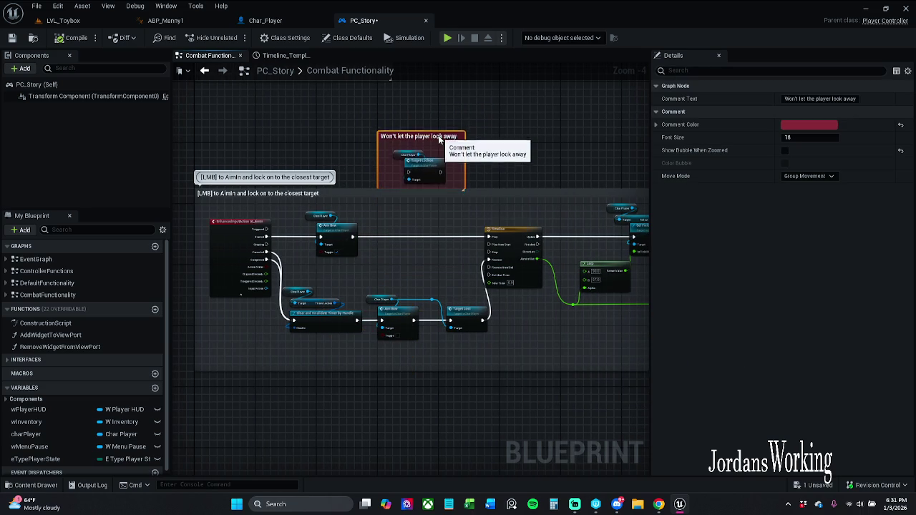
{"action": "scroll", "coordinate": [436, 159], "scroll_direction": "down", "scroll_amount": 8}
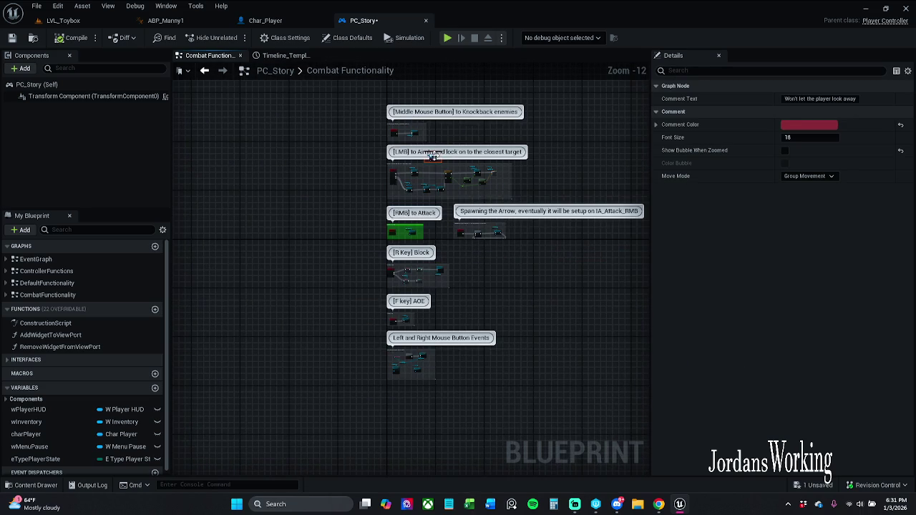
{"action": "scroll", "coordinate": [434, 153], "scroll_direction": "up", "scroll_amount": 9}
{"action": "mouse_move", "coordinate": [434, 153]}
{"action": "left_mouse_down"}
{"action": "mouse_move", "coordinate": [566, 110]}
{"action": "mouse_move", "coordinate": [506, 116]}
{"action": "mouse_move", "coordinate": [186, 204]}
{"action": "mouse_move", "coordinate": [184, 240]}
{"action": "mouse_move", "coordinate": [324, 207]}
{"action": "left_mouse_up"}
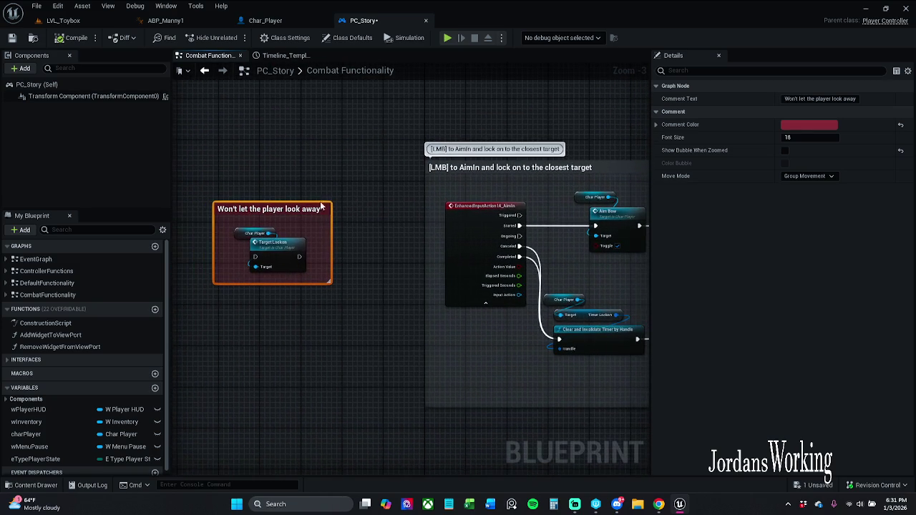
{"action": "mouse_move", "coordinate": [409, 184]}
{"action": "left_mouse_down"}
{"action": "mouse_move", "coordinate": [311, 181]}
{"action": "mouse_move", "coordinate": [239, 192]}
{"action": "left_mouse_up"}
{"action": "scroll", "coordinate": [311, 173], "scroll_direction": "down", "scroll_amount": 9}
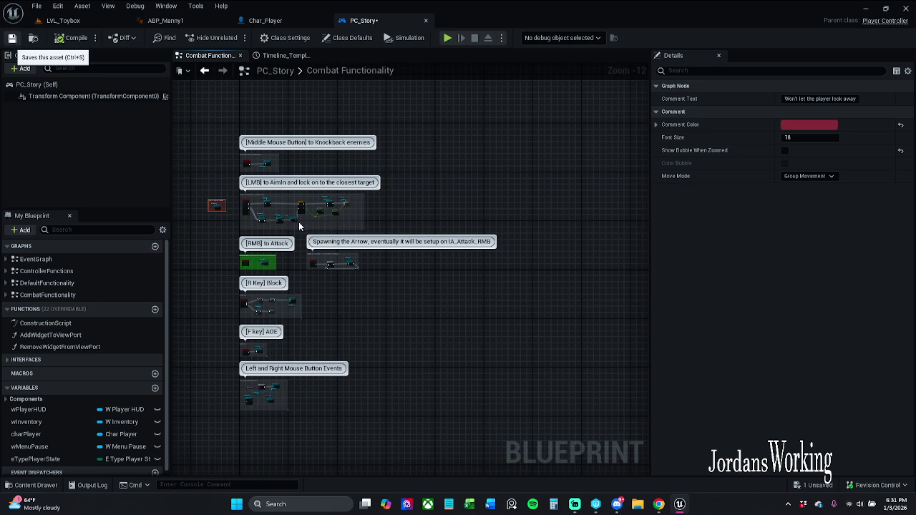
- Save PC_Story with Ctrl+S and return to the LVL_Toybox level
{"action": "key", "text": "ctrl+s"}
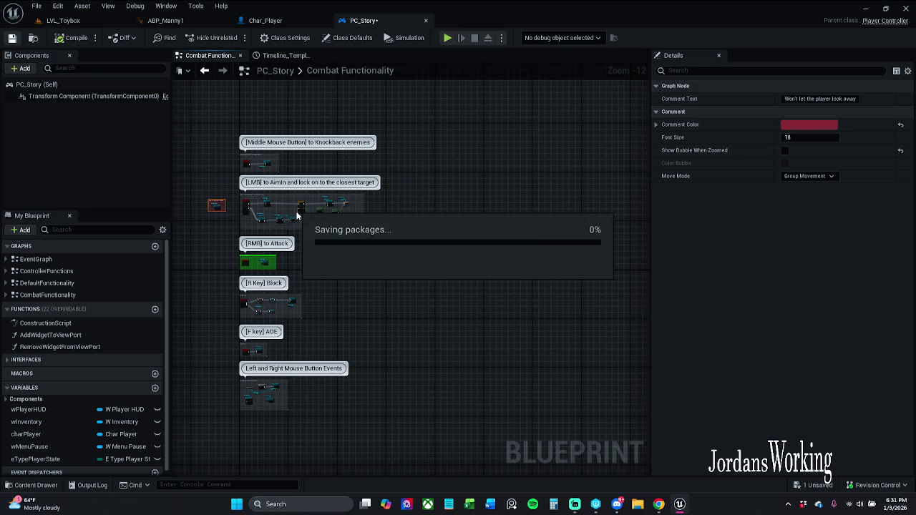
{"action": "scroll", "coordinate": [292, 194], "scroll_direction": "up", "scroll_amount": 8}
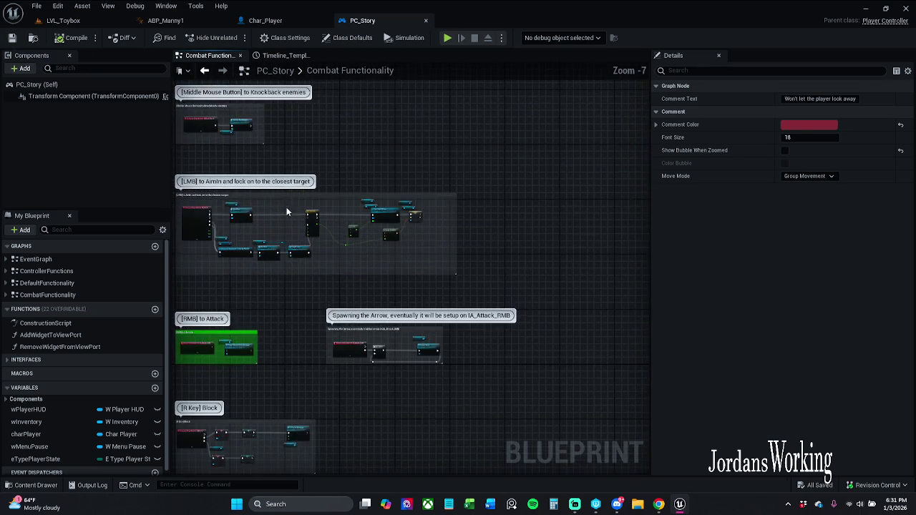
{"action": "mouse_move", "coordinate": [274, 212]}
{"action": "left_mouse_down"}
{"action": "mouse_move", "coordinate": [376, 198]}
{"action": "mouse_move", "coordinate": [364, 247]}
{"action": "mouse_move", "coordinate": [375, 208]}
{"action": "mouse_move", "coordinate": [451, 162]}
{"action": "mouse_move", "coordinate": [442, 185]}
{"action": "mouse_move", "coordinate": [390, 236]}
{"action": "left_mouse_up"}
{"action": "scroll", "coordinate": [391, 236], "scroll_direction": "down", "scroll_amount": 1}
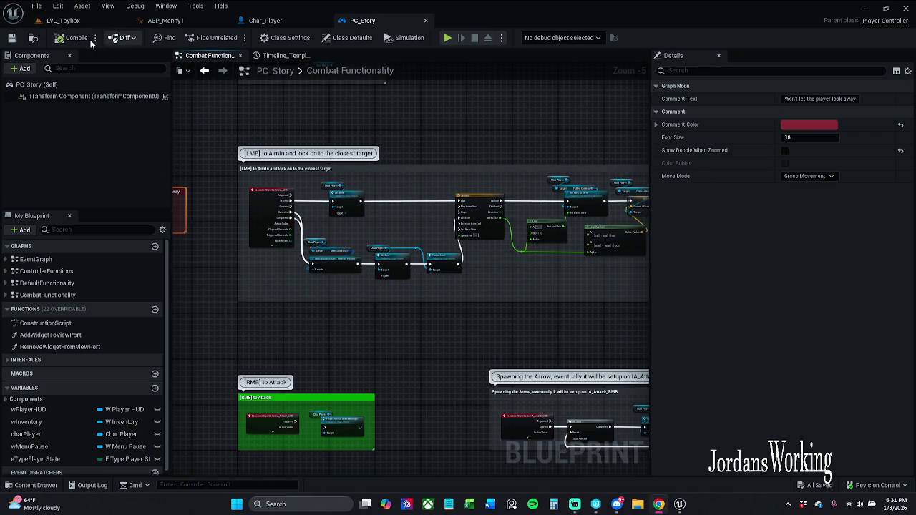
{"action": "left_click", "coordinate": [65, 20]}
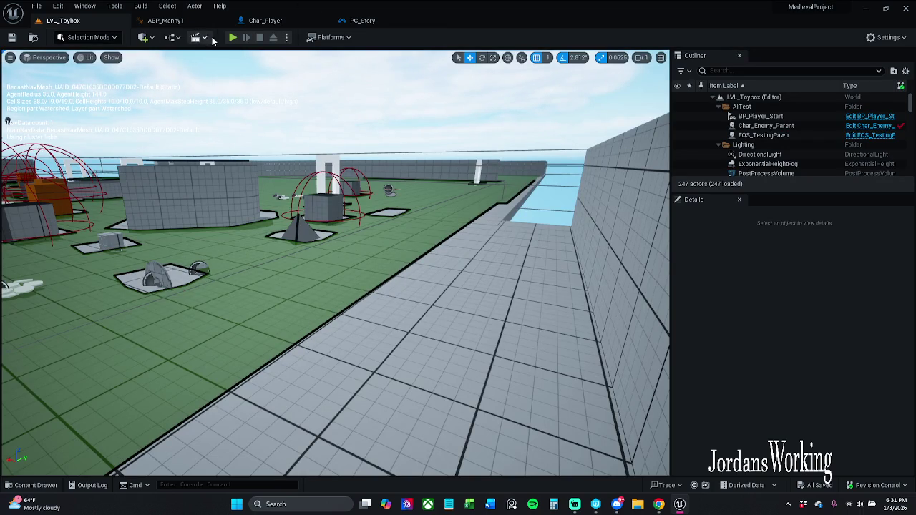
{"action": "left_click", "coordinate": [233, 42]}
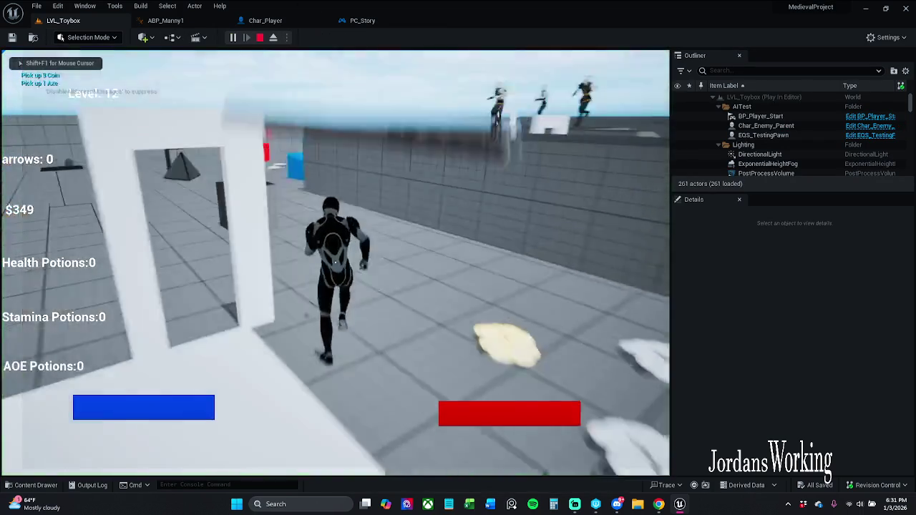
{"action": "key", "text": "w"}
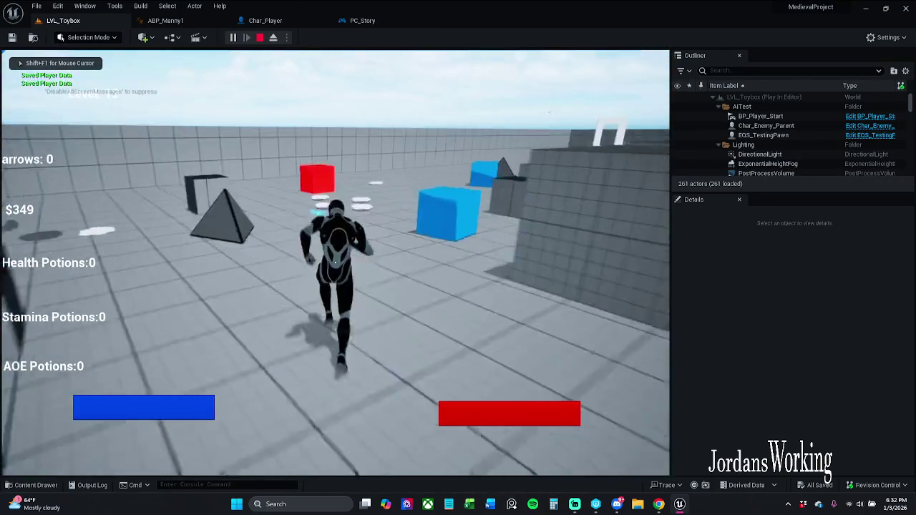
{"action": "key", "text": "space"}
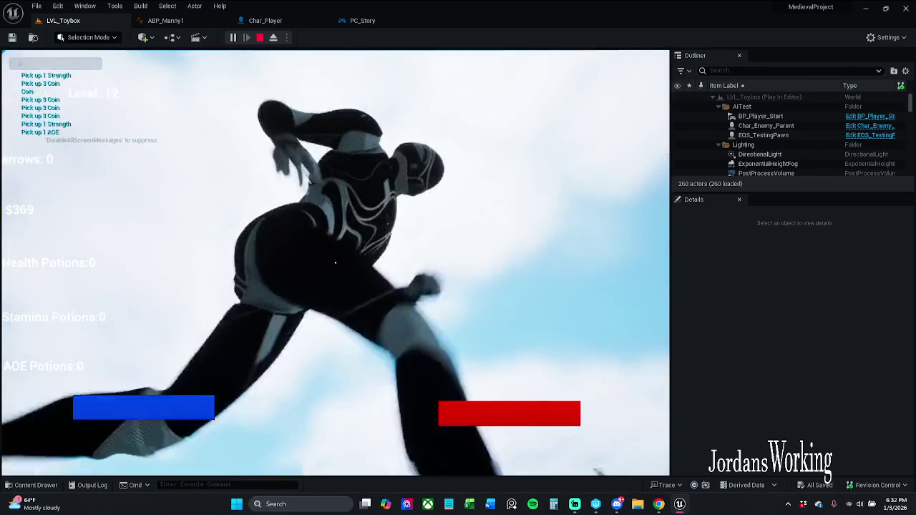
{"action": "key", "text": "w"}
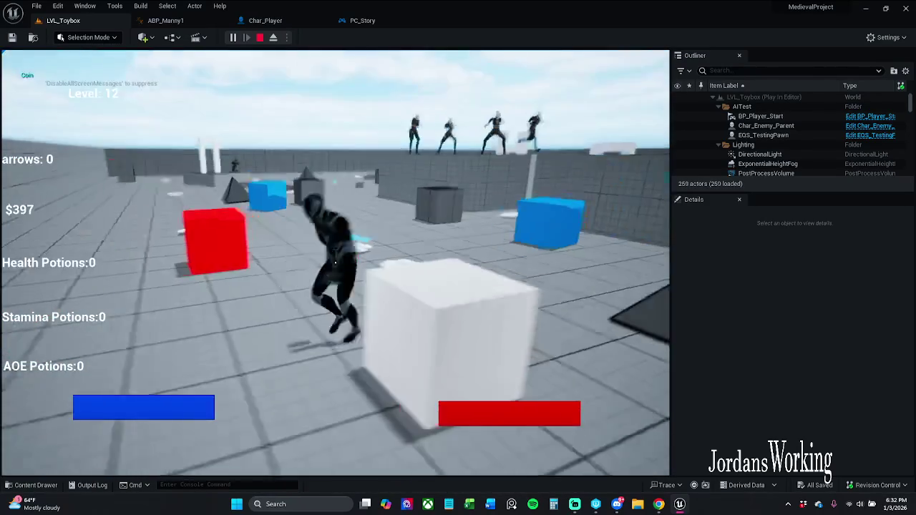
{"action": "key", "text": "w"}
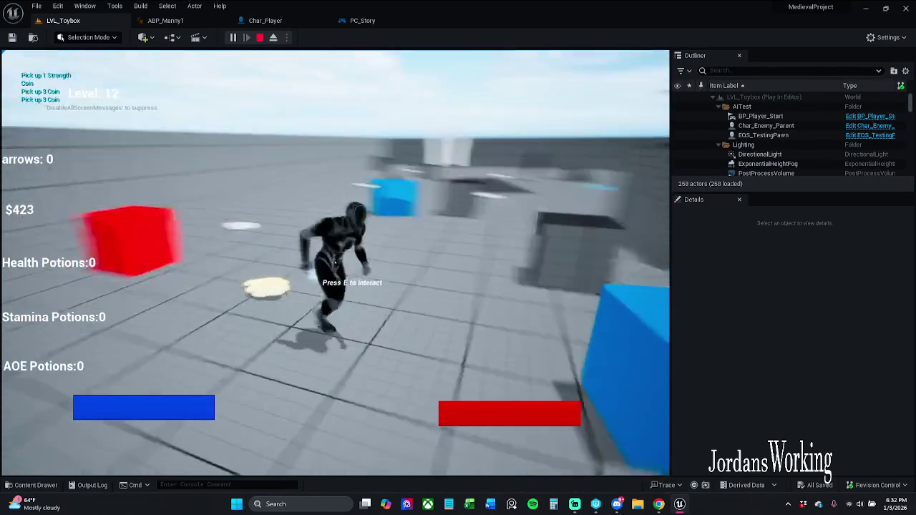
{"action": "key", "text": "space"}
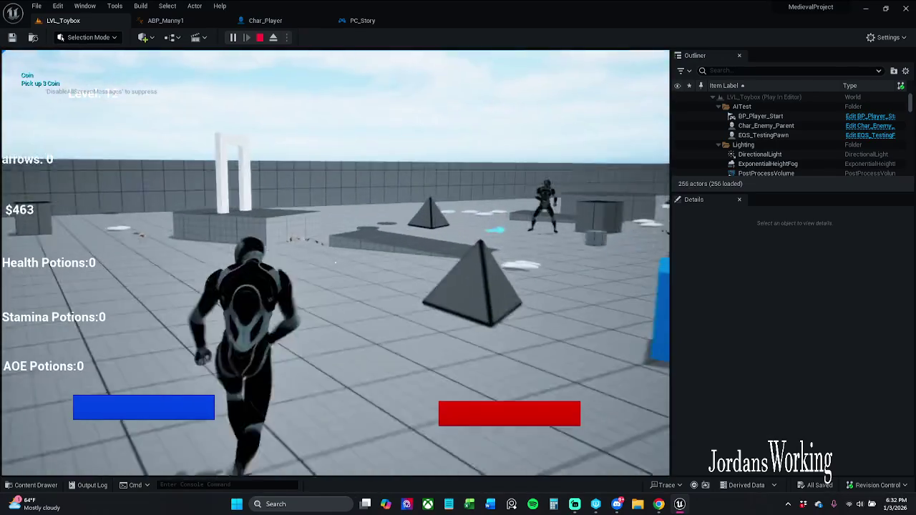
{"action": "key", "text": "Escape"}
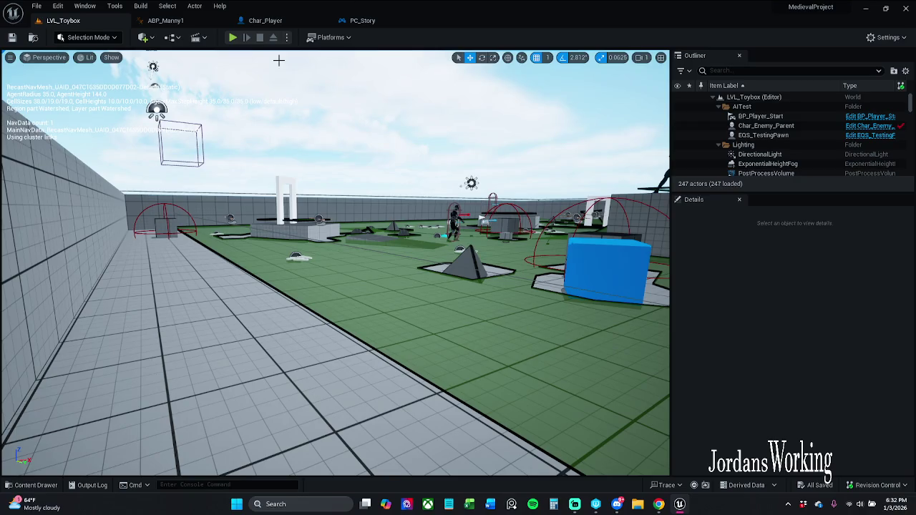
{"action": "left_click", "coordinate": [370, 19]}
- Check Char_Player's CameraBoom settings, close Char_Player, and return to PC_Story
{"action": "left_click", "coordinate": [290, 20]}
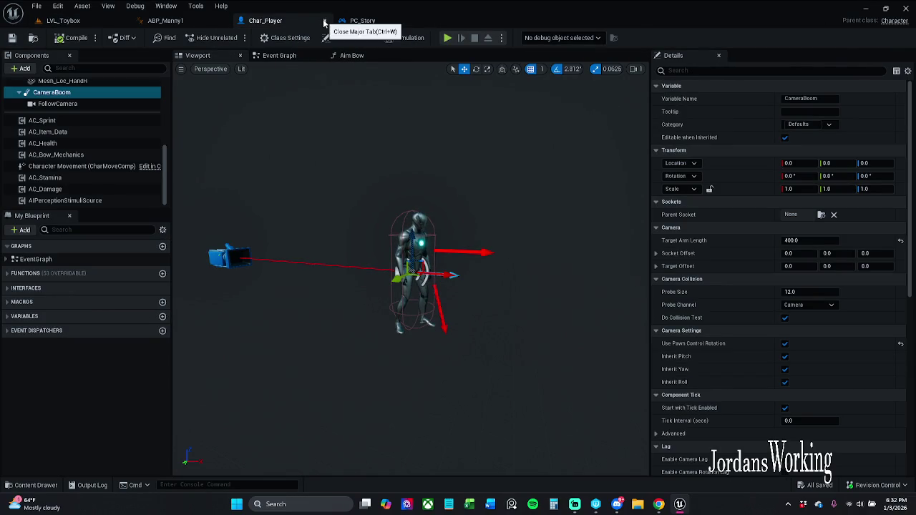
{"action": "left_click", "coordinate": [324, 20]}
{"action": "left_click", "coordinate": [295, 23]}
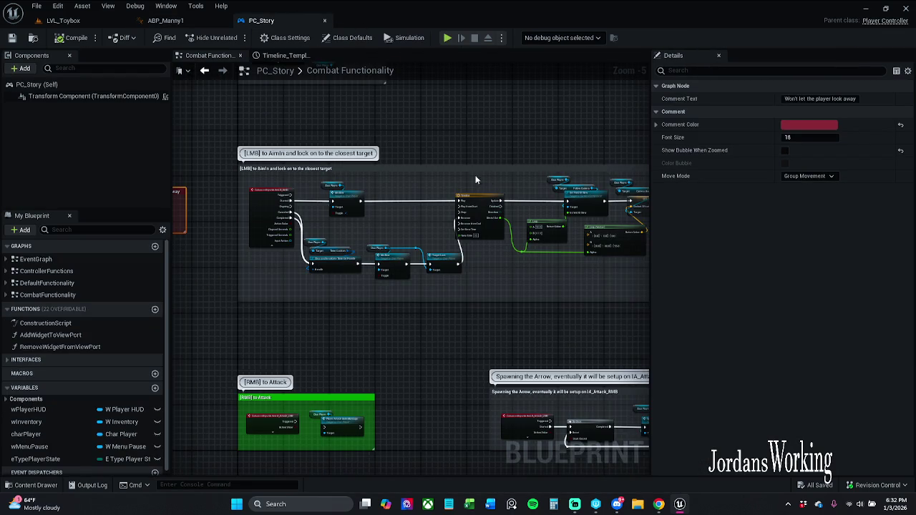
- Bring the Set Field Of View and Lerp nodes into view and disconnect Set Field Of View's incoming execution wire
{"action": "scroll", "coordinate": [414, 188], "scroll_direction": "up", "scroll_amount": 5}
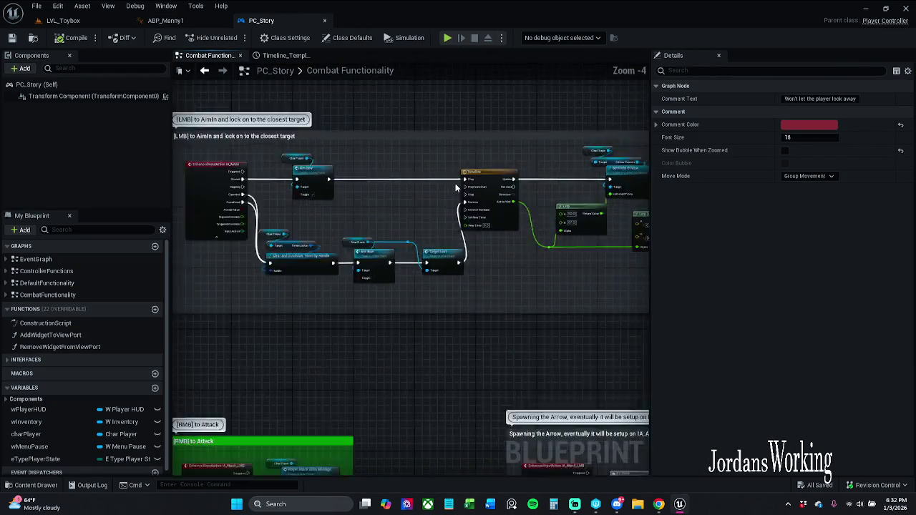
{"action": "left_click_drag", "start_coordinate": [455, 183], "coordinate": [272, 195]}
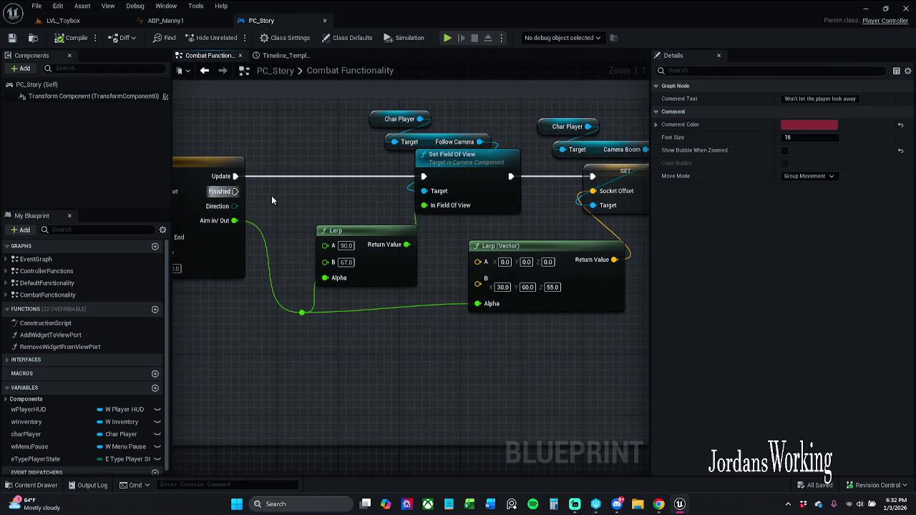
{"action": "left_click_drag", "start_coordinate": [348, 181], "coordinate": [177, 189]}
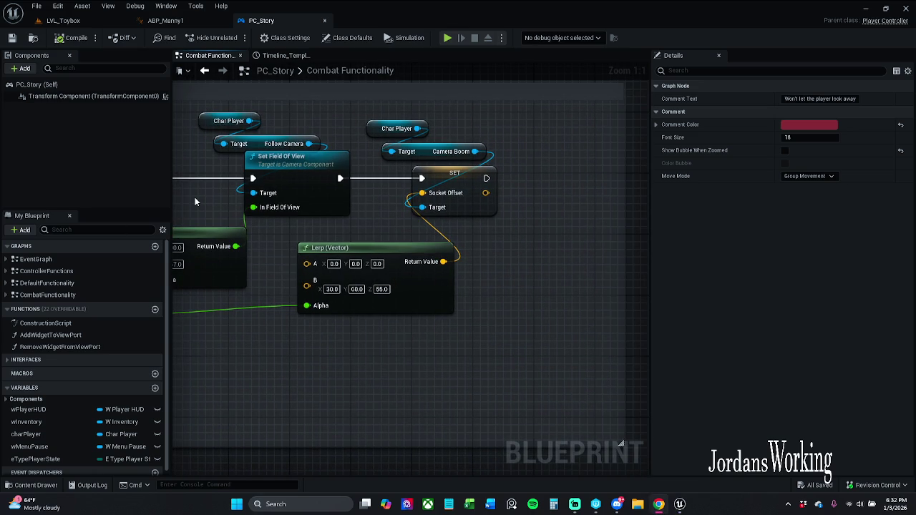
{"action": "left_click_drag", "start_coordinate": [194, 197], "coordinate": [328, 195]}
{"action": "scroll", "coordinate": [326, 194], "scroll_direction": "down", "scroll_amount": 1}
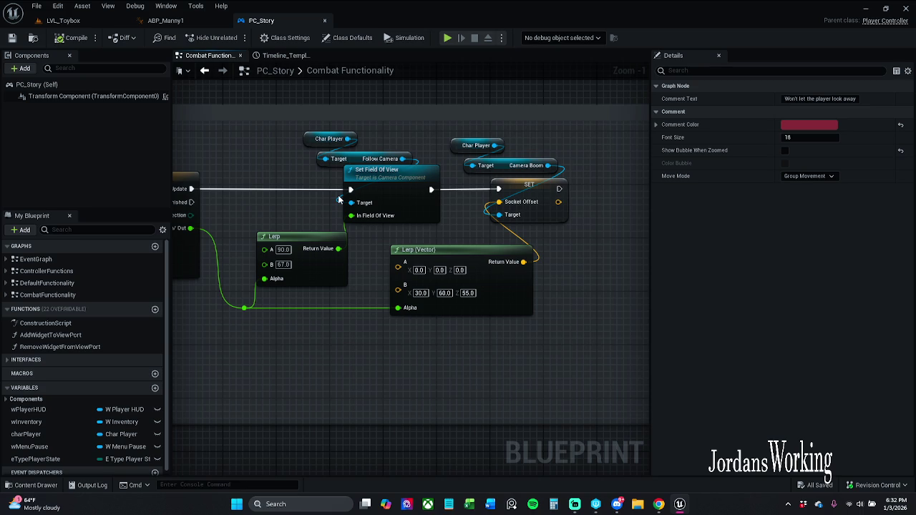
{"action": "left_click_drag", "start_coordinate": [473, 190], "coordinate": [534, 207]}
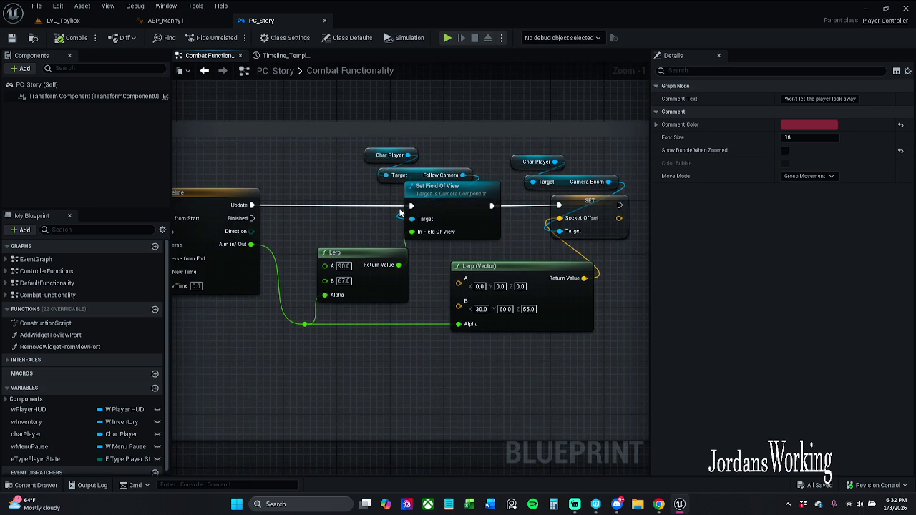
{"action": "left_click", "coordinate": [412, 205], "text": "alt"}
- Disconnect Set Field Of View's outgoing execution wire and the timeline output into the Lerp Alpha
{"action": "left_click", "coordinate": [492, 205], "text": "alt"}
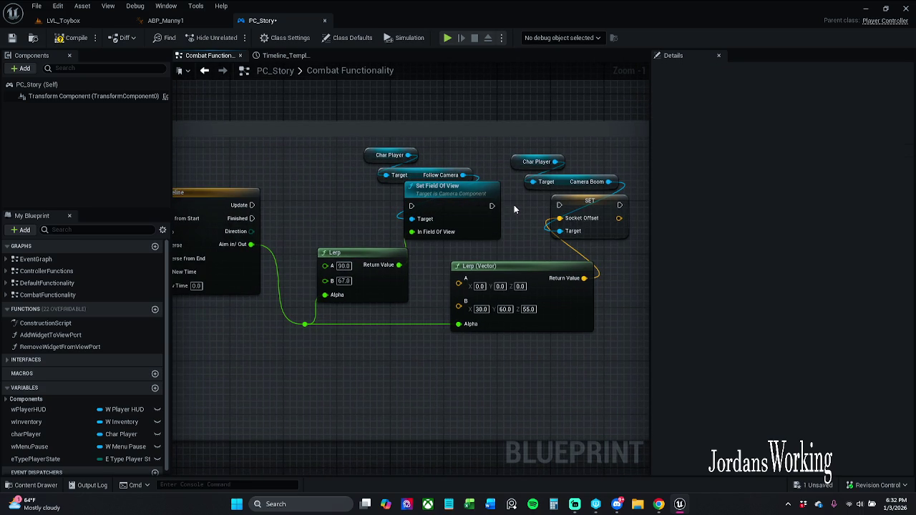
{"action": "mouse_move", "coordinate": [513, 240]}
{"action": "left_mouse_down"}
{"action": "mouse_move", "coordinate": [389, 174]}
{"action": "mouse_move", "coordinate": [365, 148]}
{"action": "mouse_move", "coordinate": [329, 147]}
{"action": "mouse_move", "coordinate": [387, 151]}
{"action": "left_mouse_up"}
{"action": "left_click_drag", "start_coordinate": [503, 159], "coordinate": [482, 159]}
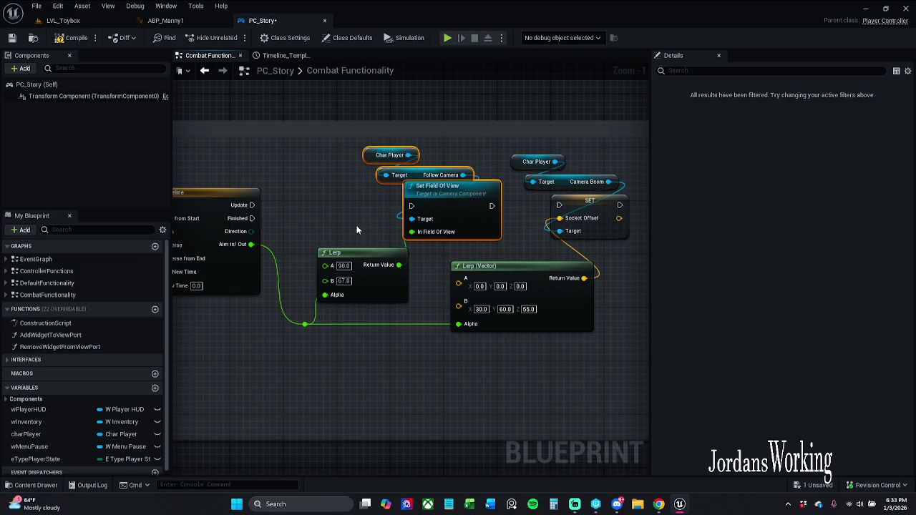
{"action": "left_click", "coordinate": [325, 295], "text": "alt"}
- Move the Set Field Of View and its Lerp out of the comment box, up and left
{"action": "mouse_move", "coordinate": [302, 174]}
{"action": "left_mouse_down"}
{"action": "mouse_move", "coordinate": [441, 245]}
{"action": "mouse_move", "coordinate": [432, 266]}
{"action": "left_mouse_up"}
{"action": "scroll", "coordinate": [430, 244], "scroll_direction": "down", "scroll_amount": 6}
{"action": "mouse_move", "coordinate": [426, 231]}
{"action": "left_mouse_down"}
{"action": "mouse_move", "coordinate": [562, 271]}
{"action": "mouse_move", "coordinate": [567, 256]}
{"action": "left_mouse_up"}
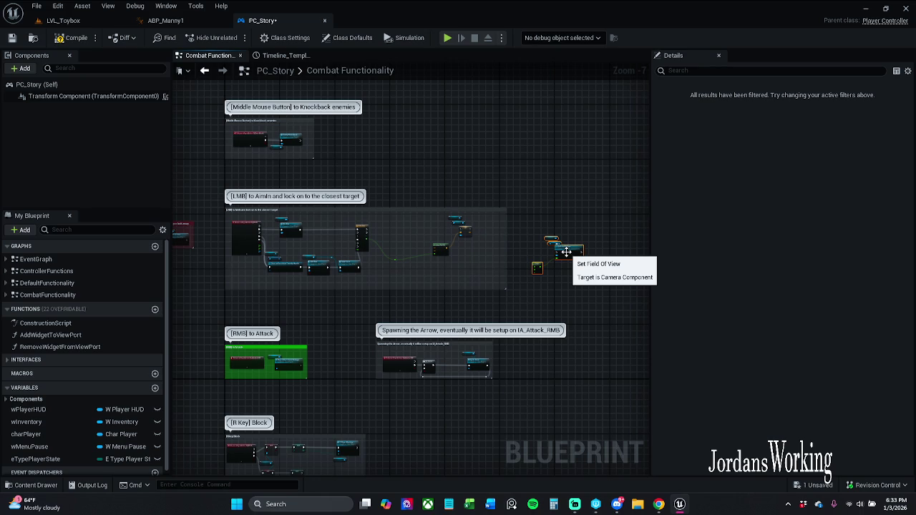
{"action": "scroll", "coordinate": [566, 252], "scroll_direction": "up", "scroll_amount": 3}
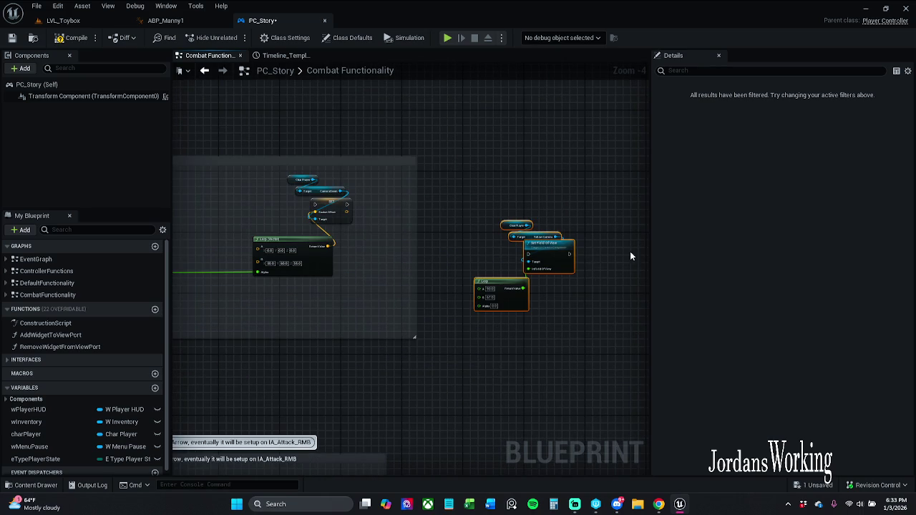
{"action": "mouse_move", "coordinate": [555, 248]}
{"action": "left_mouse_down"}
{"action": "mouse_move", "coordinate": [533, 216]}
{"action": "mouse_move", "coordinate": [569, 192]}
{"action": "left_mouse_up"}
{"action": "left_click", "coordinate": [497, 211]}
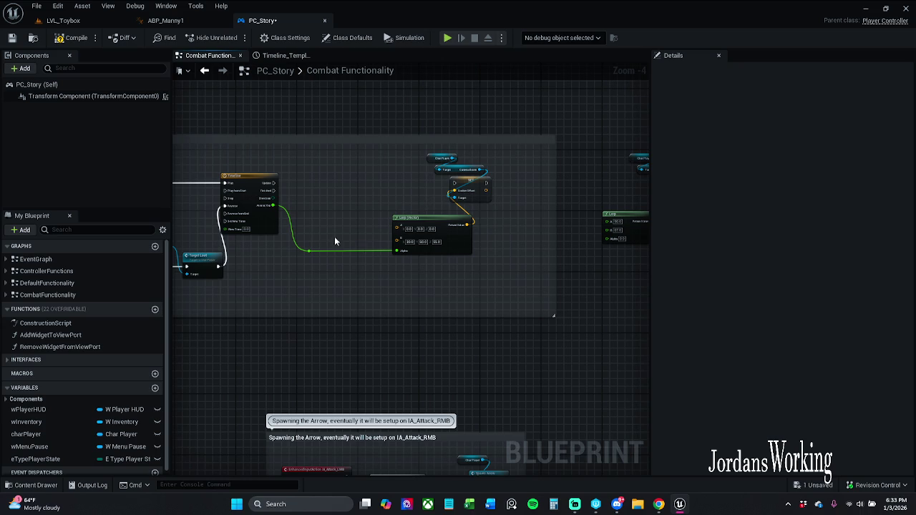
{"action": "left_click_drag", "start_coordinate": [287, 278], "coordinate": [287, 277]}
{"action": "left_click", "coordinate": [451, 243]}
{"action": "left_click", "coordinate": [480, 275]}
- Select the Char Player and Follow Camera getter nodes beside the Timeline
{"action": "scroll", "coordinate": [411, 168], "scroll_direction": "up", "scroll_amount": 1}
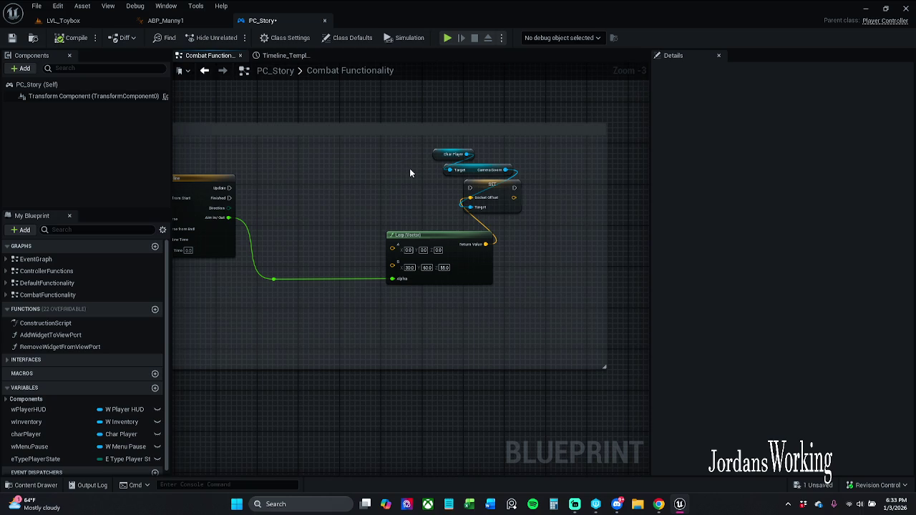
{"action": "mouse_move", "coordinate": [428, 174]}
{"action": "left_mouse_down"}
{"action": "mouse_move", "coordinate": [567, 168]}
{"action": "mouse_move", "coordinate": [383, 163]}
{"action": "mouse_move", "coordinate": [360, 172]}
{"action": "left_mouse_up"}
{"action": "mouse_move", "coordinate": [436, 133]}
{"action": "left_mouse_down"}
{"action": "mouse_move", "coordinate": [471, 182]}
{"action": "mouse_move", "coordinate": [466, 191]}
{"action": "mouse_move", "coordinate": [687, 192]}
{"action": "left_mouse_up"}
- Paste the Char Player/Follow Camera getters and add a Set Relative Location node from Follow Camera
{"action": "key", "text": "ctrl+v"}
{"action": "left_click_drag", "start_coordinate": [376, 169], "coordinate": [338, 189]}
{"action": "type", "text": "set re"}
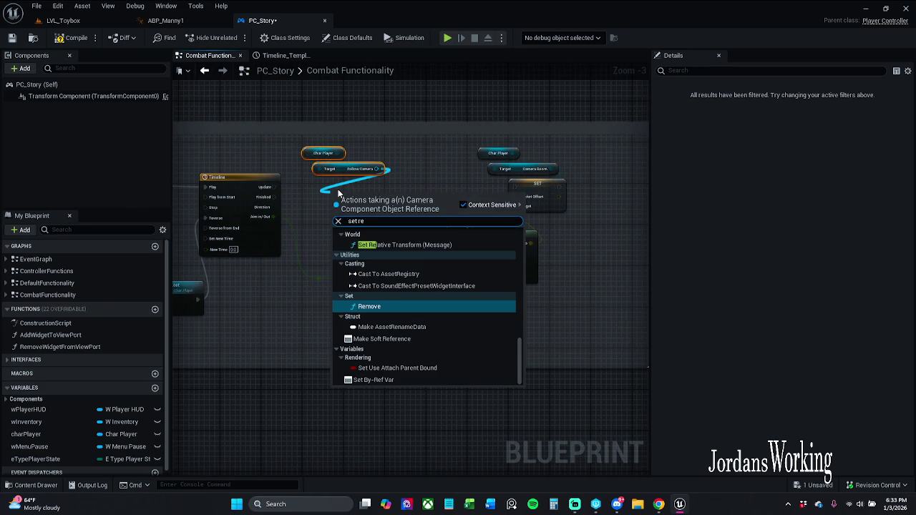
{"action": "type", "text": "la"}
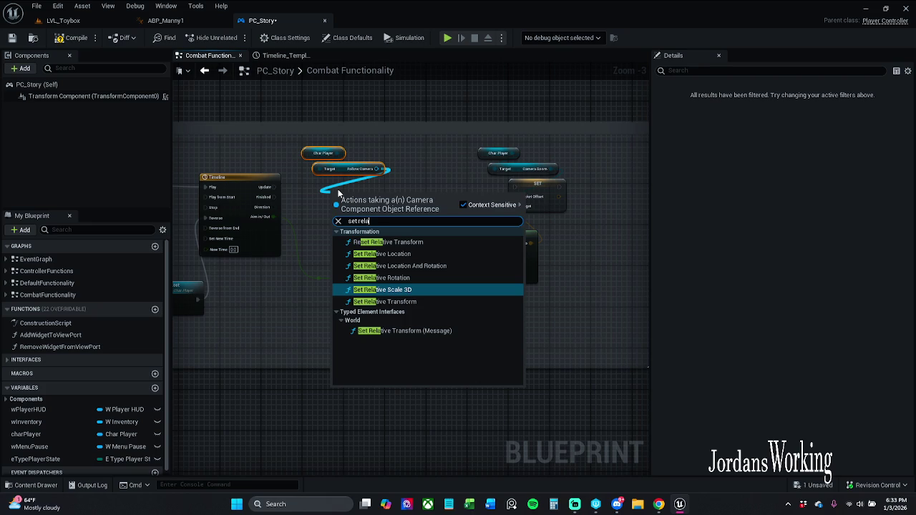
{"action": "key", "text": "Up"}
{"action": "key", "text": "Up"}
{"action": "key", "text": "Up"}
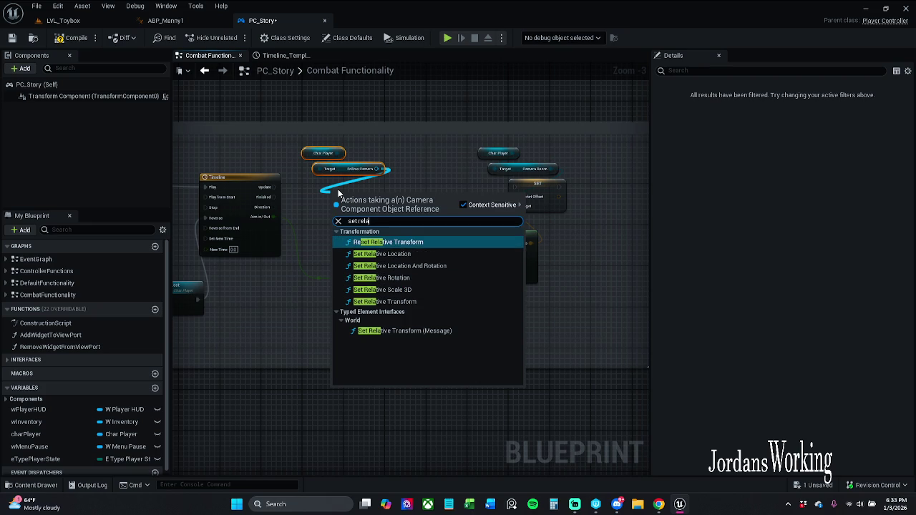
{"action": "key", "text": "Down"}
{"action": "key", "text": "Return"}
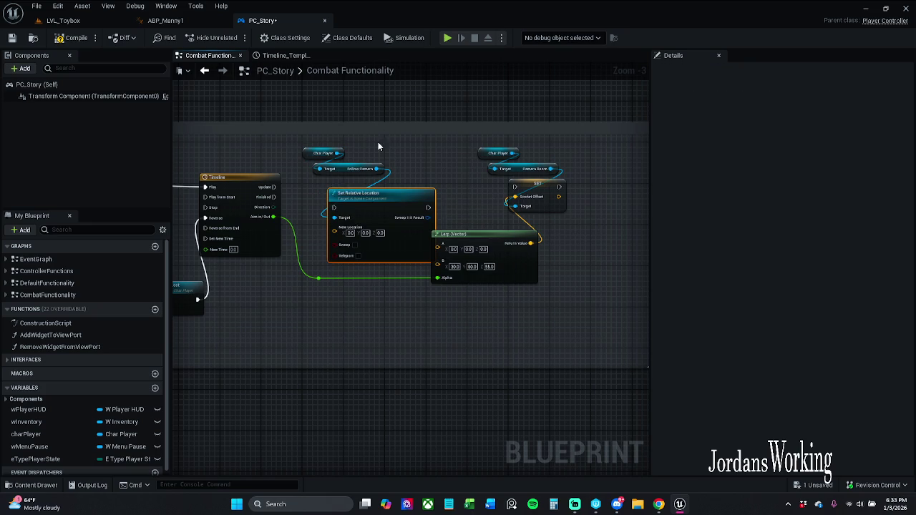
{"action": "left_click_drag", "start_coordinate": [401, 210], "coordinate": [400, 201]}
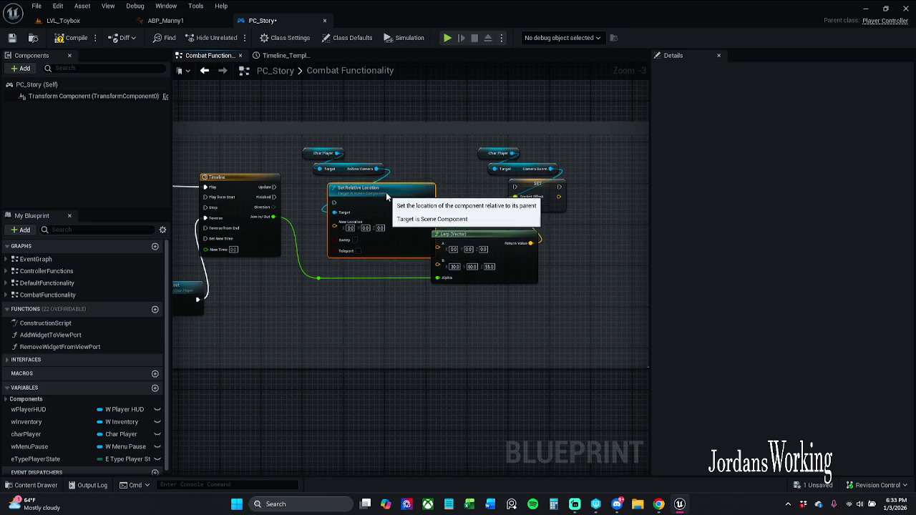
- Rearrange the nodes and connect Timeline Update to Set Relative Location's execution input
{"action": "left_click_drag", "start_coordinate": [457, 148], "coordinate": [552, 260]}
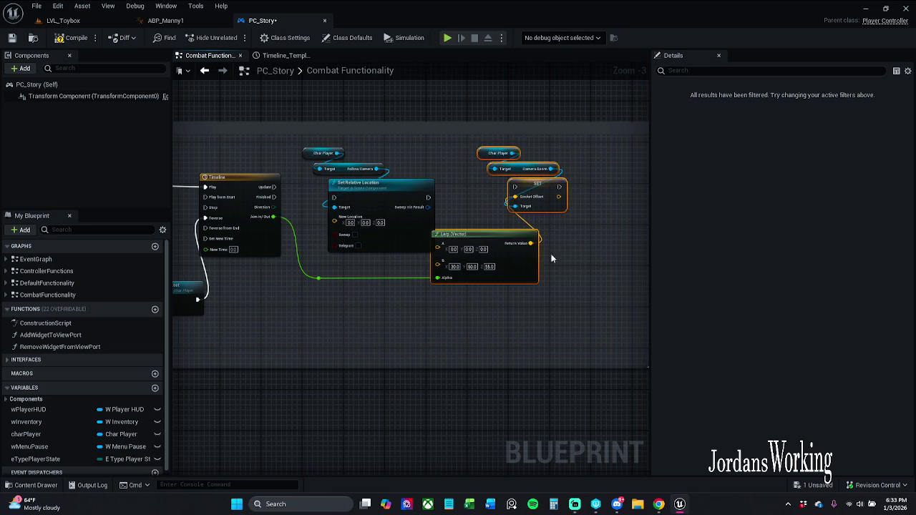
{"action": "left_click_drag", "start_coordinate": [471, 230], "coordinate": [507, 224]}
{"action": "left_click", "coordinate": [467, 194]}
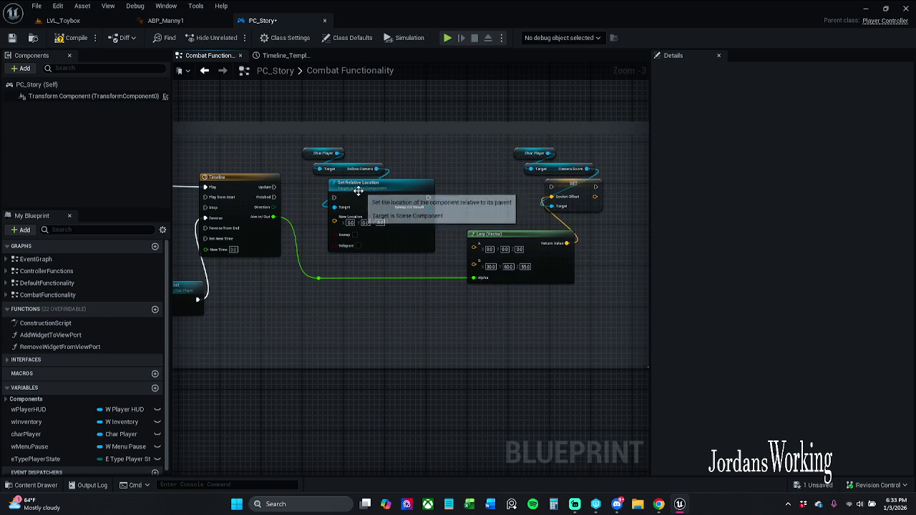
{"action": "left_click_drag", "start_coordinate": [334, 198], "coordinate": [274, 189]}
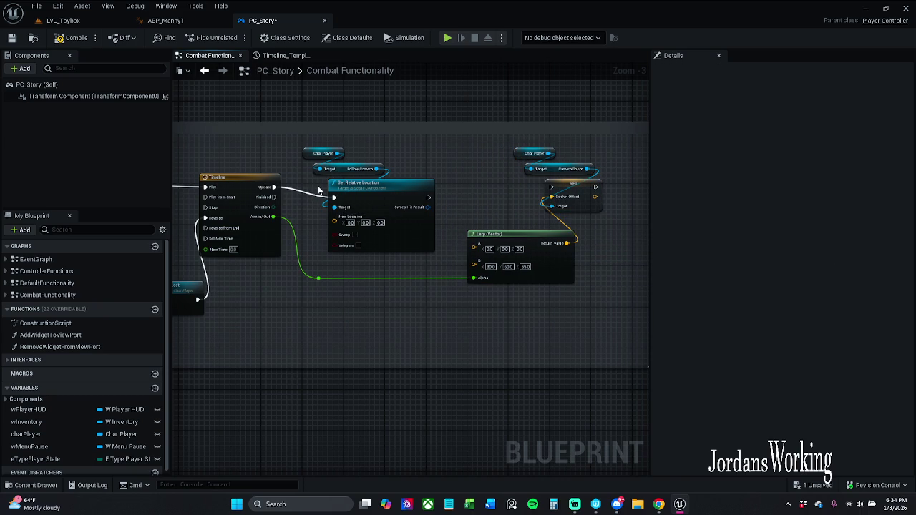
{"action": "left_click_drag", "start_coordinate": [326, 226], "coordinate": [358, 145]}
{"action": "left_click_drag", "start_coordinate": [398, 188], "coordinate": [397, 178]}
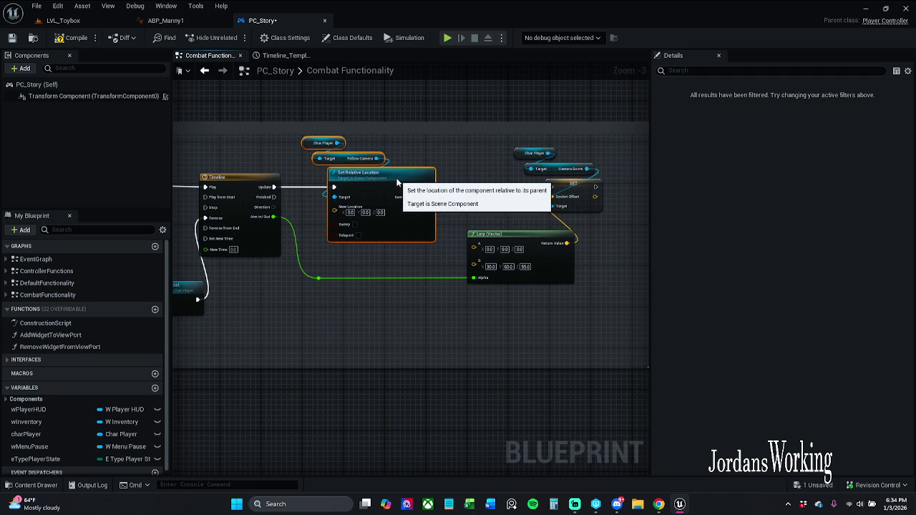
{"action": "left_click_drag", "start_coordinate": [392, 125], "coordinate": [392, 114]}
{"action": "left_click", "coordinate": [435, 149]}
- Chain Set Relative Location into the Socket Offset SET and feed the Lerp result into New Location
{"action": "mouse_move", "coordinate": [429, 187]}
{"action": "left_mouse_down"}
{"action": "mouse_move", "coordinate": [441, 195]}
{"action": "mouse_move", "coordinate": [551, 186]}
{"action": "left_mouse_up"}
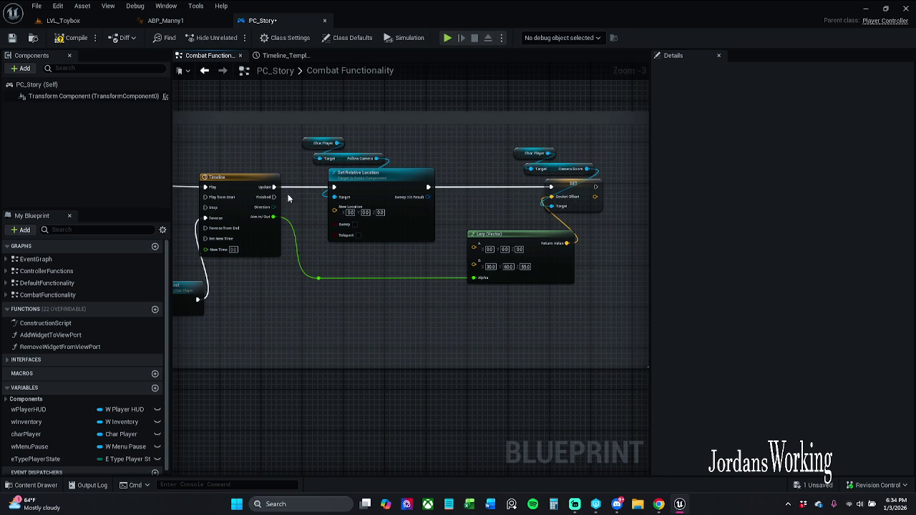
{"action": "left_click", "coordinate": [659, 504]}
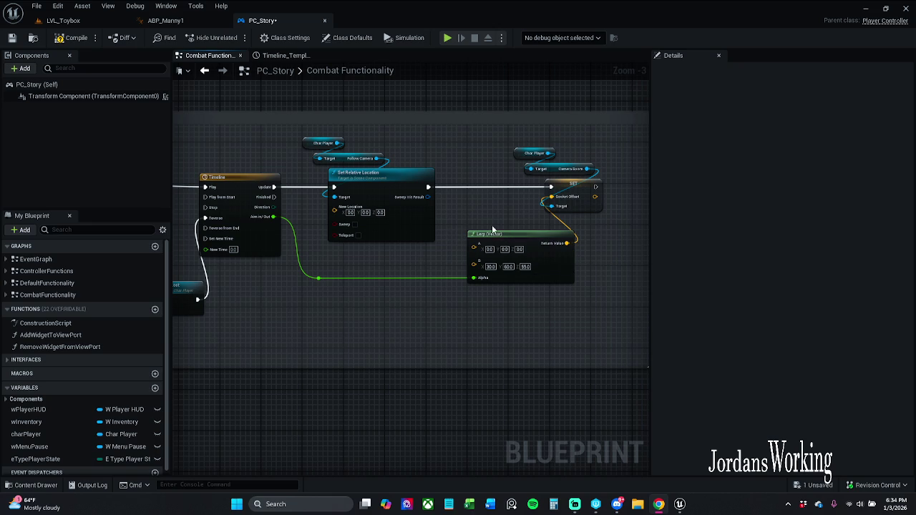
{"action": "mouse_move", "coordinate": [567, 243]}
{"action": "left_mouse_down"}
{"action": "mouse_move", "coordinate": [614, 235]}
{"action": "mouse_move", "coordinate": [322, 201]}
{"action": "mouse_move", "coordinate": [336, 209]}
{"action": "left_mouse_up"}
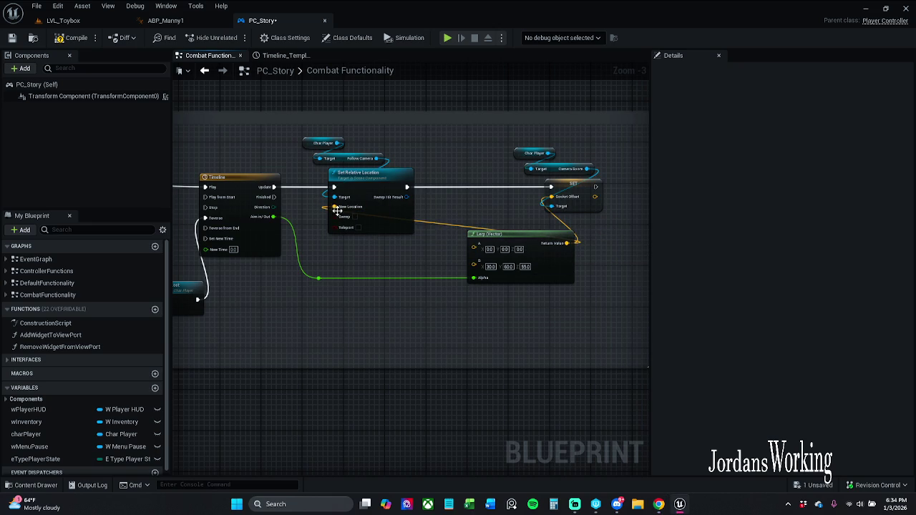
{"action": "left_click", "coordinate": [524, 185], "text": "alt"}
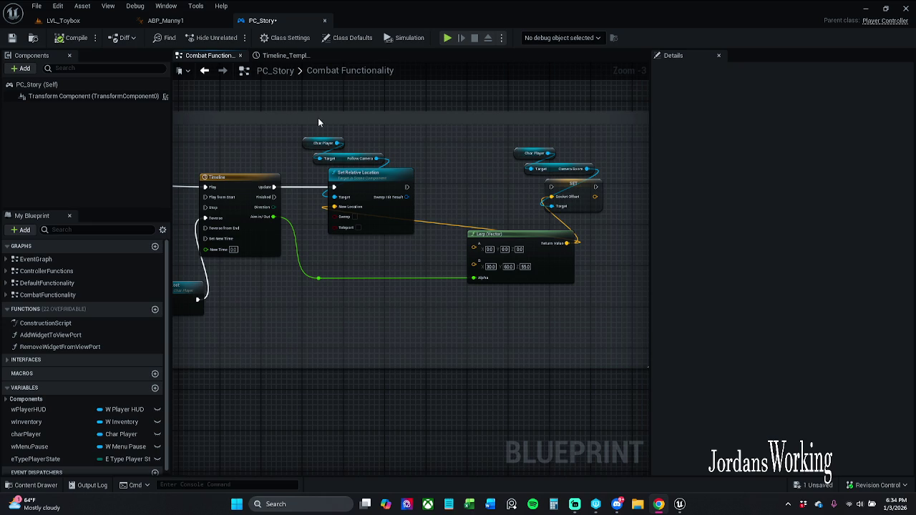
- Open Char_Player from Content > _MyContent > Characters > Player in the Content Drawer
{"action": "left_click", "coordinate": [71, 20]}
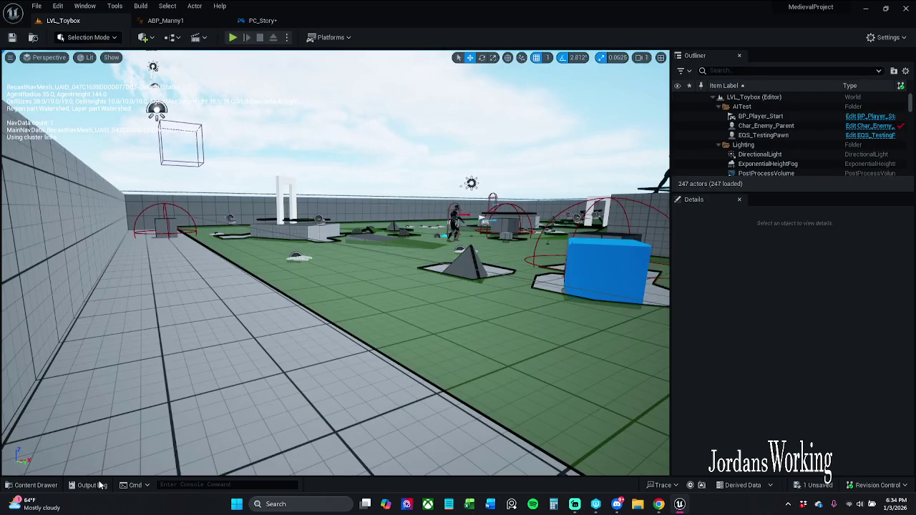
{"action": "left_click", "coordinate": [32, 485]}
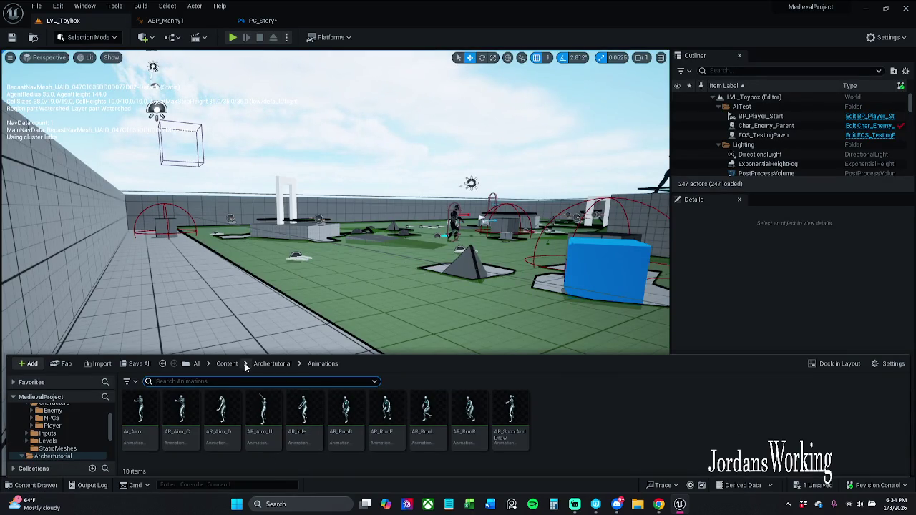
{"action": "left_click", "coordinate": [227, 363]}
{"action": "double_click", "coordinate": [140, 412]}
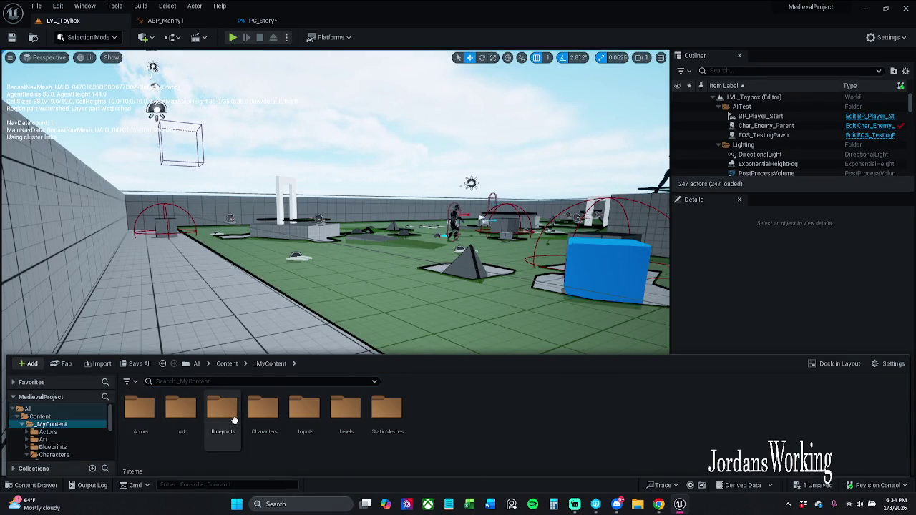
{"action": "double_click", "coordinate": [264, 411]}
{"action": "double_click", "coordinate": [222, 411]}
{"action": "left_click", "coordinate": [169, 417]}
{"action": "double_click", "coordinate": [170, 418]}
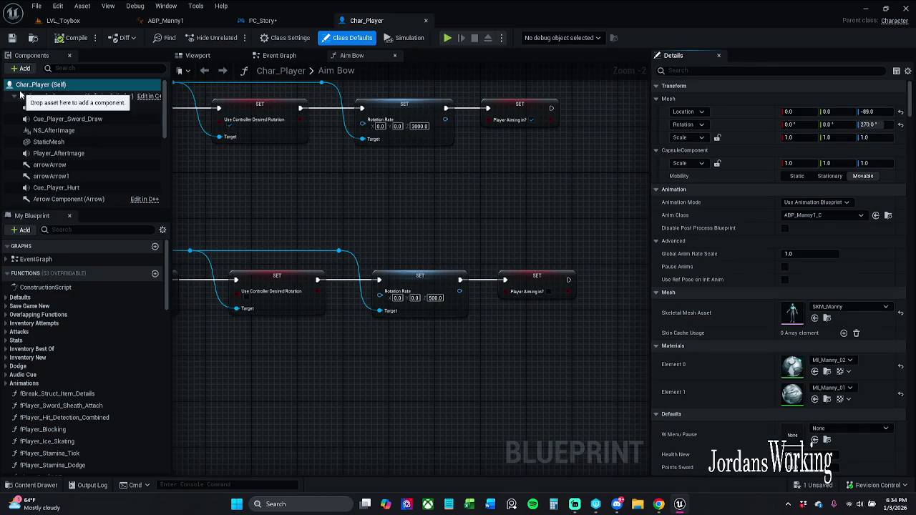
- Uncheck Do Collision Test on Char_Player's CameraBoom, then switch back to LVL_Toybox
{"action": "scroll", "coordinate": [86, 144], "scroll_direction": "down", "scroll_amount": 5}
{"action": "scroll", "coordinate": [53, 120], "scroll_direction": "up", "scroll_amount": 1}
{"action": "left_click", "coordinate": [54, 108]}
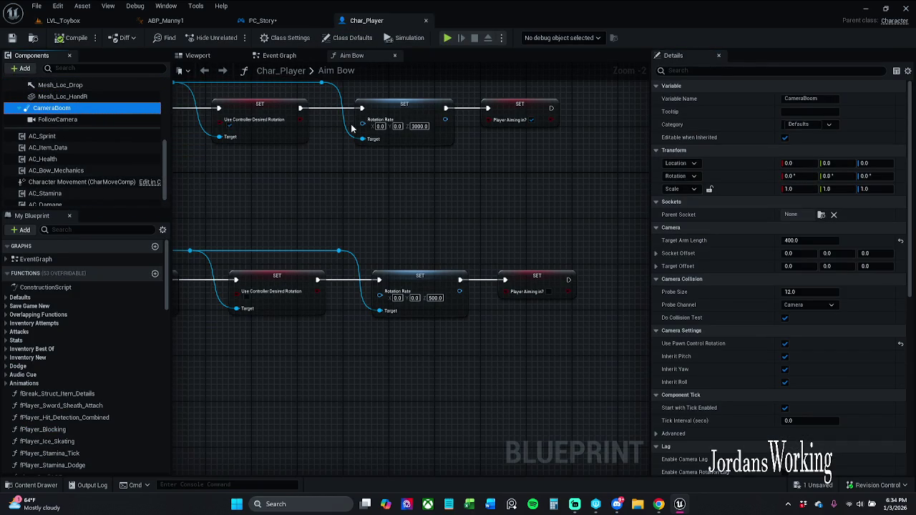
{"action": "scroll", "coordinate": [828, 282], "scroll_direction": "down", "scroll_amount": 5}
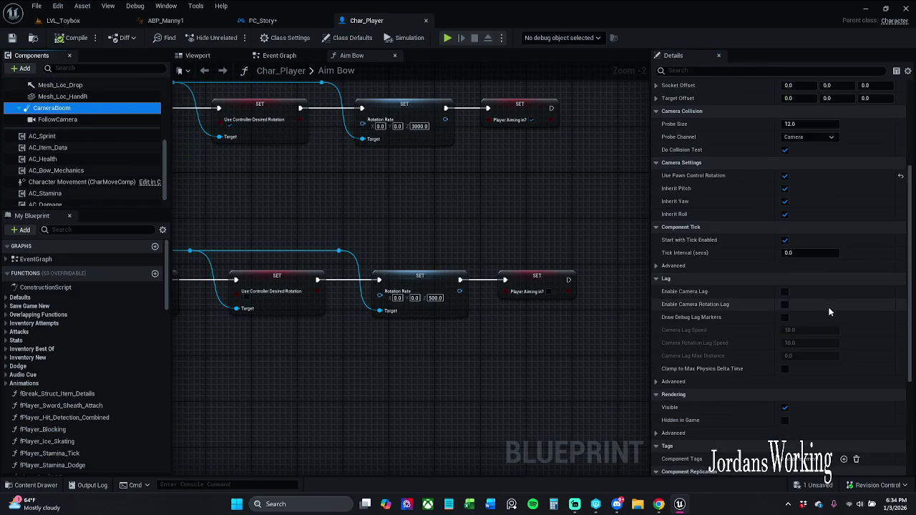
{"action": "scroll", "coordinate": [804, 331], "scroll_direction": "up", "scroll_amount": 2}
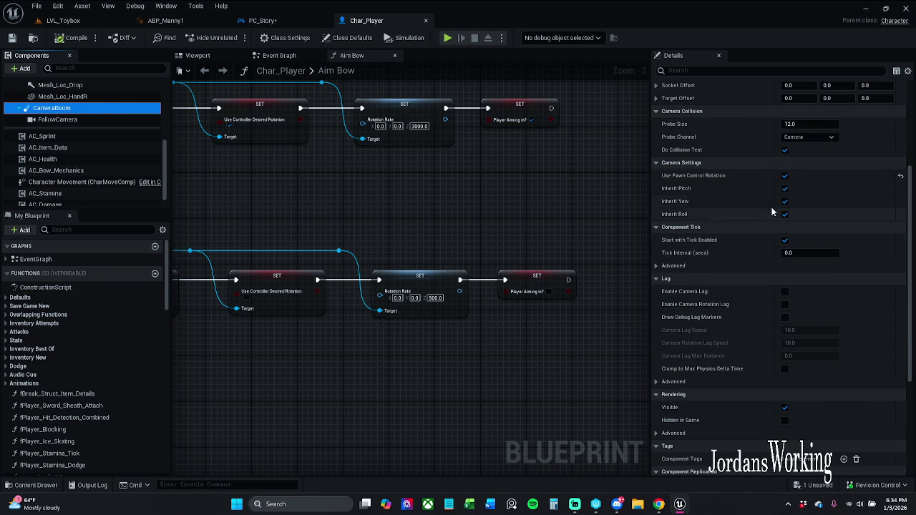
{"action": "left_click", "coordinate": [785, 151]}
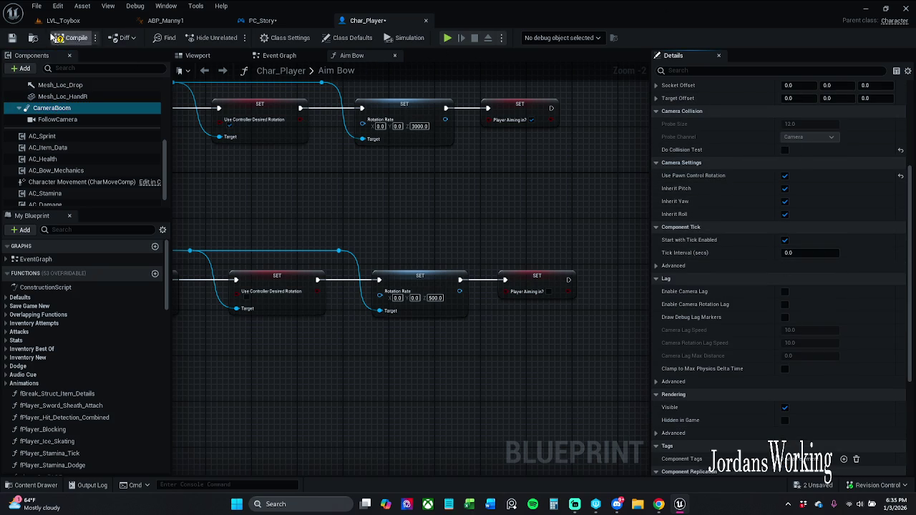
{"action": "left_click", "coordinate": [93, 23]}
{"action": "left_click", "coordinate": [266, 23]}
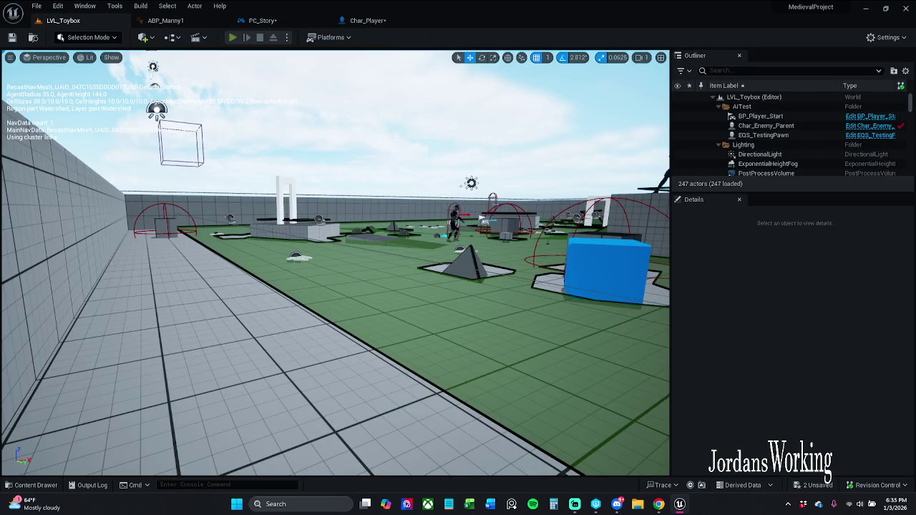
{"action": "key", "text": "alt+p"}
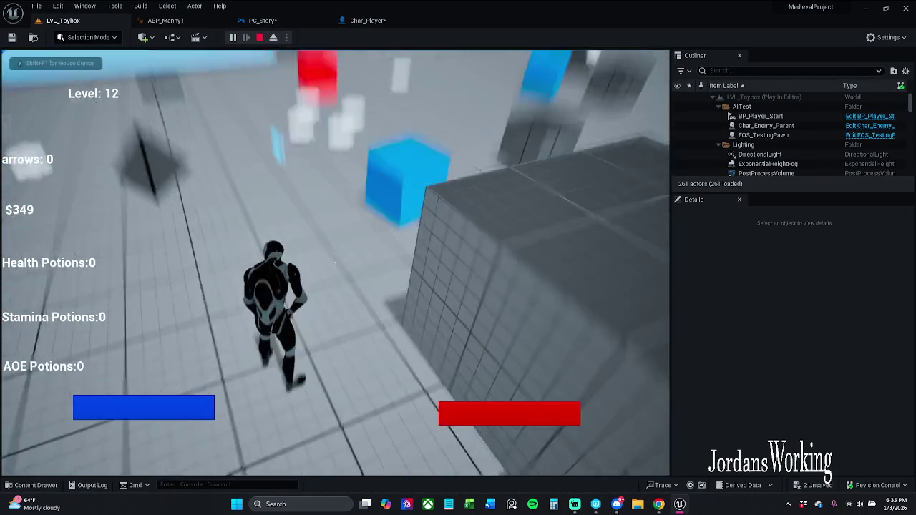
{"action": "key", "text": "Escape"}
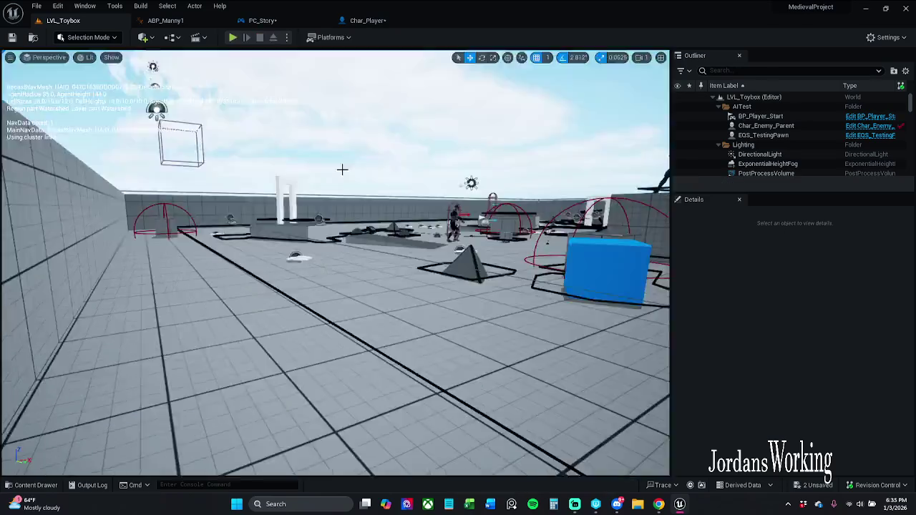
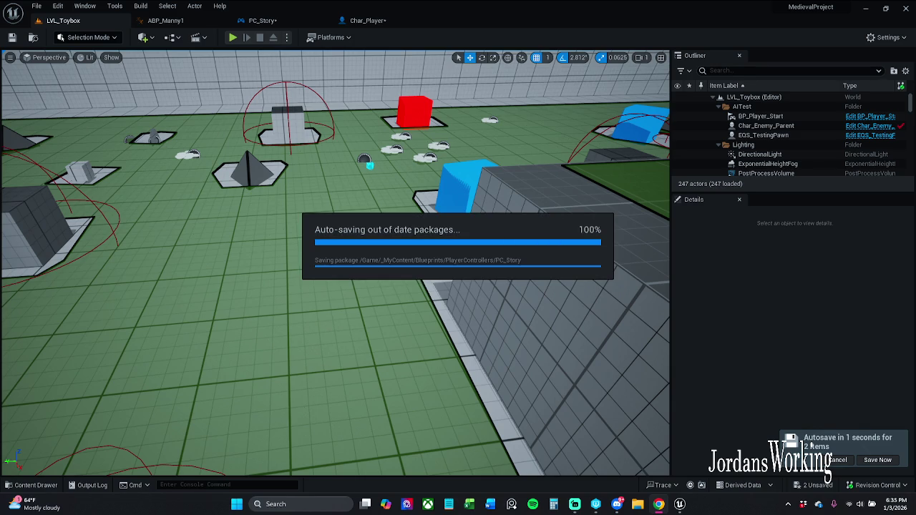
- Play-test LVL_Toybox by running the character, then return to Char_Player's Aim Bow graph
{"action": "left_click", "coordinate": [368, 20]}
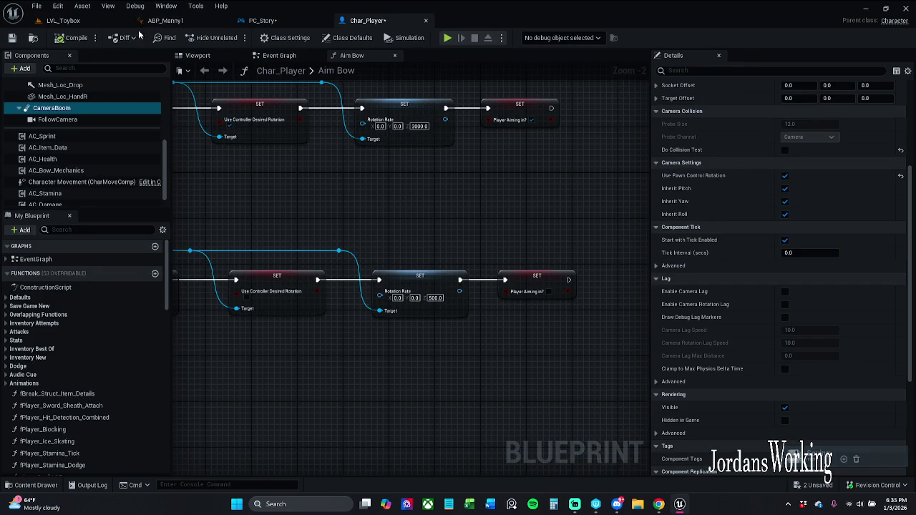
{"action": "left_click", "coordinate": [63, 20]}
{"action": "left_click", "coordinate": [234, 38]}
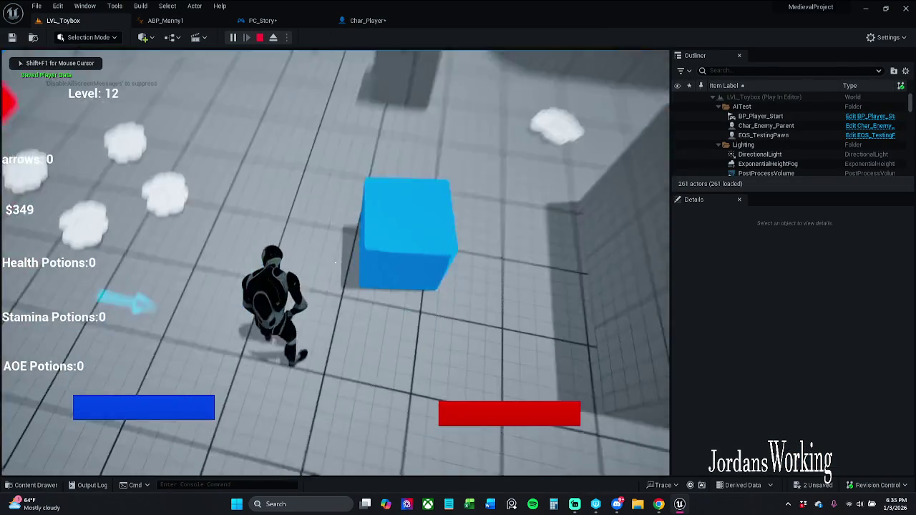
{"action": "key", "text": "w"}
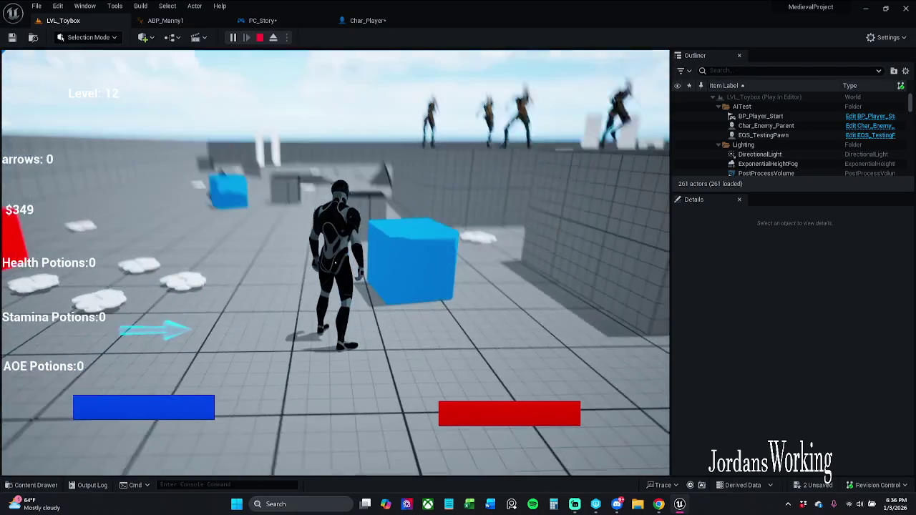
{"action": "key", "text": "Escape"}
{"action": "left_click", "coordinate": [368, 20]}
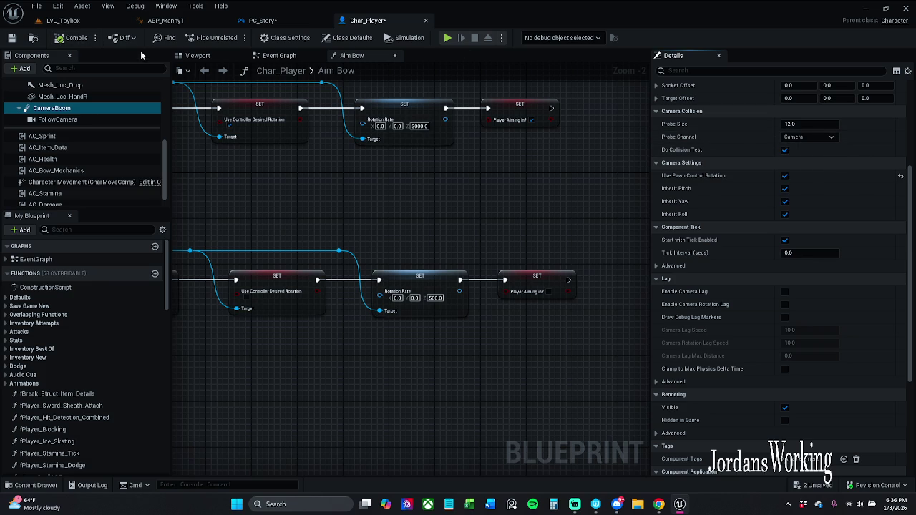
- Save Char_Player and run a quick play-test of LVL_Toybox
{"action": "left_click", "coordinate": [12, 37]}
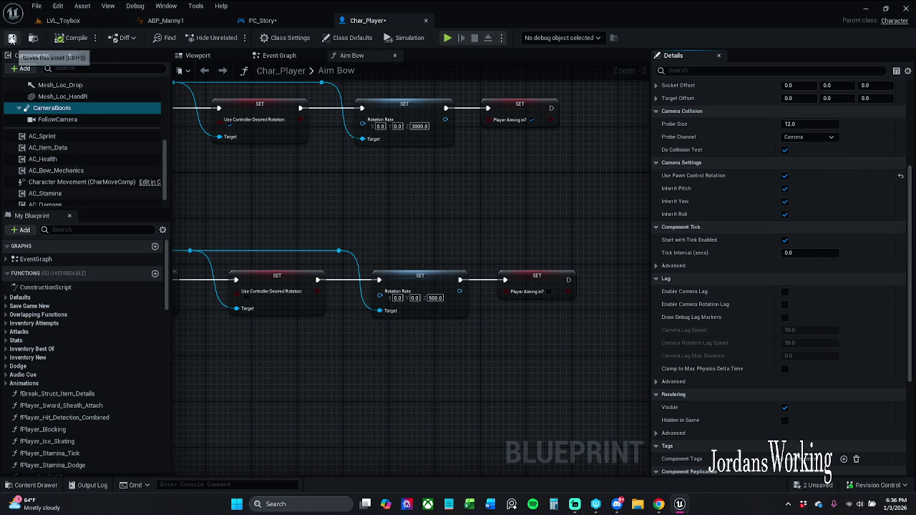
{"action": "left_click", "coordinate": [280, 21]}
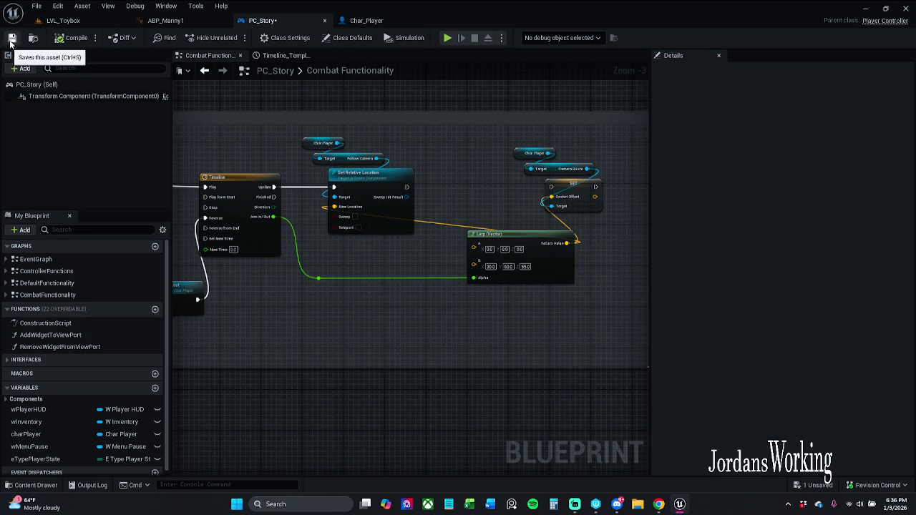
{"action": "left_click", "coordinate": [95, 22]}
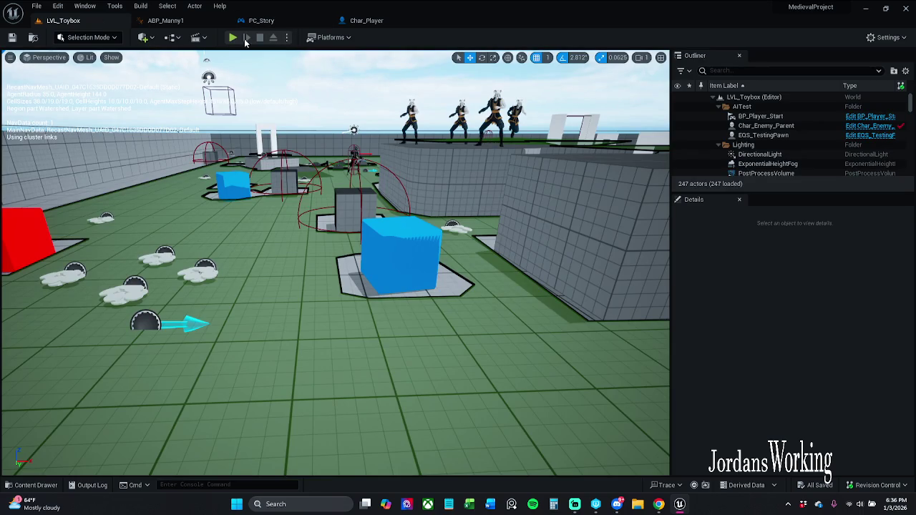
{"action": "left_click", "coordinate": [230, 39]}
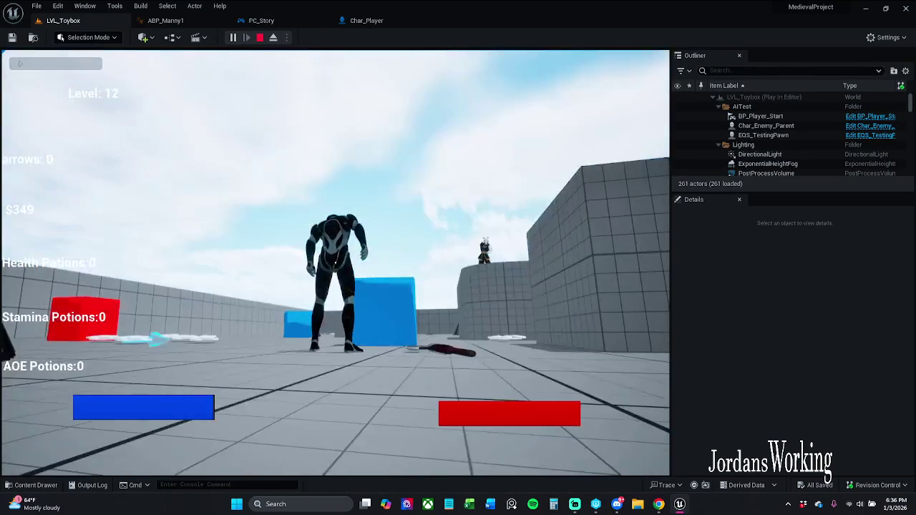
{"action": "key", "text": "Escape"}
- Wire Set Relative Location into PC_Story's Socket Offset SET node, save, and replay LVL_Toybox
{"action": "left_click", "coordinate": [390, 21]}
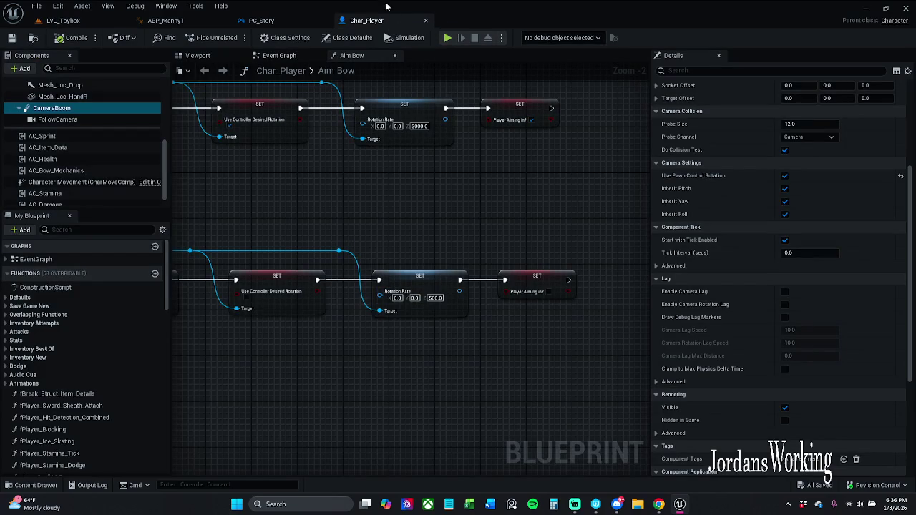
{"action": "left_click", "coordinate": [262, 20]}
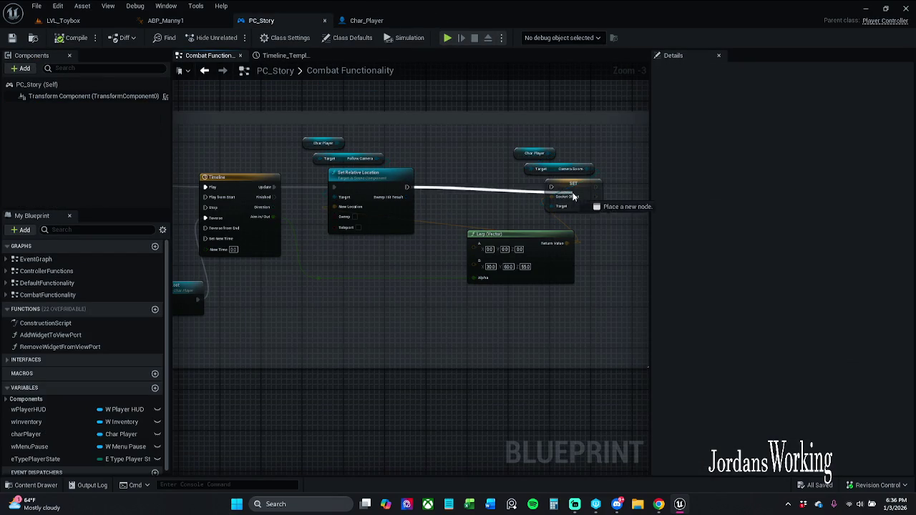
{"action": "left_click_drag", "start_coordinate": [554, 186], "coordinate": [551, 187]}
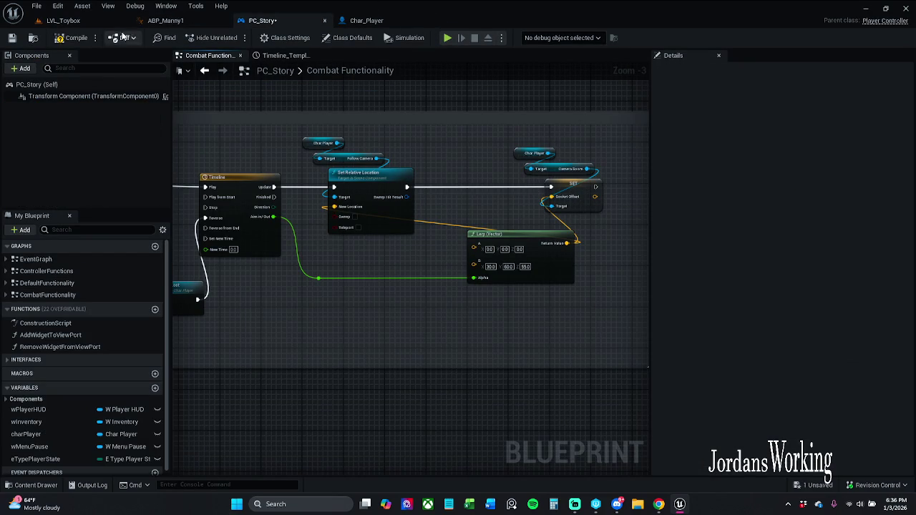
{"action": "left_click", "coordinate": [16, 41]}
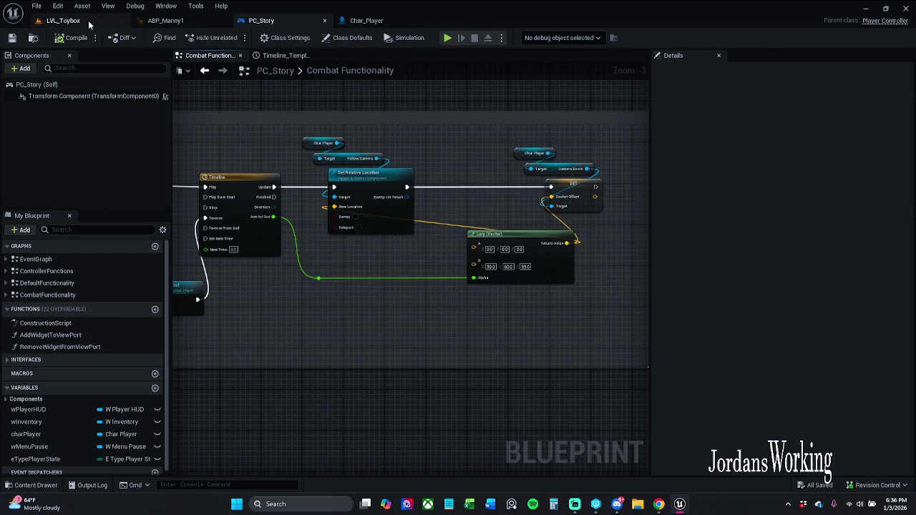
{"action": "left_click", "coordinate": [88, 20]}
{"action": "left_click", "coordinate": [233, 37]}
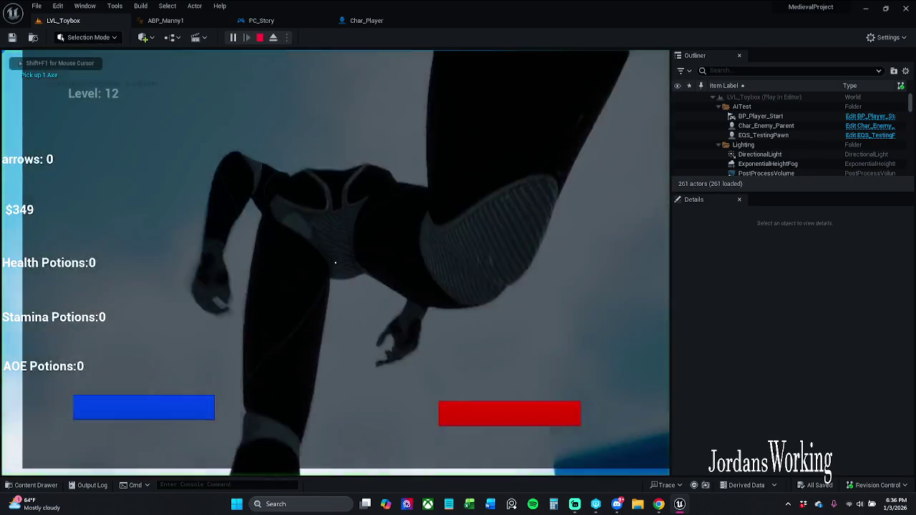
- Run the character around LVL_Toybox to test the camera, then stop and return to PC_Story
{"action": "key", "text": "w"}
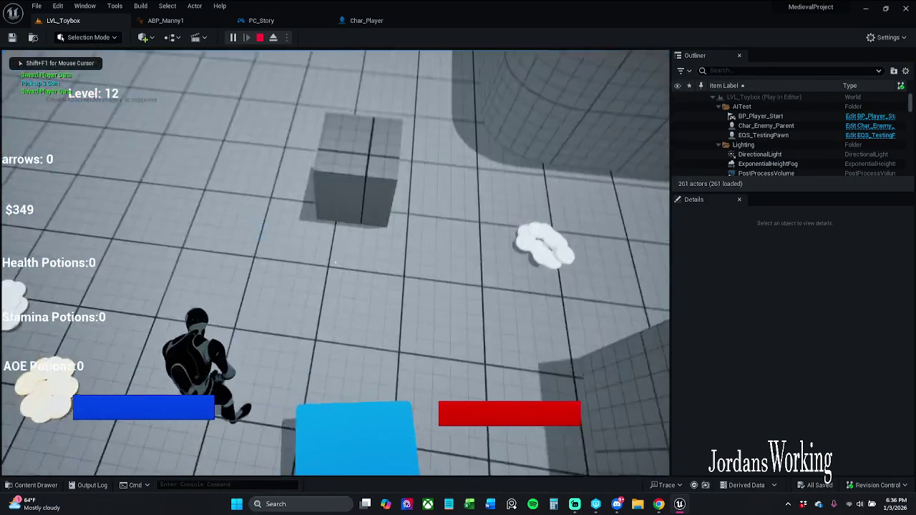
{"action": "key", "text": "w"}
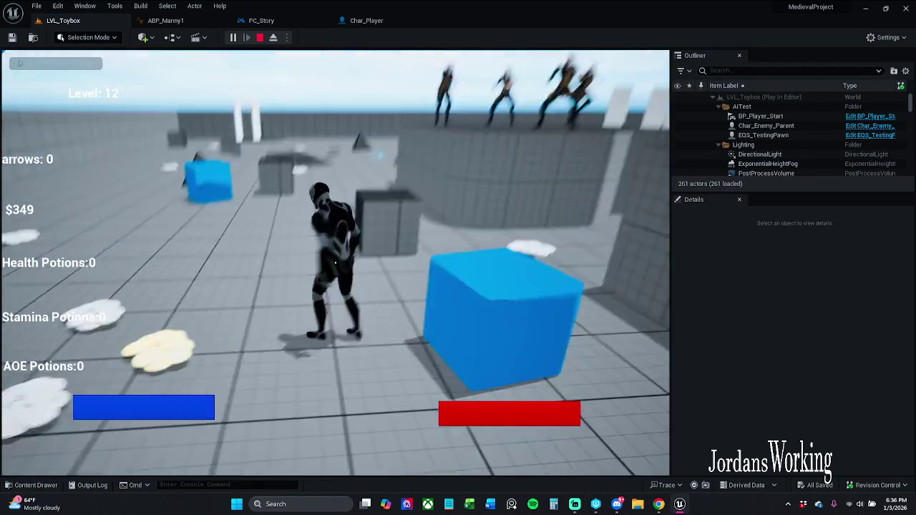
{"action": "key", "text": "w"}
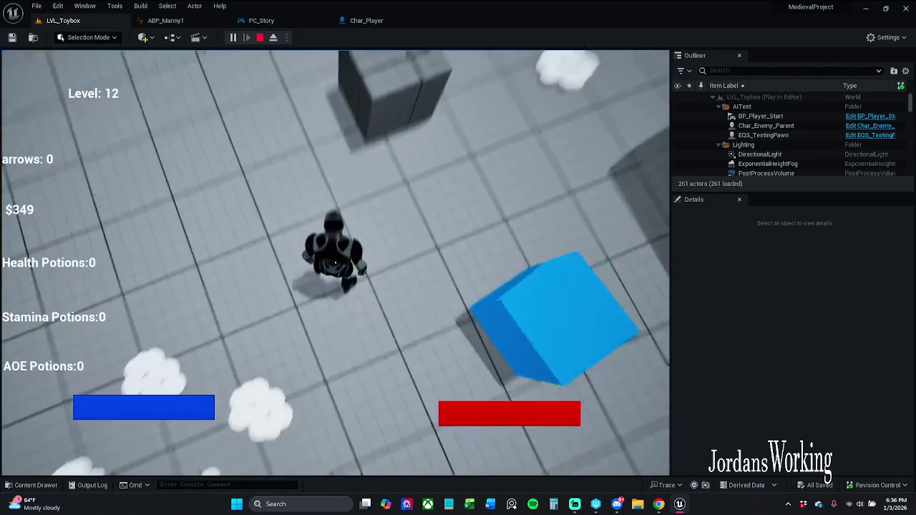
{"action": "key", "text": "w"}
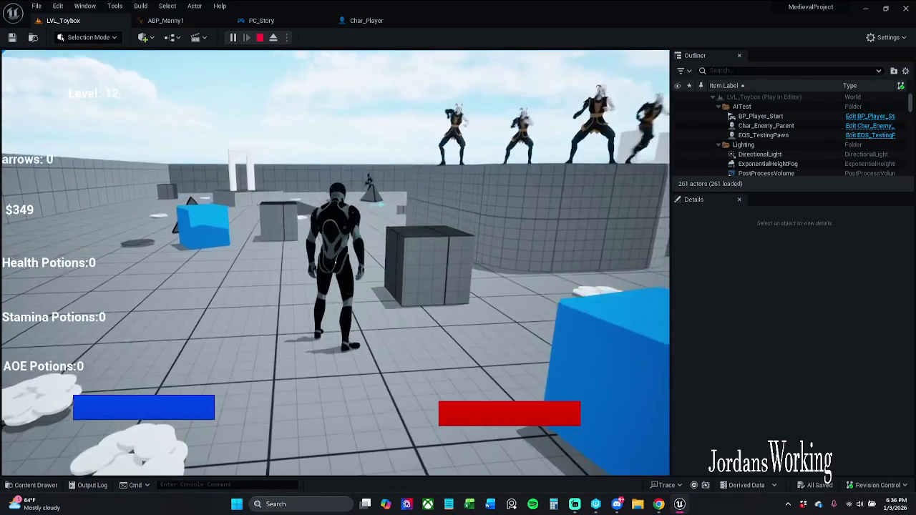
{"action": "key", "text": "w"}
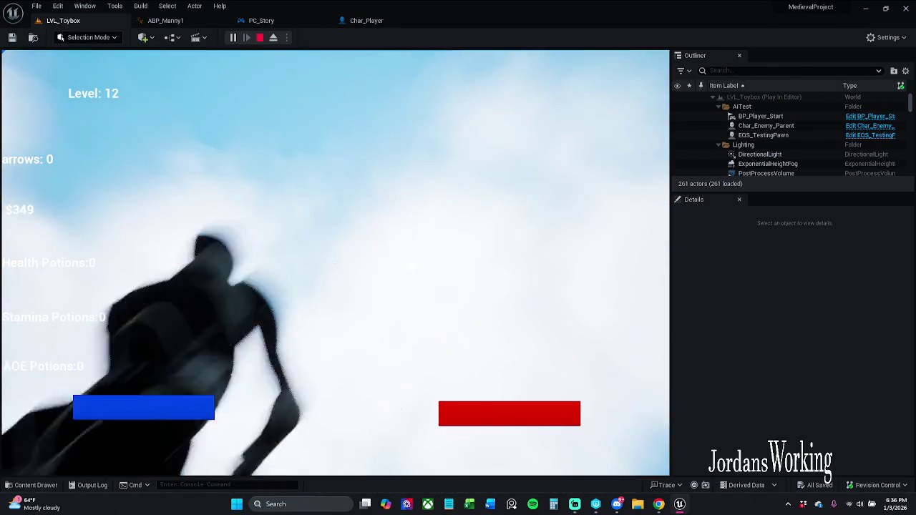
{"action": "key", "text": "w"}
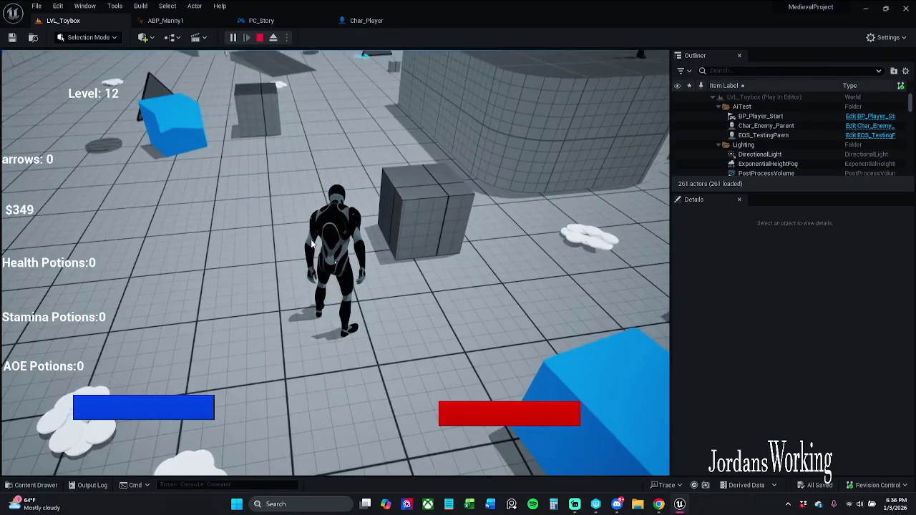
{"action": "key", "text": "Escape"}
{"action": "left_click", "coordinate": [376, 21]}
{"action": "left_click", "coordinate": [261, 21]}
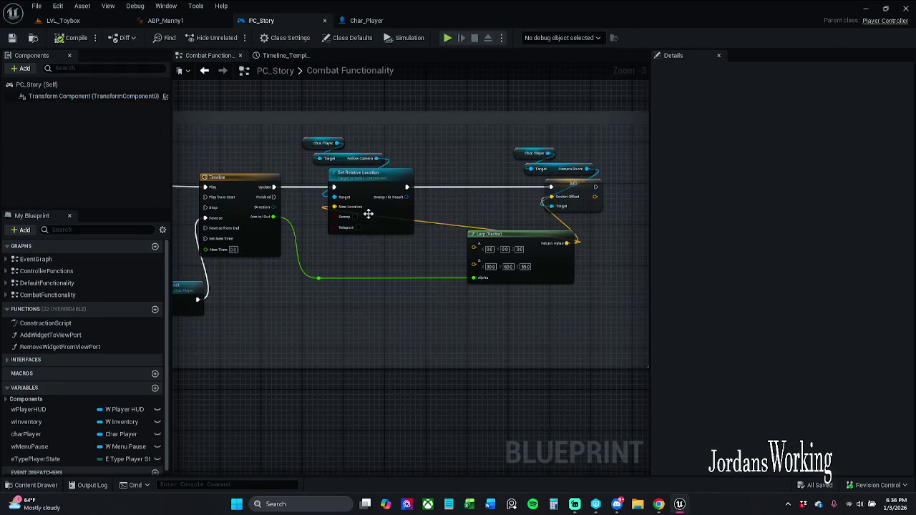
- Play-test LVL_Toybox briefly, then go back to the PC_Story blueprint
{"action": "left_click", "coordinate": [383, 22]}
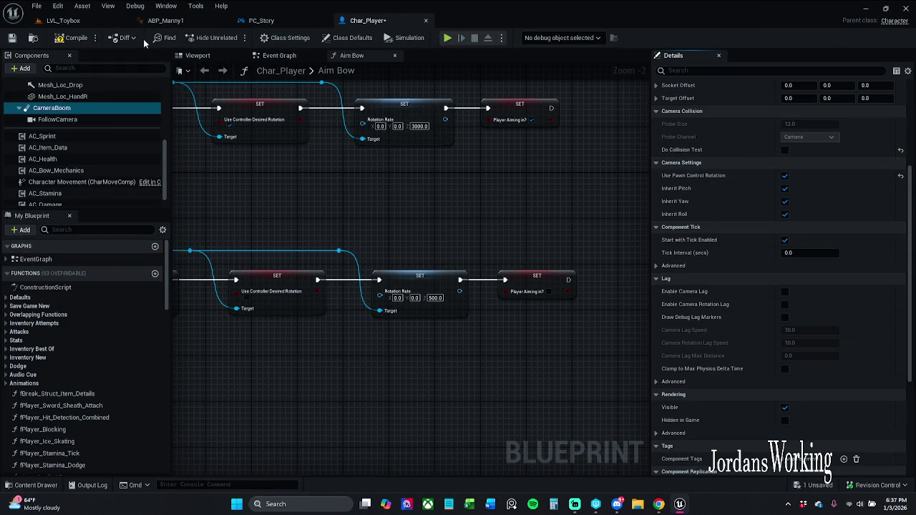
{"action": "left_click", "coordinate": [78, 22]}
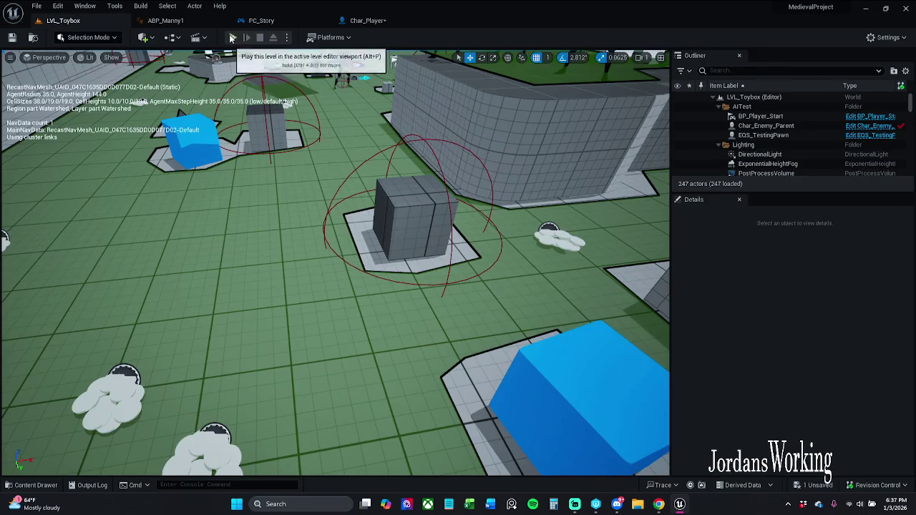
{"action": "left_click", "coordinate": [239, 42]}
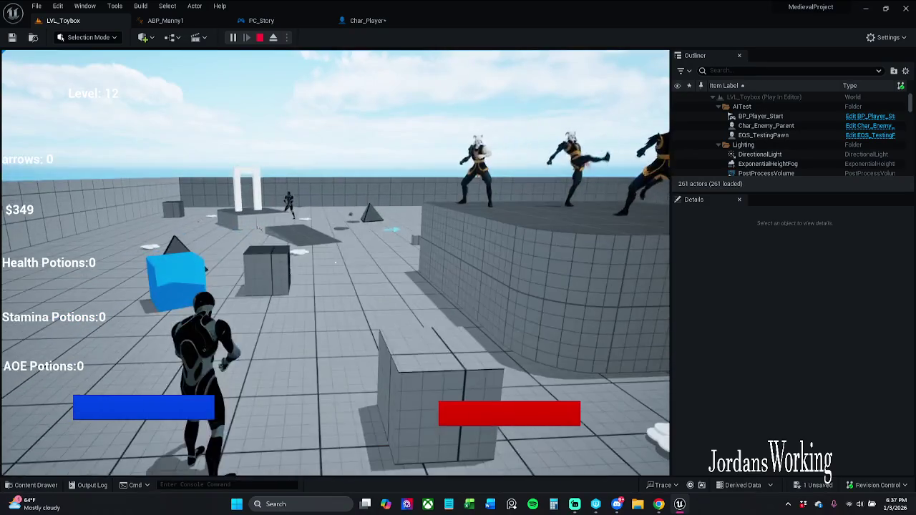
{"action": "key", "text": "Escape"}
{"action": "left_click", "coordinate": [375, 23]}
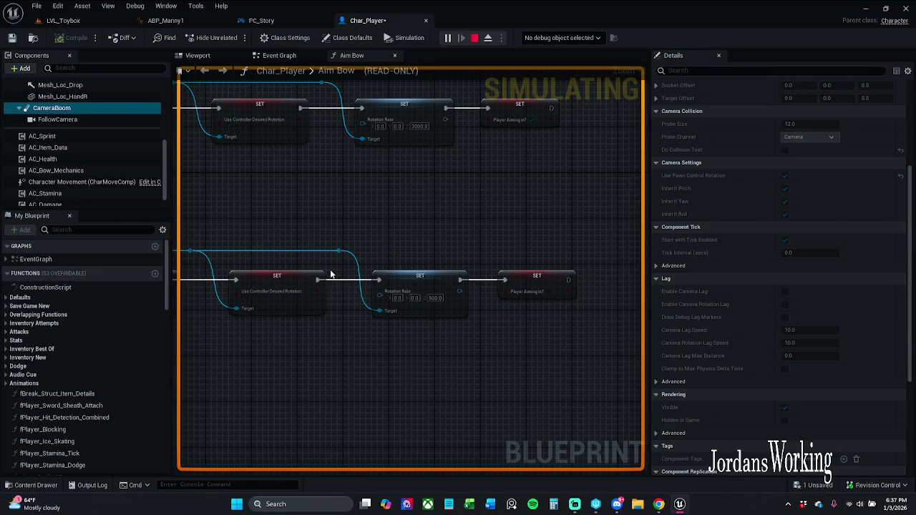
{"action": "left_click", "coordinate": [281, 20]}
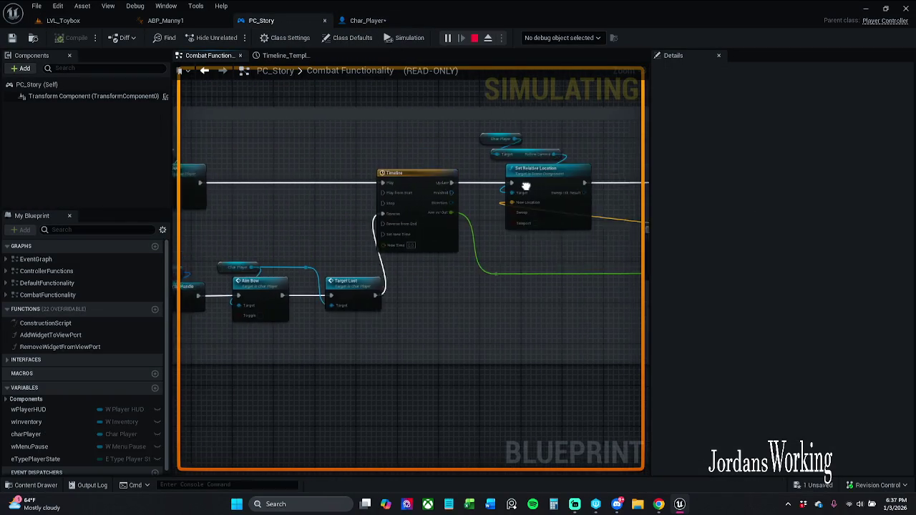
- Chain the Socket Offset SET node into Set Field Of View and play LVL_Toybox again
{"action": "mouse_move", "coordinate": [400, 162]}
{"action": "left_mouse_down"}
{"action": "mouse_move", "coordinate": [190, 170]}
{"action": "mouse_move", "coordinate": [587, 155]}
{"action": "left_mouse_up"}
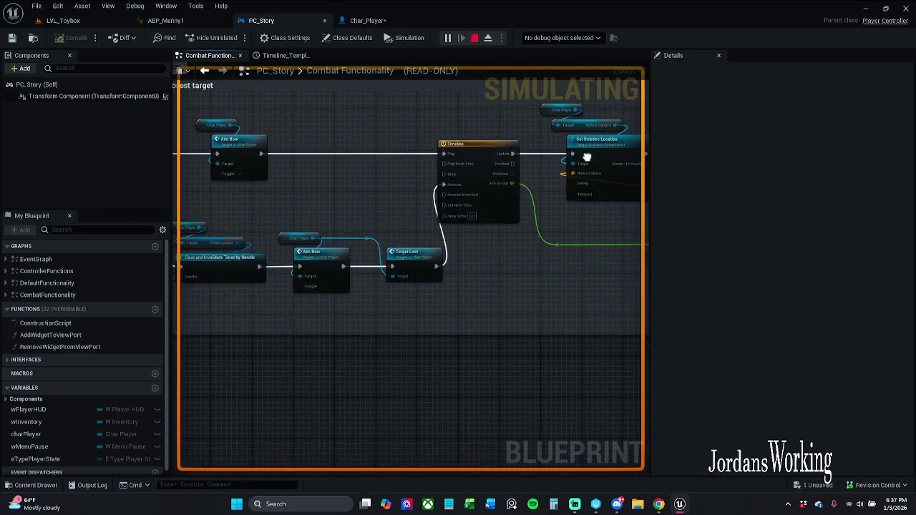
{"action": "left_click_drag", "start_coordinate": [215, 187], "coordinate": [549, 160]}
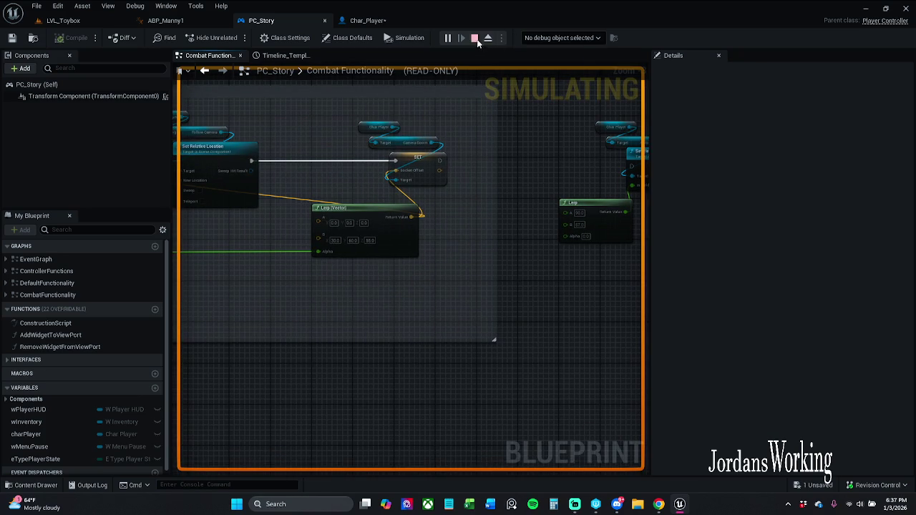
{"action": "left_click_drag", "start_coordinate": [503, 172], "coordinate": [387, 172]}
{"action": "left_click_drag", "start_coordinate": [324, 160], "coordinate": [499, 160]}
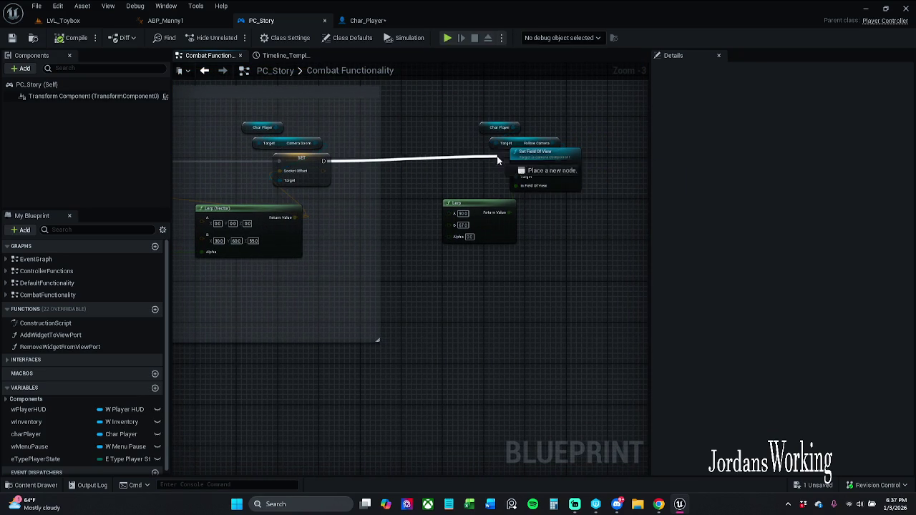
{"action": "left_click", "coordinate": [84, 22]}
{"action": "left_click", "coordinate": [233, 42]}
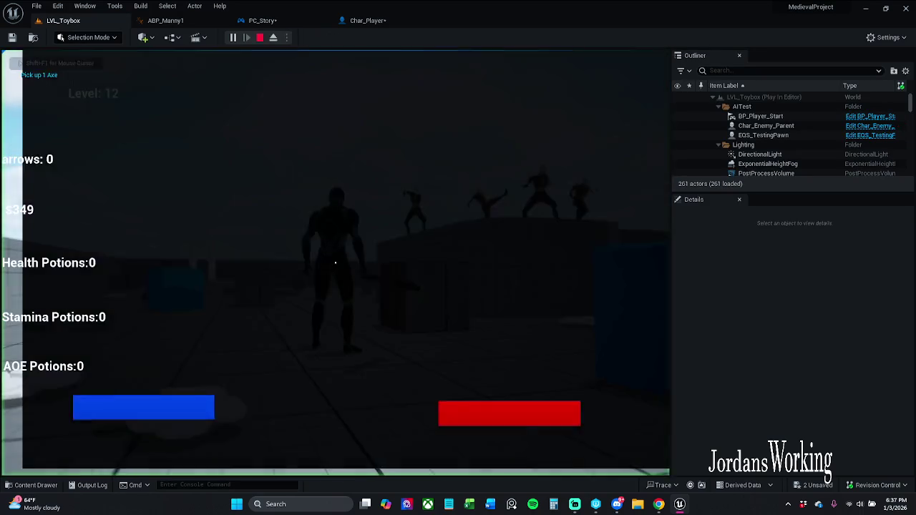
- Run and jump through LVL_Toybox collecting bows and coins and shooting arrows, then stop
{"action": "key", "text": "w"}
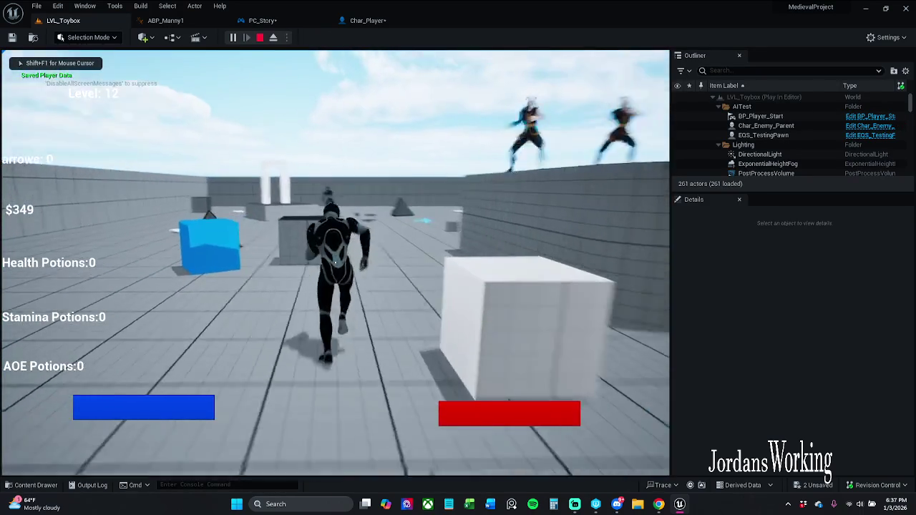
{"action": "key", "text": "space"}
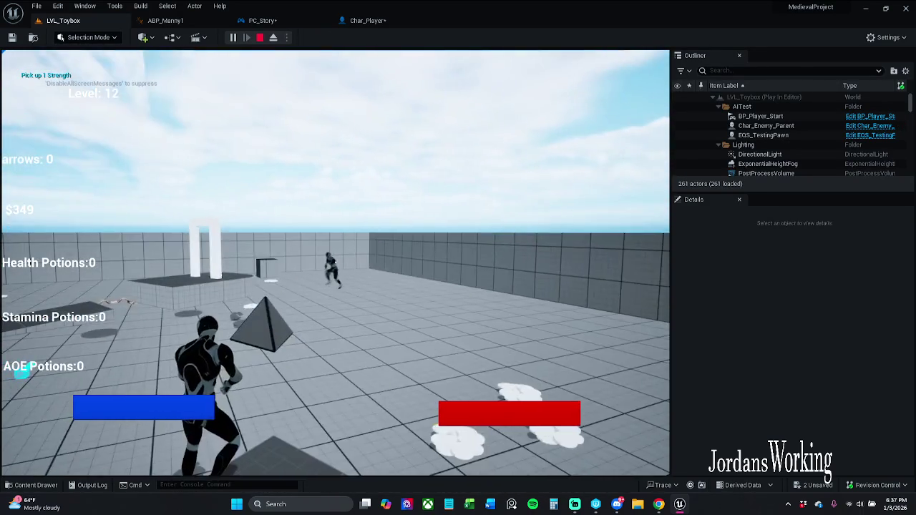
{"action": "key", "text": "w"}
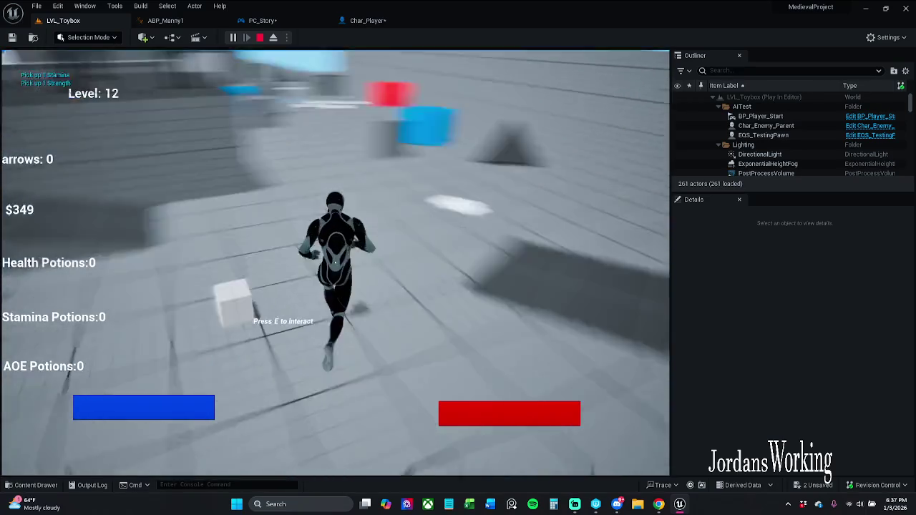
{"action": "key", "text": "space"}
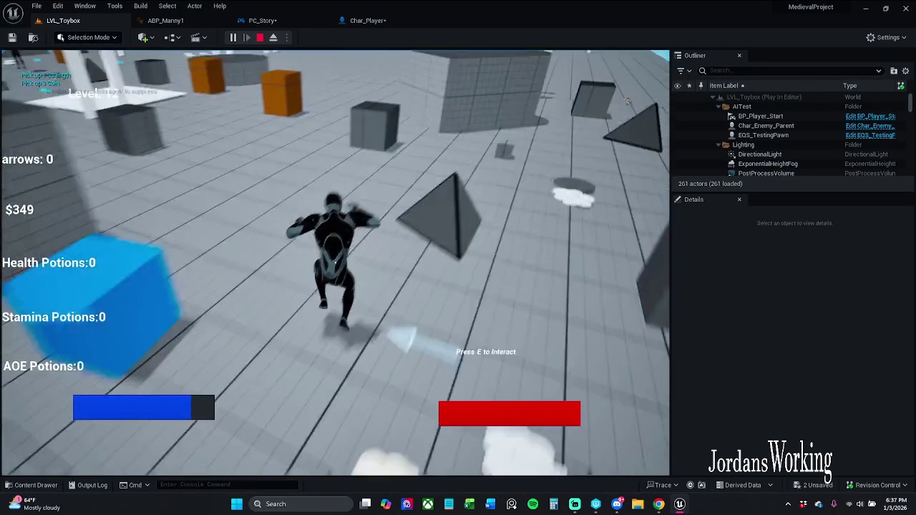
{"action": "key", "text": "w"}
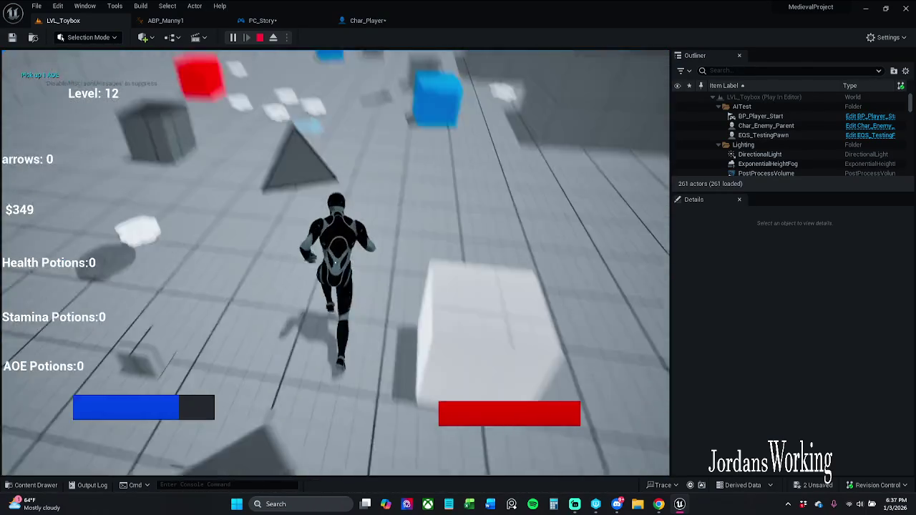
{"action": "key", "text": "w"}
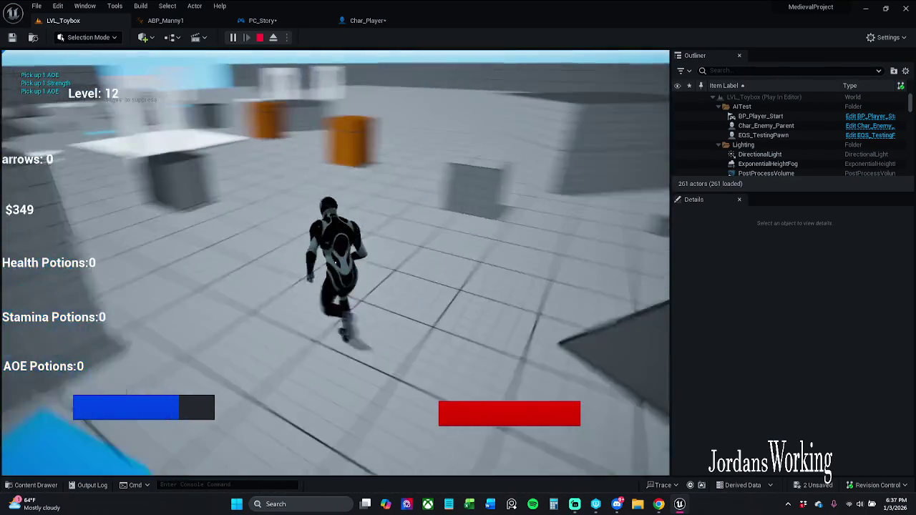
{"action": "key", "text": "w"}
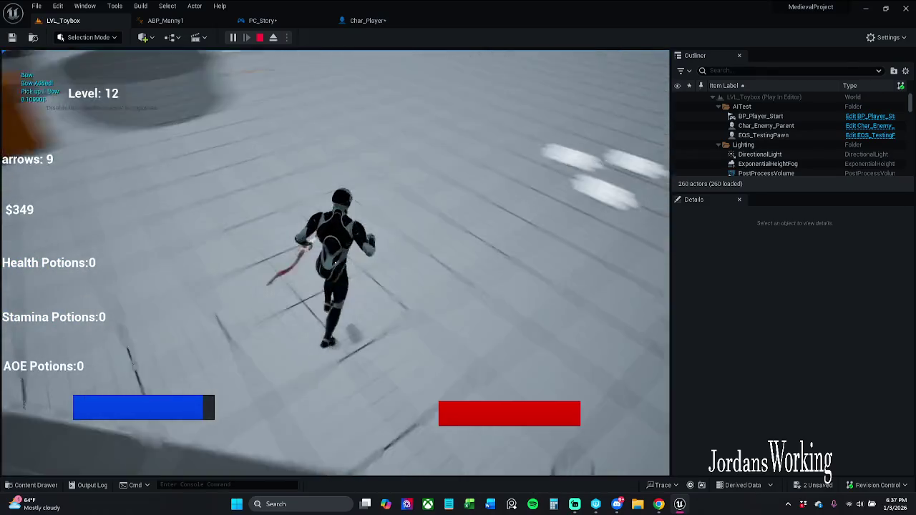
{"action": "key", "text": "w"}
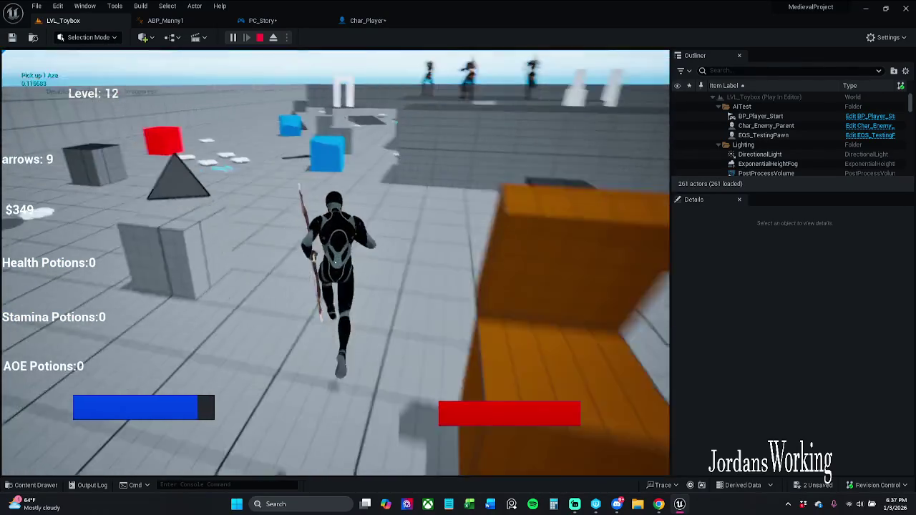
{"action": "key", "text": "w"}
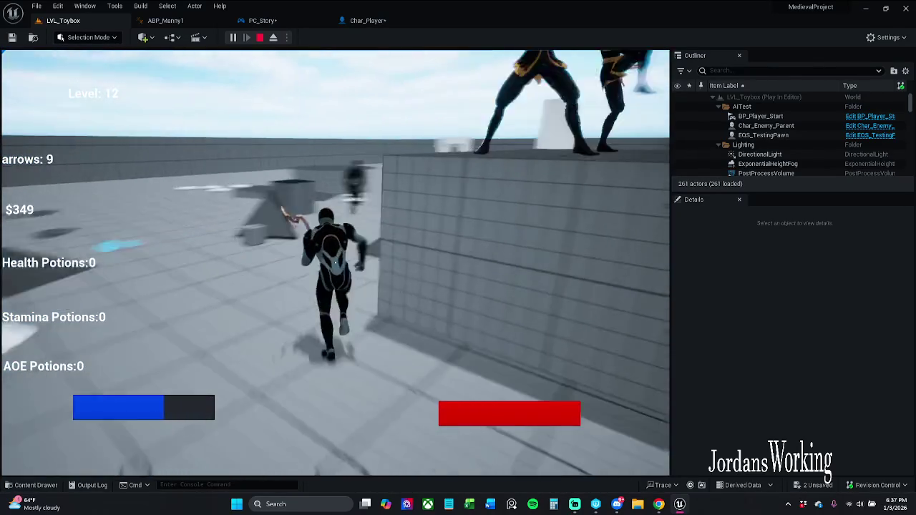
{"action": "key", "text": "w"}
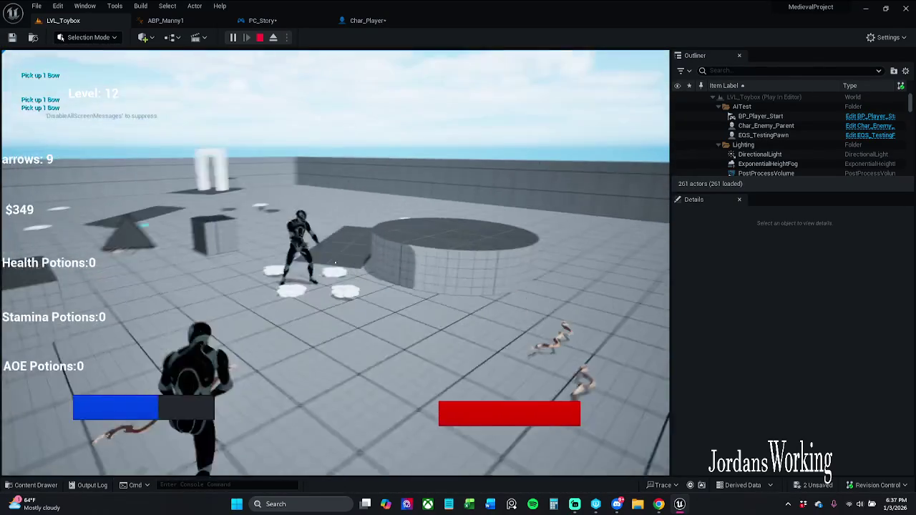
{"action": "key", "text": "w"}
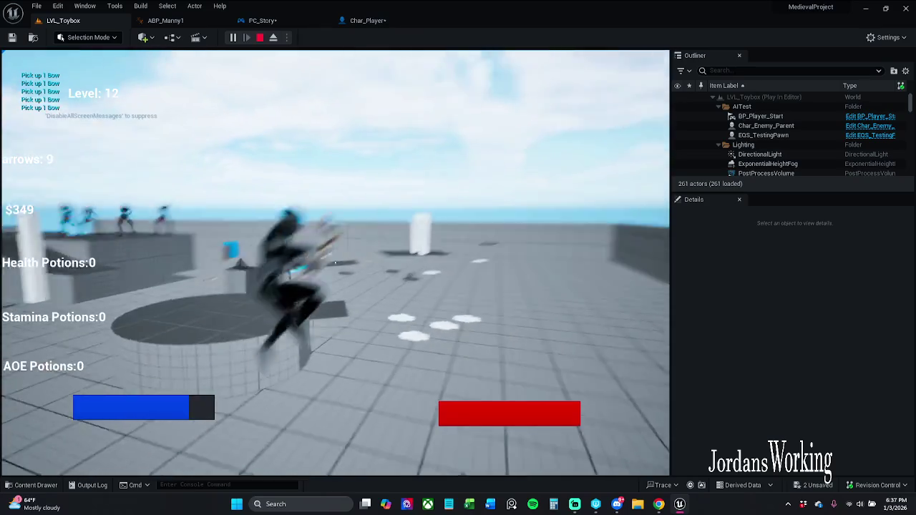
{"action": "key", "text": "w"}
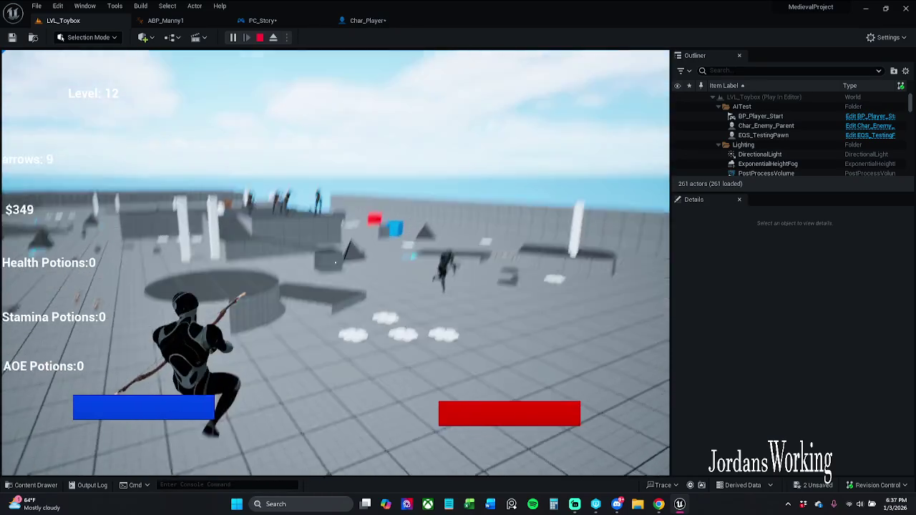
{"action": "key", "text": "w"}
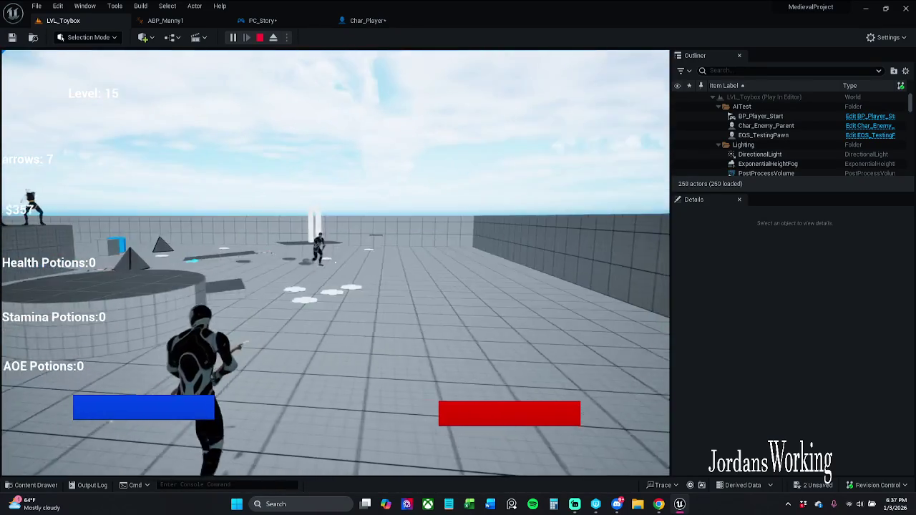
{"action": "key", "text": "w"}
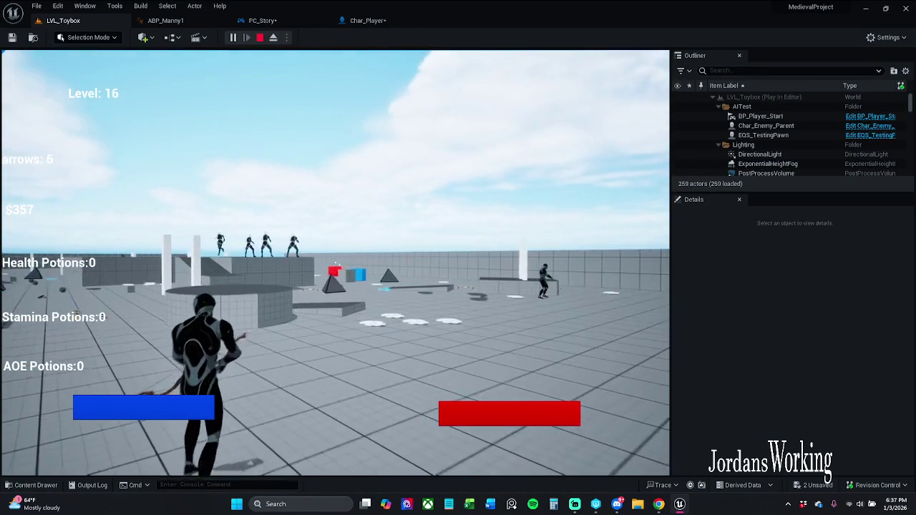
{"action": "key", "text": "w"}
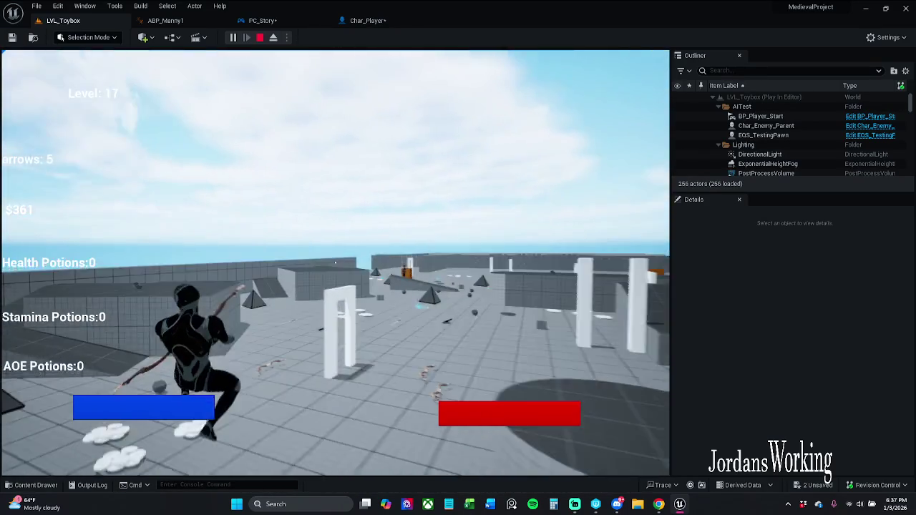
{"action": "key", "text": "w"}
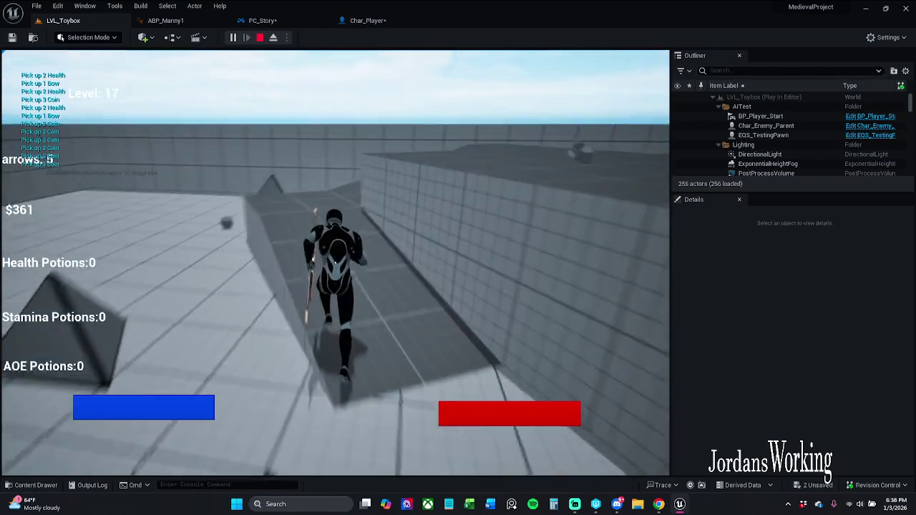
{"action": "key", "text": "w"}
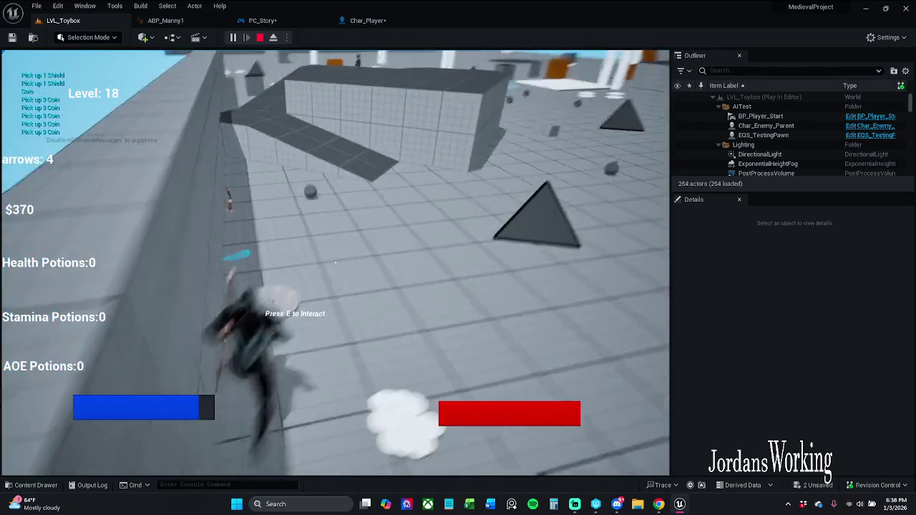
{"action": "key", "text": "w"}
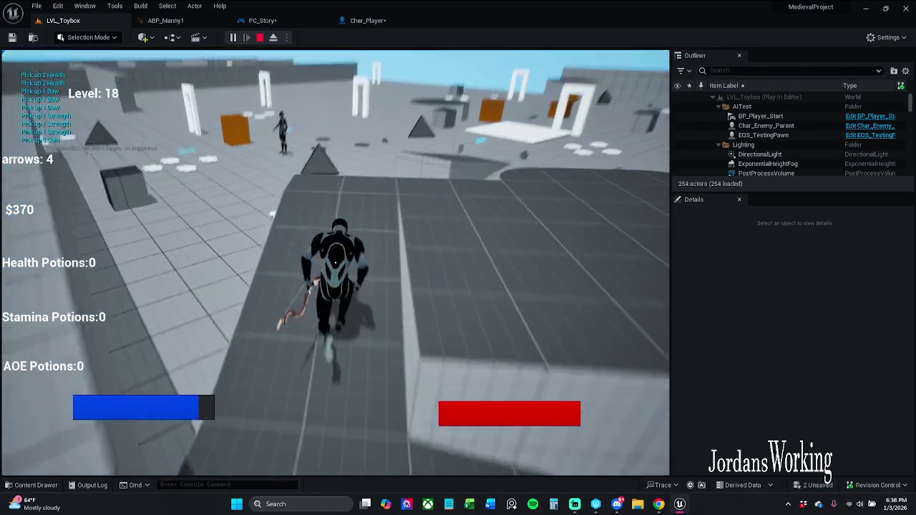
{"action": "key", "text": "w"}
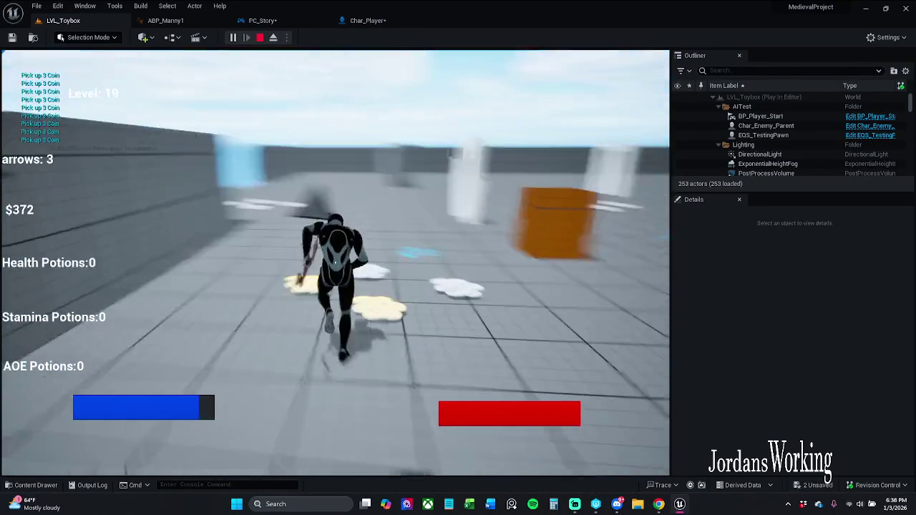
{"action": "key", "text": "w"}
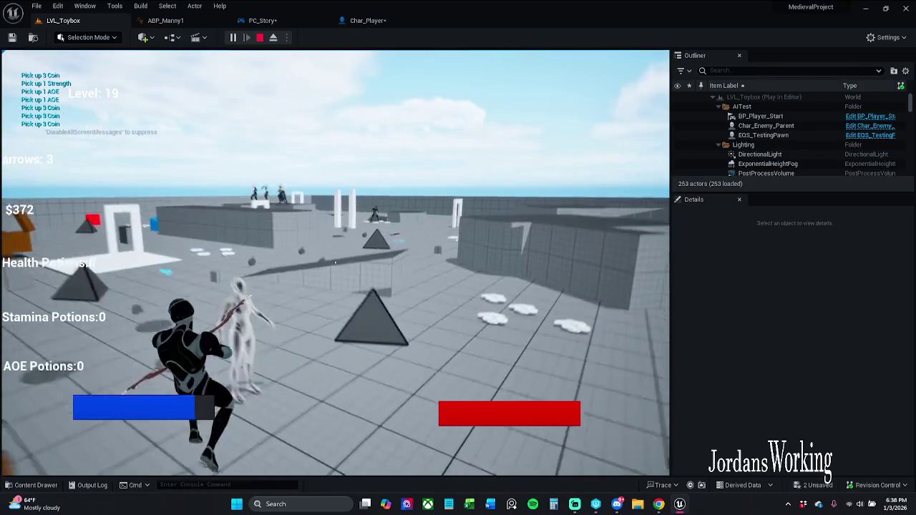
{"action": "key", "text": "w"}
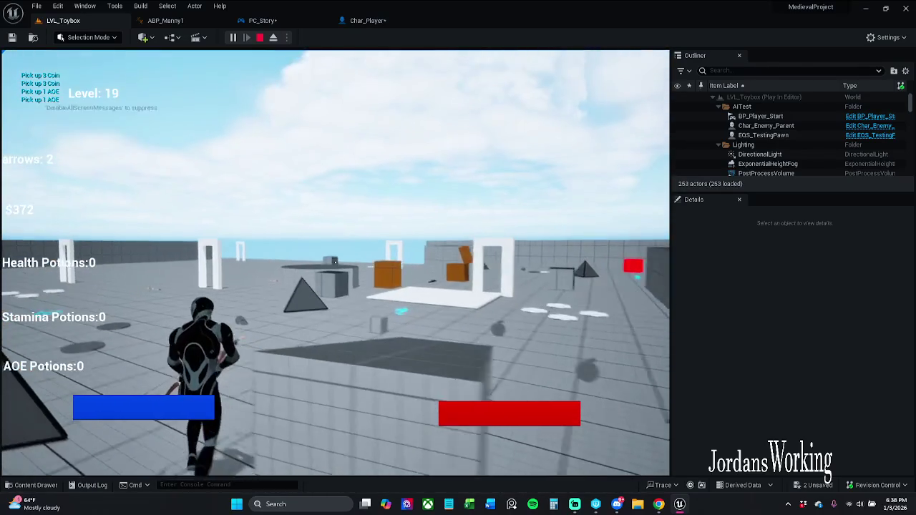
{"action": "key", "text": "w"}
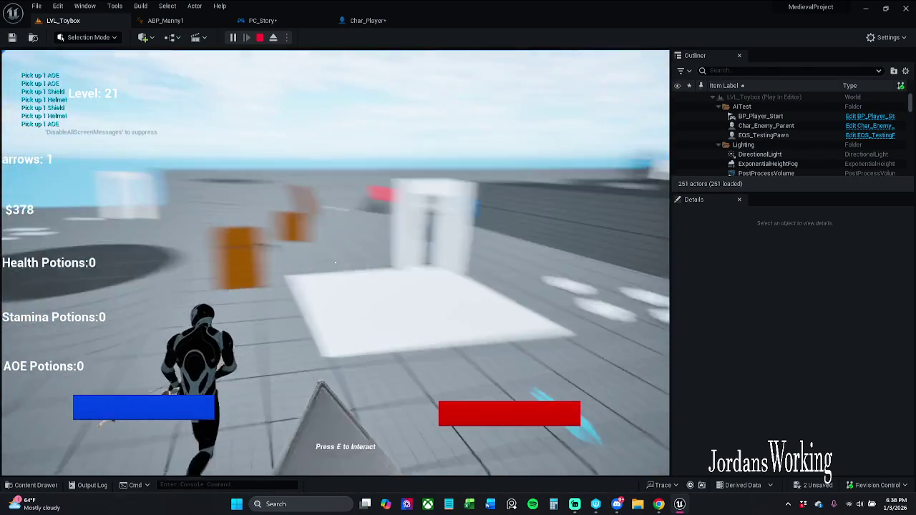
{"action": "key", "text": "Escape"}
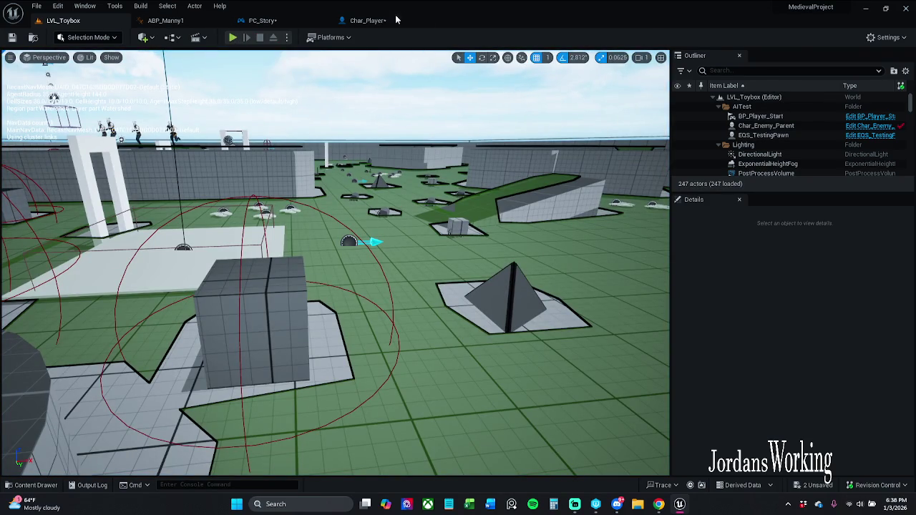
- Enable Do Collision Test on Char_Player's CameraBoom, compile, and play-test LVL_Toybox
{"action": "left_click", "coordinate": [368, 20]}
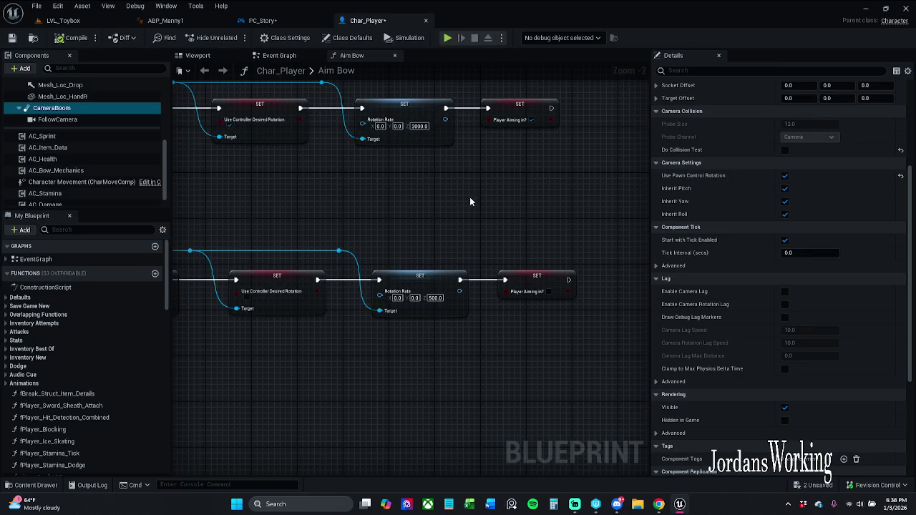
{"action": "left_click", "coordinate": [785, 149]}
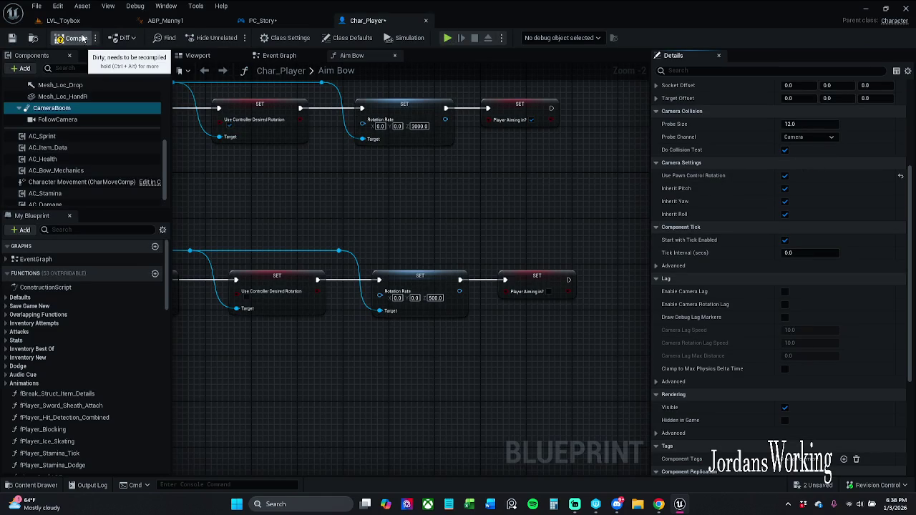
{"action": "left_click", "coordinate": [76, 38]}
{"action": "left_click", "coordinate": [63, 20]}
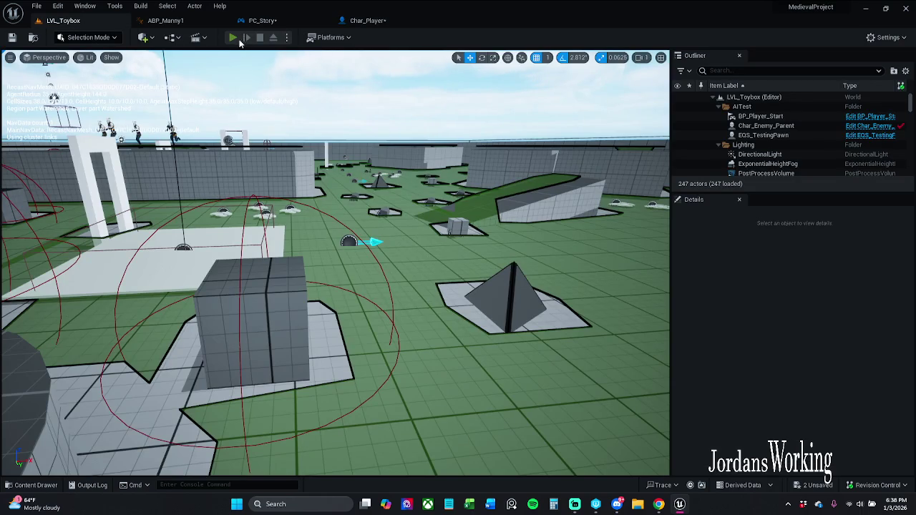
{"action": "left_click", "coordinate": [233, 37]}
{"action": "key", "text": "w"}
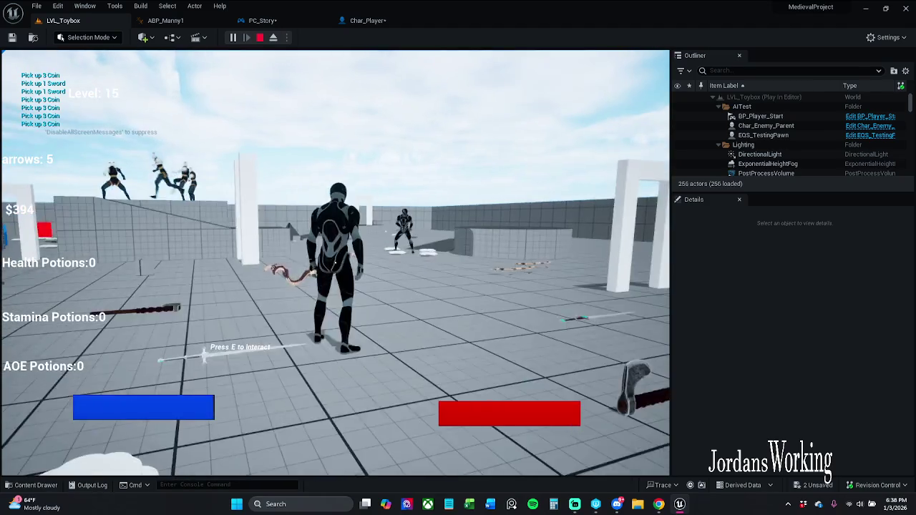
{"action": "key", "text": "Escape"}
- Feed the timeline into the field-of-view Lerp's Alpha in PC_Story, then replay LVL_Toybox
{"action": "left_click", "coordinate": [263, 20]}
{"action": "mouse_move", "coordinate": [493, 172]}
{"action": "left_mouse_down"}
{"action": "mouse_move", "coordinate": [384, 189]}
{"action": "mouse_move", "coordinate": [550, 300]}
{"action": "left_mouse_up"}
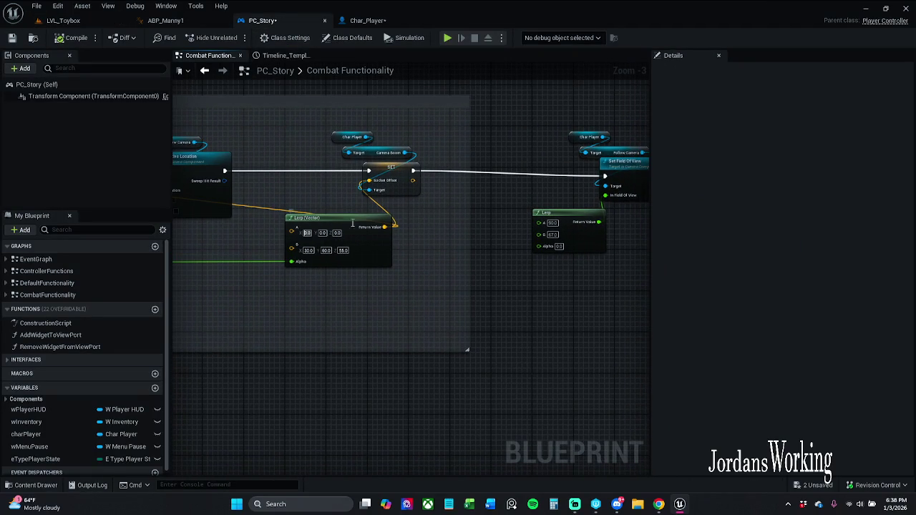
{"action": "left_click_drag", "start_coordinate": [351, 383], "coordinate": [485, 244]}
{"action": "mouse_move", "coordinate": [274, 212]}
{"action": "left_mouse_down"}
{"action": "mouse_move", "coordinate": [290, 259]}
{"action": "mouse_move", "coordinate": [500, 317]}
{"action": "mouse_move", "coordinate": [656, 244]}
{"action": "mouse_move", "coordinate": [490, 205]}
{"action": "left_mouse_up"}
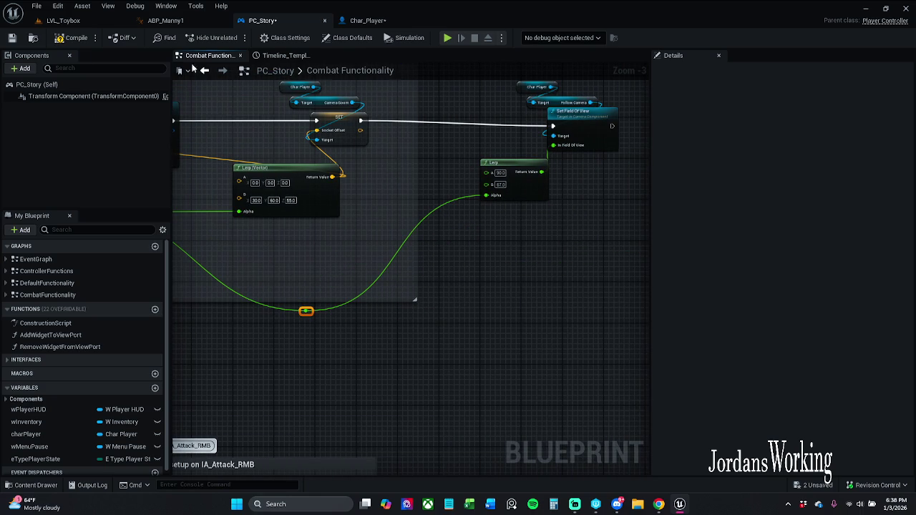
{"action": "left_click", "coordinate": [63, 20]}
{"action": "left_click", "coordinate": [234, 40]}
- Run and jump through LVL_Toybox grabbing the helmet, shield and bow, then stop
{"action": "key", "text": "w"}
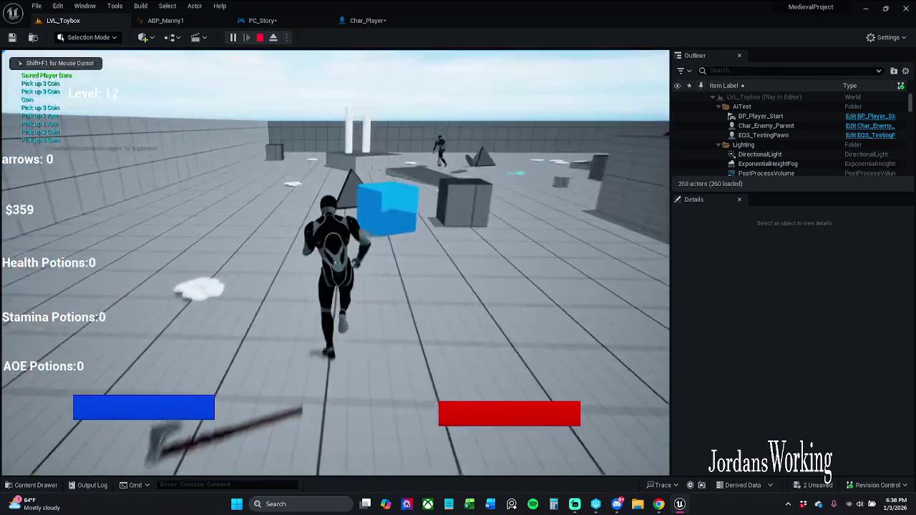
{"action": "key", "text": "w"}
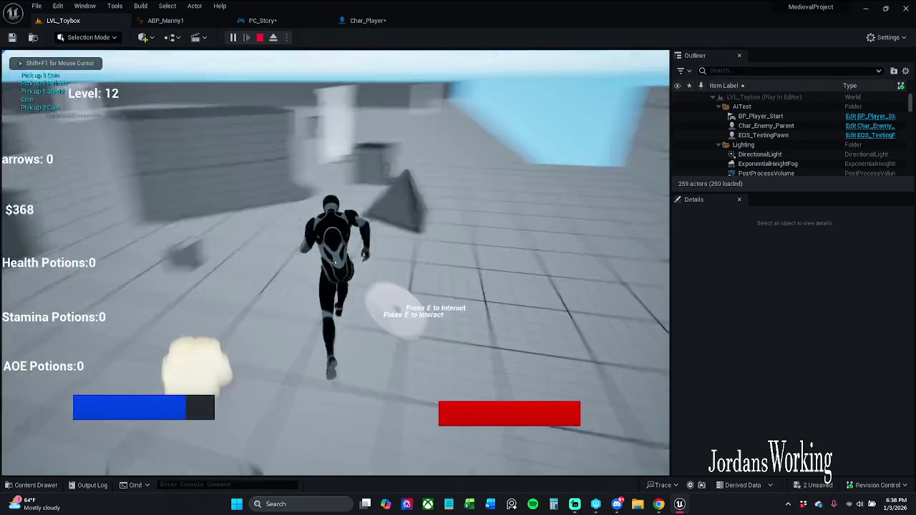
{"action": "key", "text": "w"}
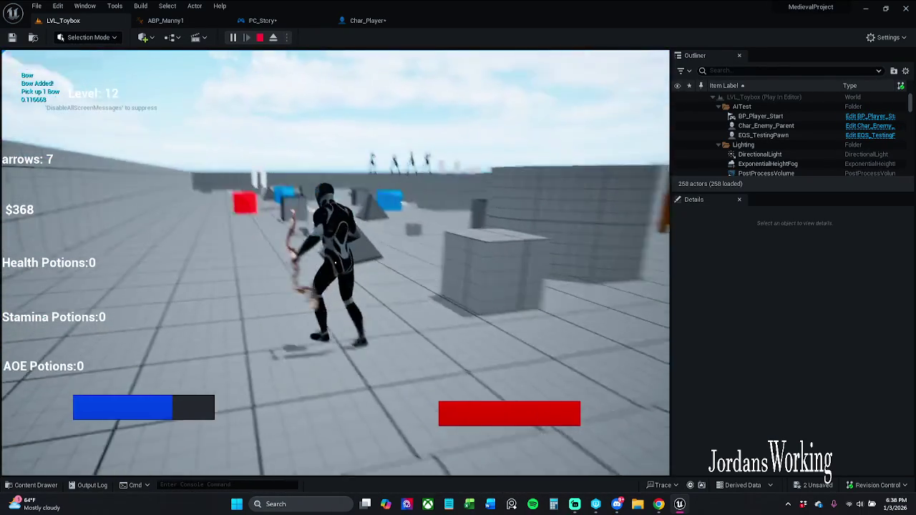
{"action": "key", "text": "w"}
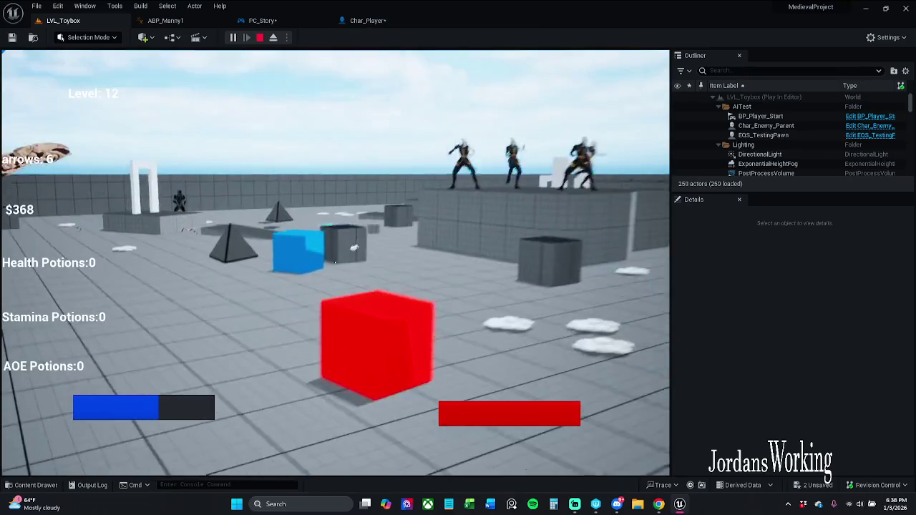
{"action": "key", "text": "space"}
{"action": "key", "text": "w"}
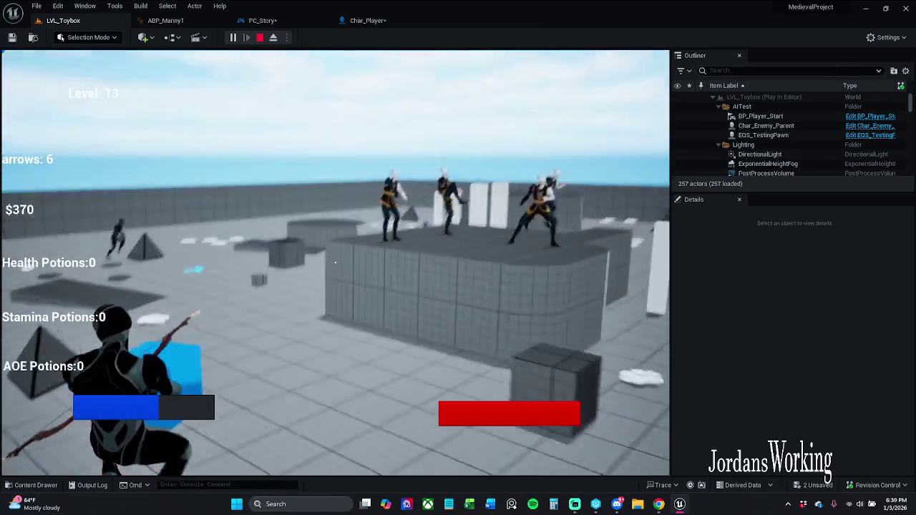
{"action": "key", "text": "w"}
{"action": "key", "text": "space"}
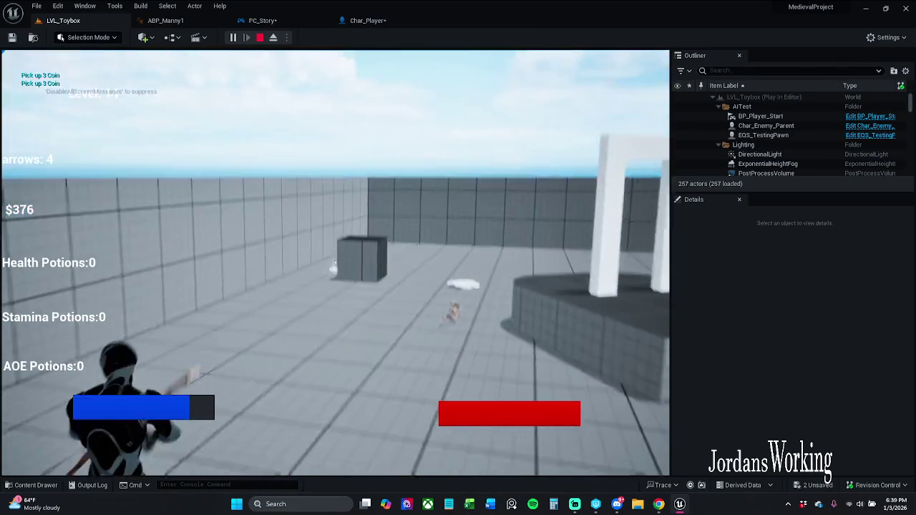
{"action": "key", "text": "w"}
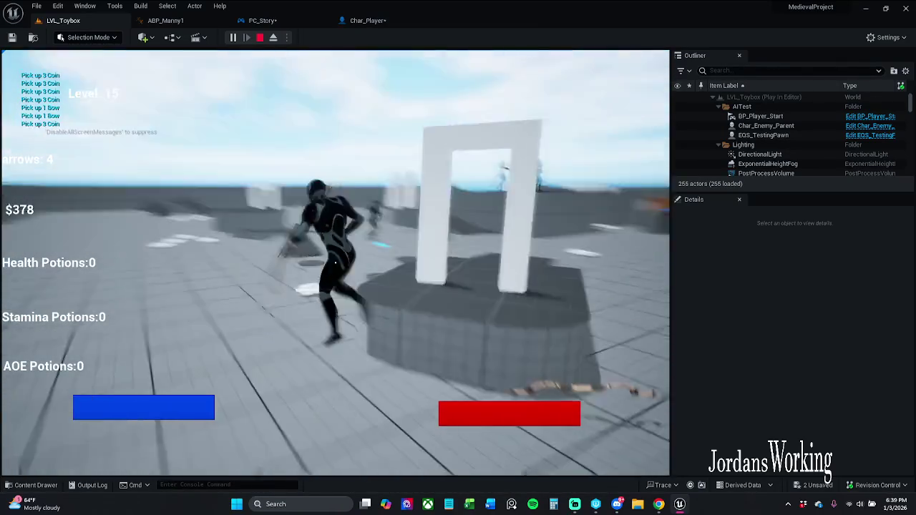
{"action": "key", "text": "space"}
{"action": "key", "text": "w"}
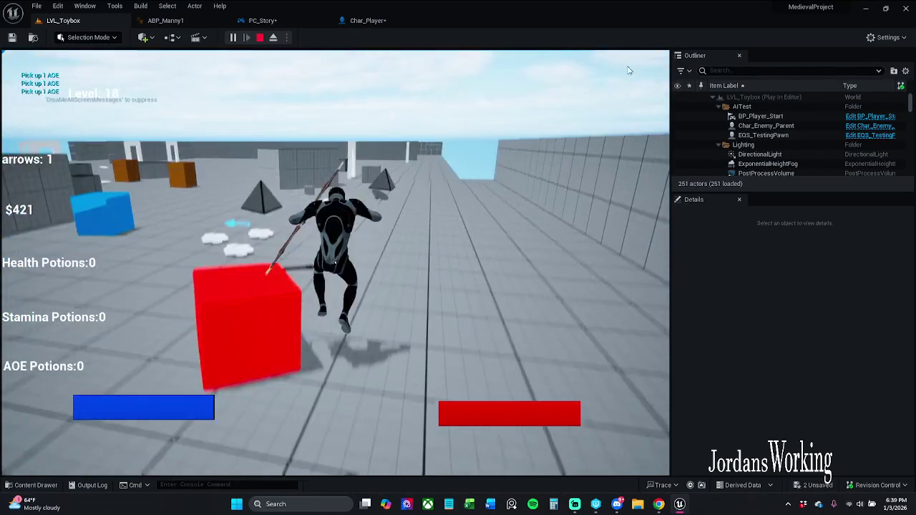
{"action": "key", "text": "Escape"}
- Restart play with Alt+P, run through the level collecting pickups, then stop
{"action": "key", "text": "alt+p"}
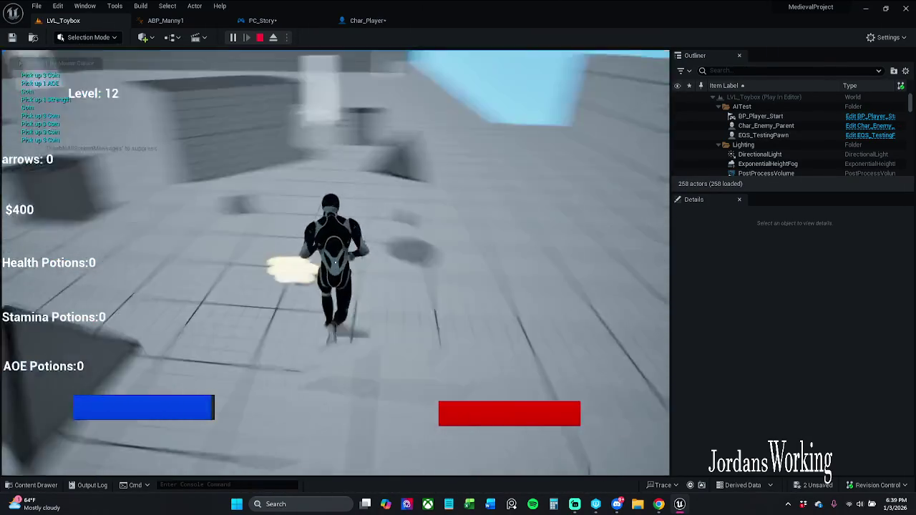
{"action": "key", "text": "w"}
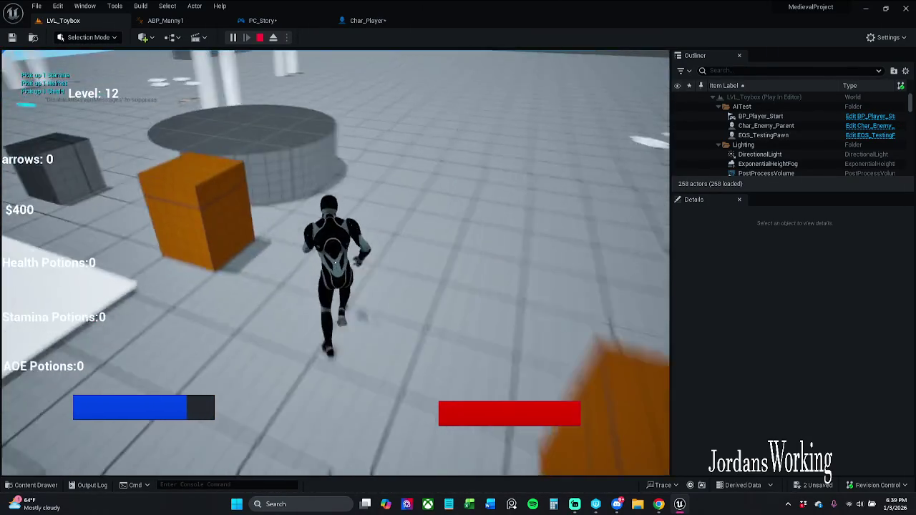
{"action": "key", "text": "w"}
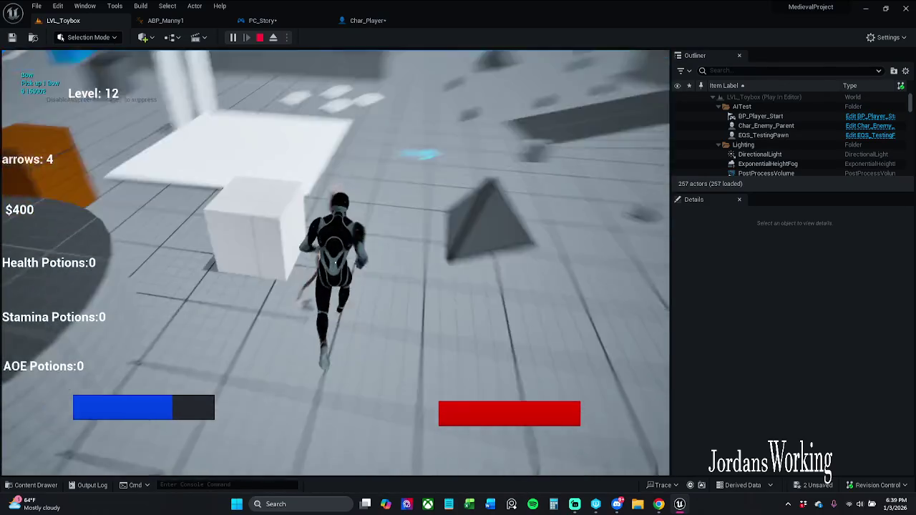
{"action": "key", "text": "w"}
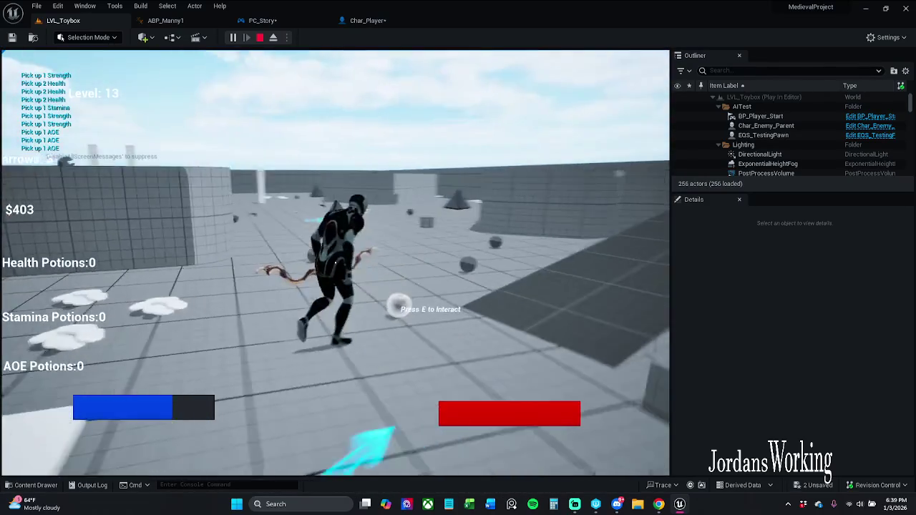
{"action": "key", "text": "w"}
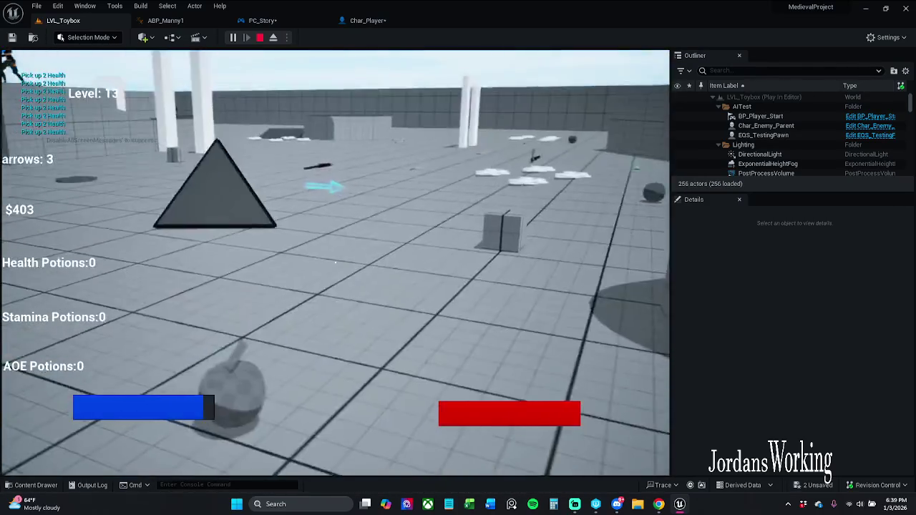
{"action": "key", "text": "w"}
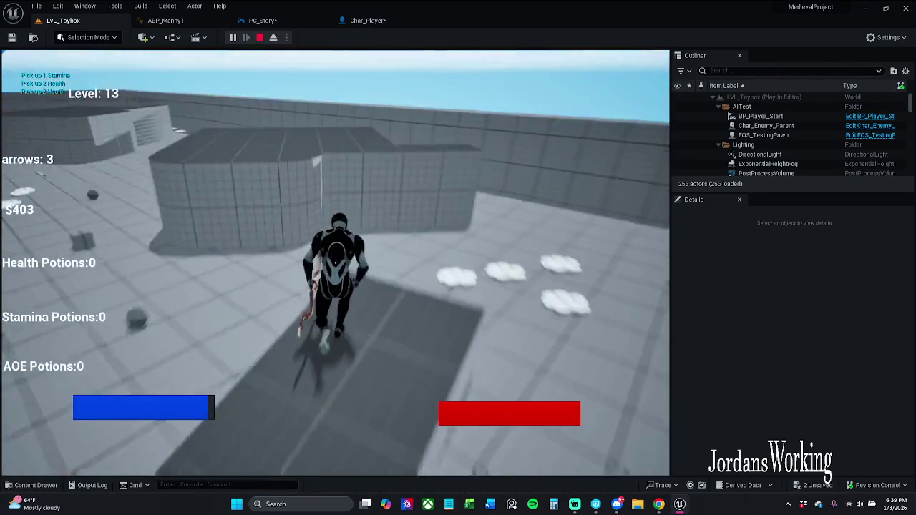
{"action": "key", "text": "w"}
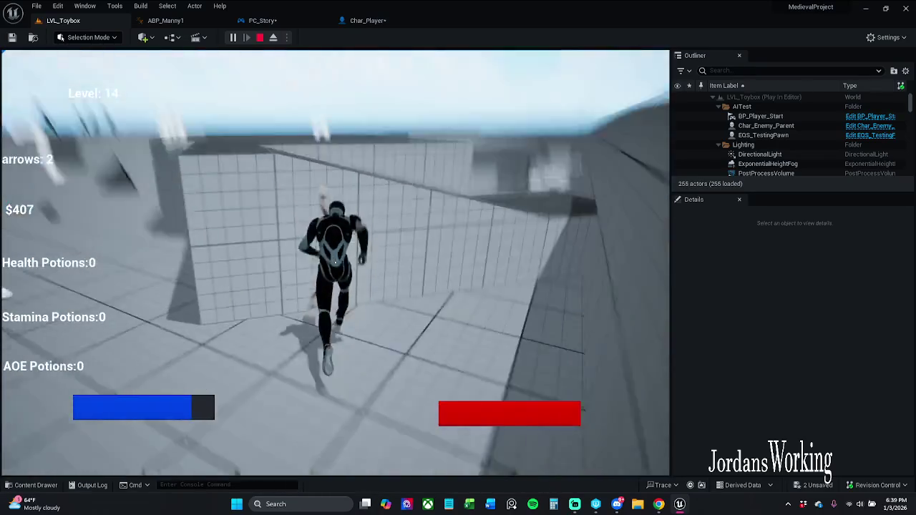
{"action": "key", "text": "w"}
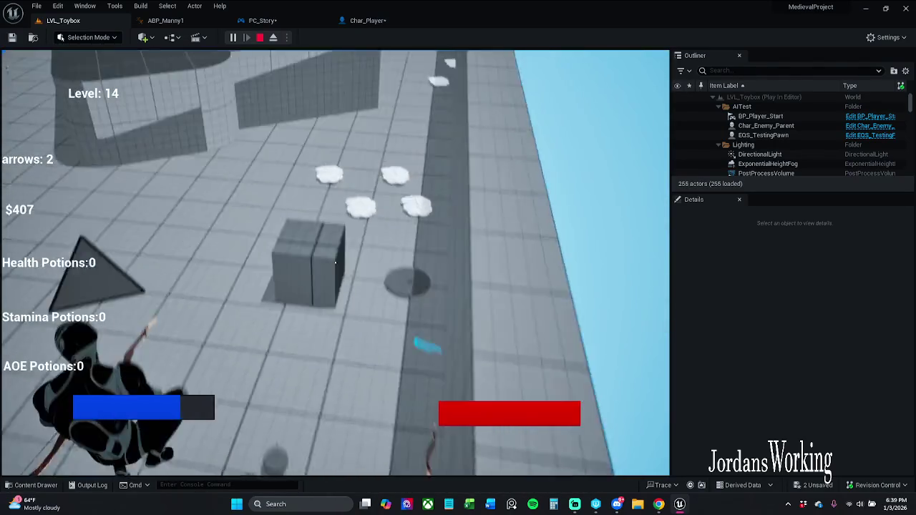
{"action": "key", "text": "Escape"}
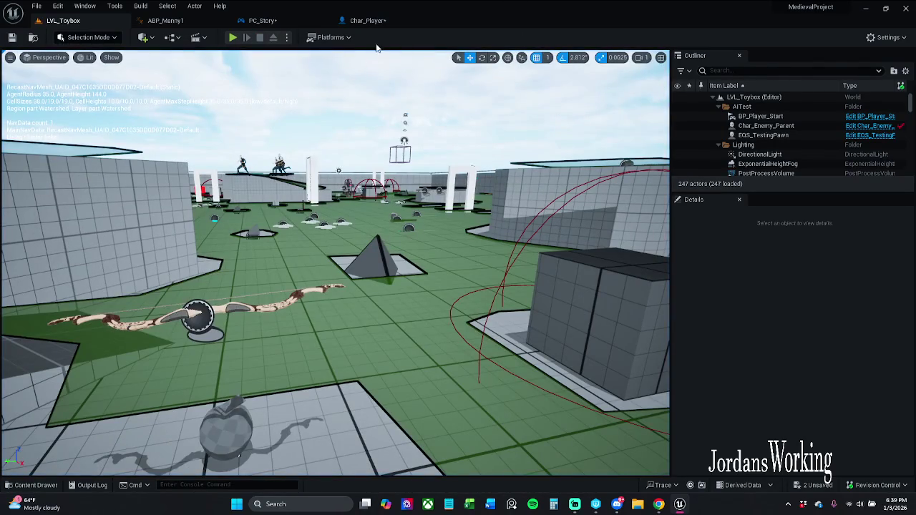
{"action": "left_click", "coordinate": [383, 24]}
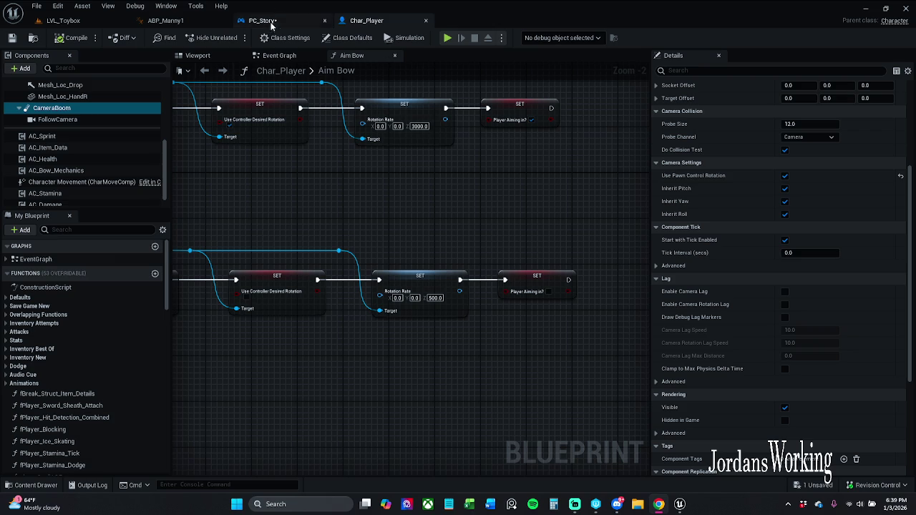
- Untick Do Collision Test on CameraBoom and check it in a quick LVL_Toybox play session
{"action": "left_click", "coordinate": [785, 150]}
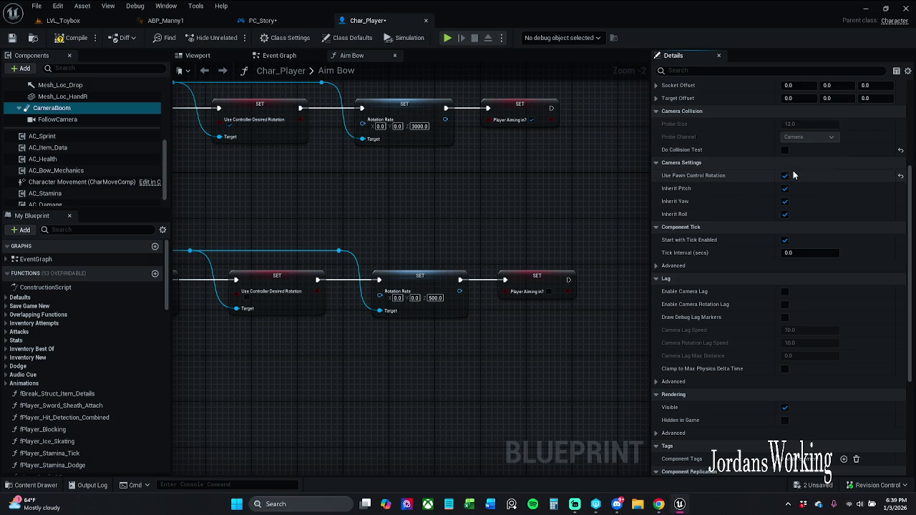
{"action": "left_click", "coordinate": [83, 22]}
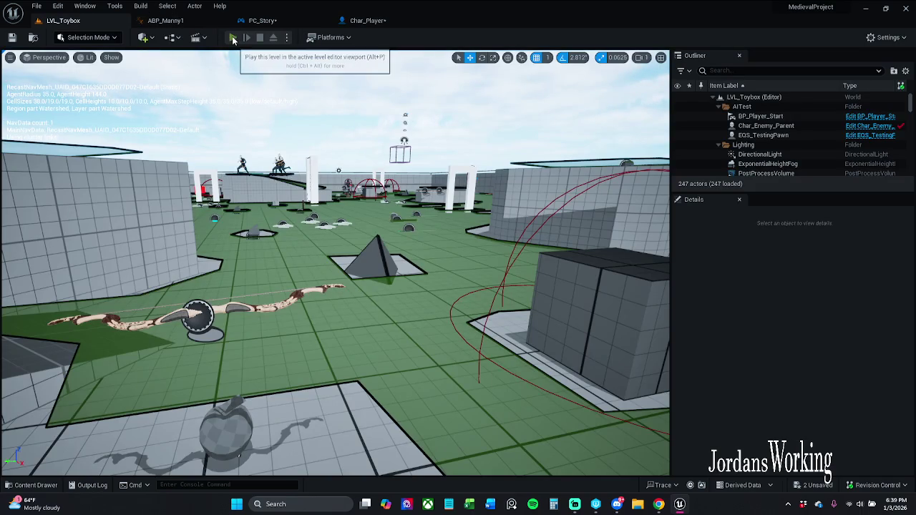
{"action": "left_click", "coordinate": [233, 39]}
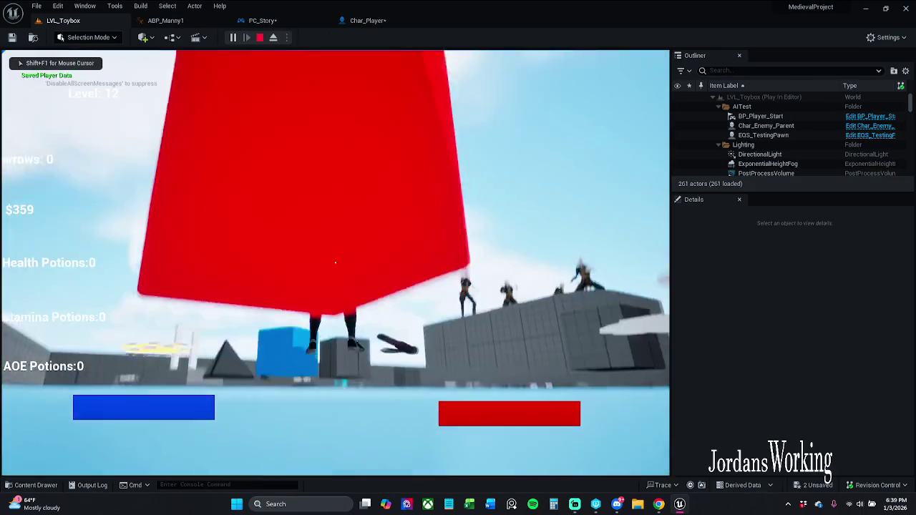
{"action": "key", "text": "Escape"}
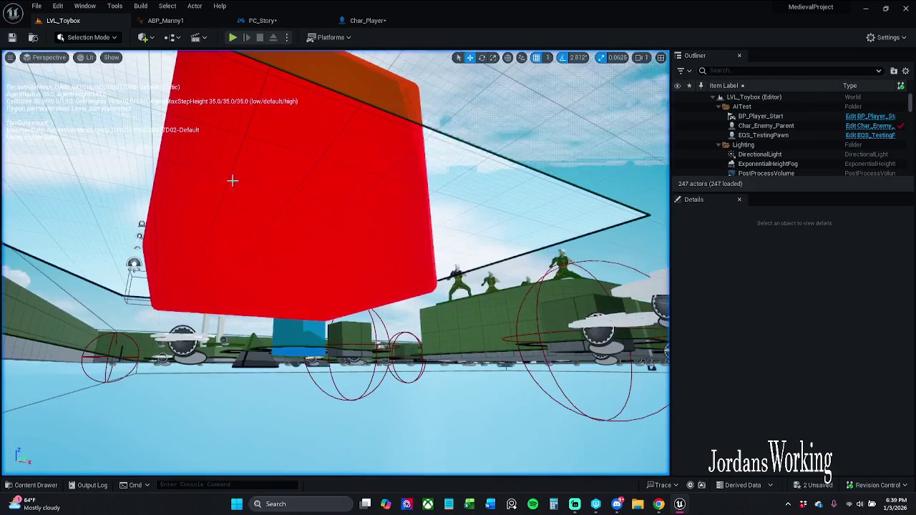
{"action": "left_click", "coordinate": [378, 24]}
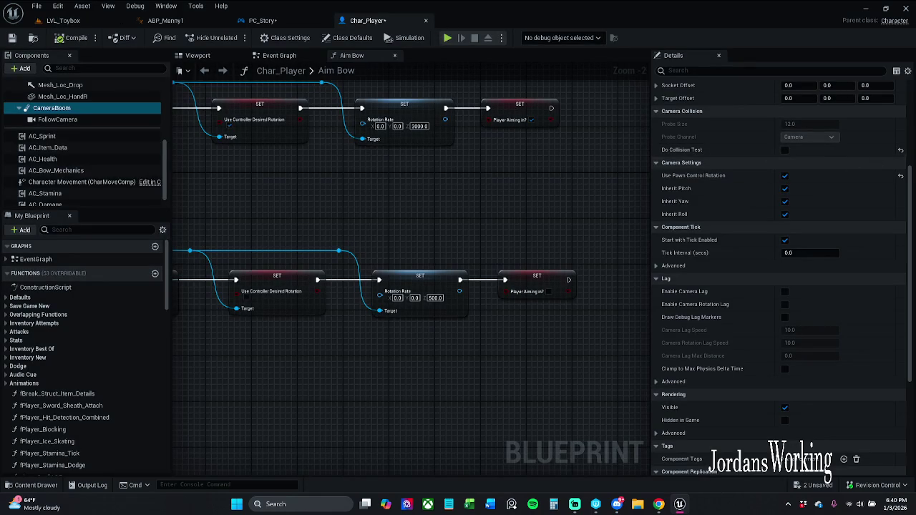
- Re-tick Do Collision Test, save Char_Player with Ctrl+S, and return to PC_Story
{"action": "left_click", "coordinate": [901, 150]}
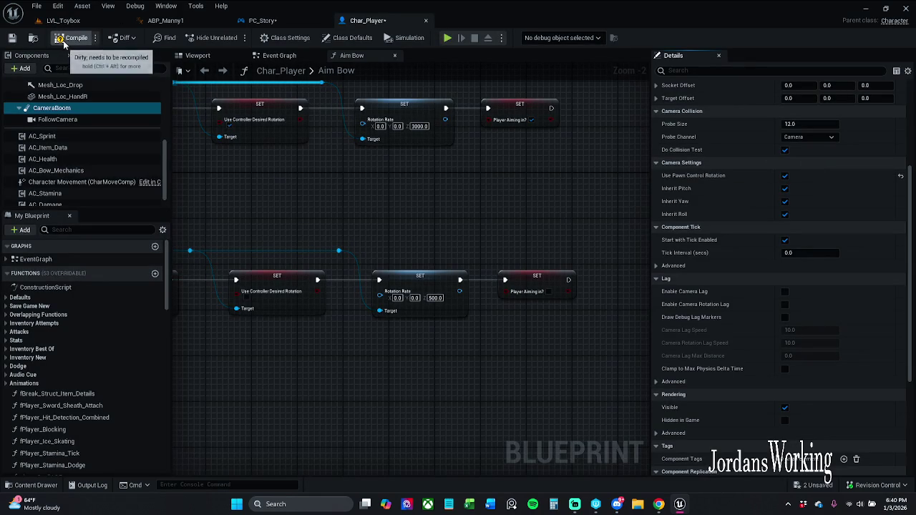
{"action": "key", "text": "ctrl+s"}
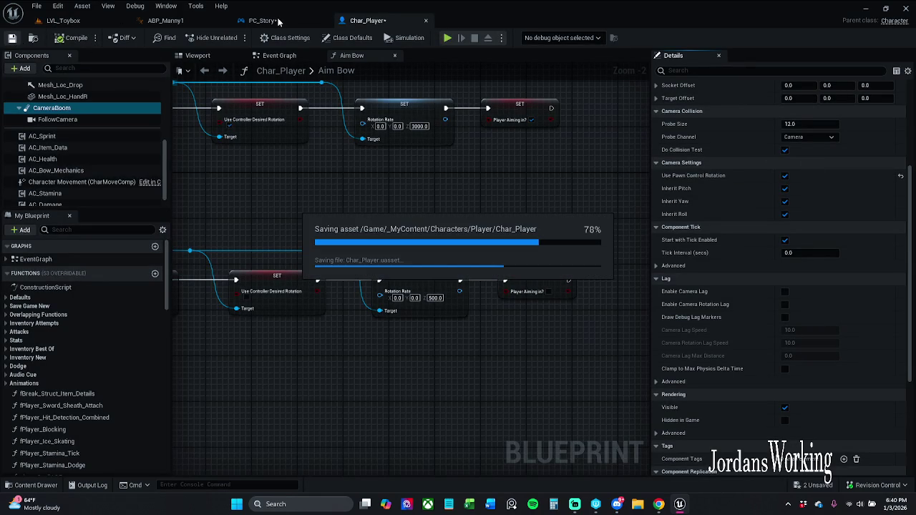
{"action": "left_click", "coordinate": [278, 21]}
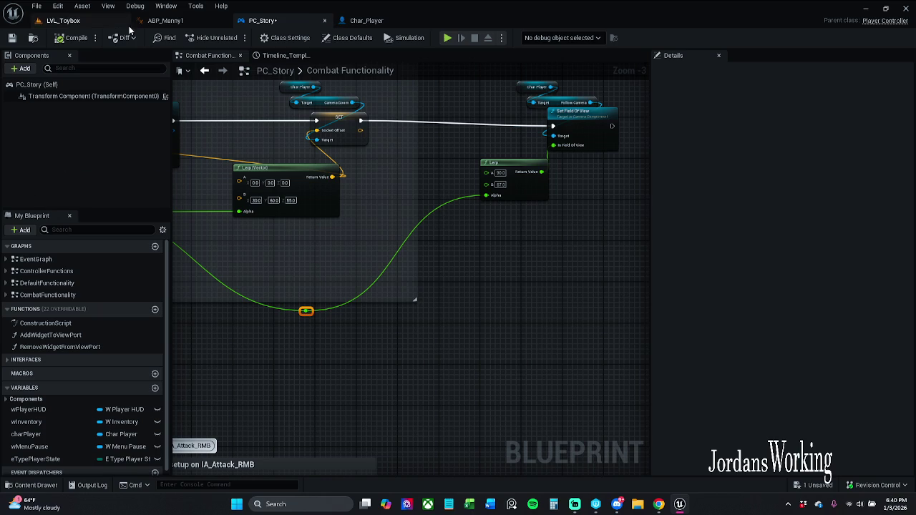
- Save PC_Story from its blueprint toolbar so every asset shows as saved
{"action": "left_click", "coordinate": [11, 39]}
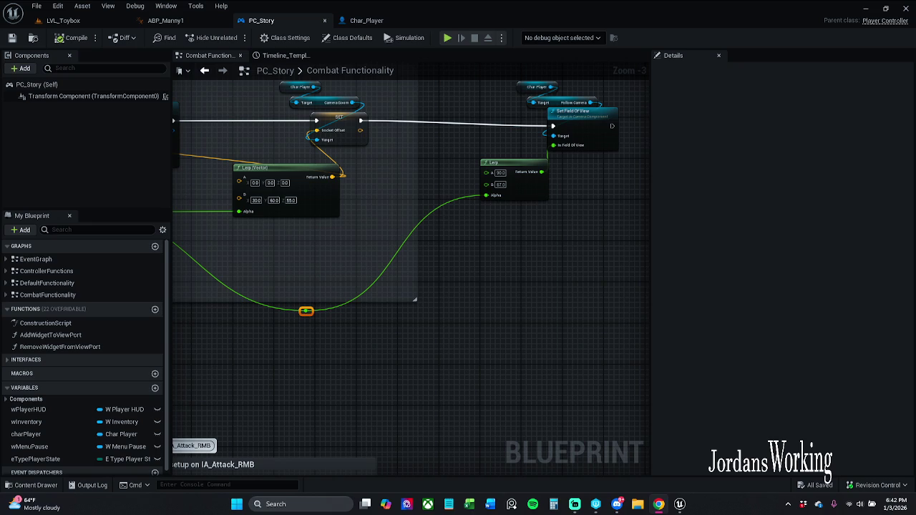
- Move the reroute point on the green alpha wire left and slightly up
{"action": "mouse_move", "coordinate": [469, 400]}
{"action": "left_mouse_down"}
{"action": "mouse_move", "coordinate": [483, 358]}
{"action": "mouse_move", "coordinate": [459, 376]}
{"action": "left_mouse_up"}
{"action": "mouse_move", "coordinate": [366, 287]}
{"action": "left_mouse_down"}
{"action": "mouse_move", "coordinate": [320, 309]}
{"action": "mouse_move", "coordinate": [320, 259]}
{"action": "left_mouse_up"}
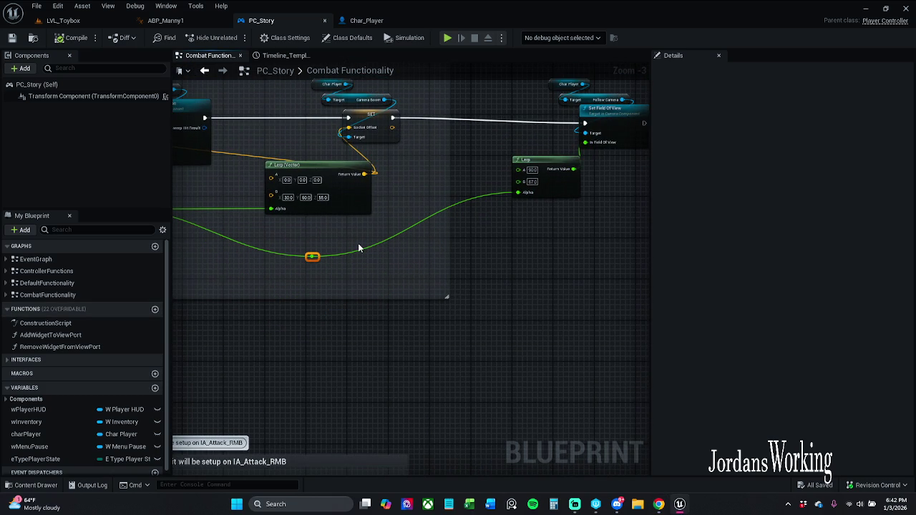
{"action": "left_click", "coordinate": [310, 252]}
{"action": "right_click", "coordinate": [309, 252]}
{"action": "mouse_move", "coordinate": [317, 243]}
{"action": "left_mouse_down"}
{"action": "mouse_move", "coordinate": [392, 240]}
{"action": "mouse_move", "coordinate": [380, 257]}
{"action": "mouse_move", "coordinate": [336, 260]}
{"action": "left_mouse_up"}
{"action": "left_click", "coordinate": [387, 255]}
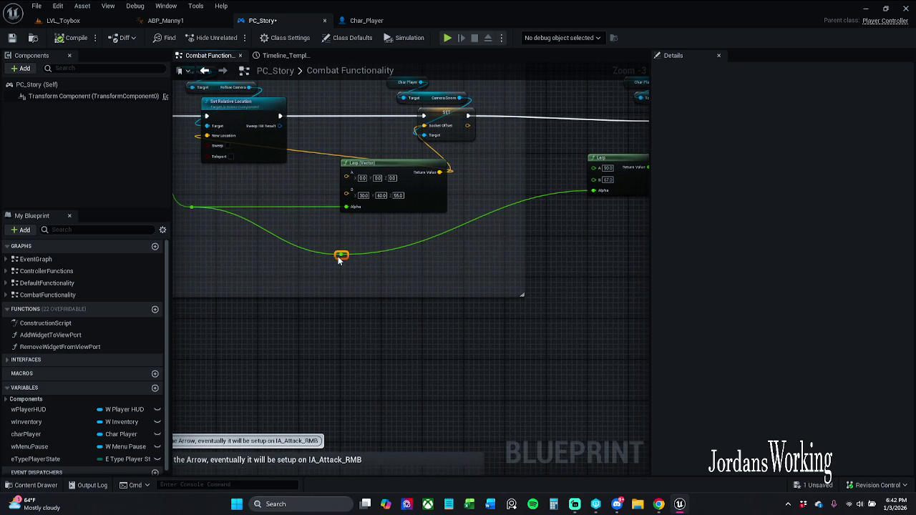
{"action": "left_click", "coordinate": [465, 266]}
{"action": "left_click_drag", "start_coordinate": [347, 260], "coordinate": [347, 242]}
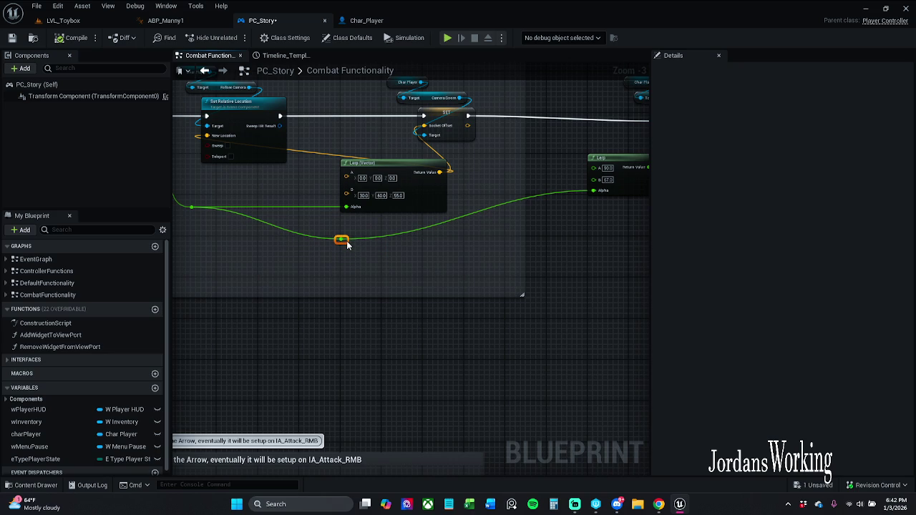
- Straighten the Lerp node's Alpha wire and the SET to Set Field Of View exec wire
{"action": "left_click", "coordinate": [602, 184]}
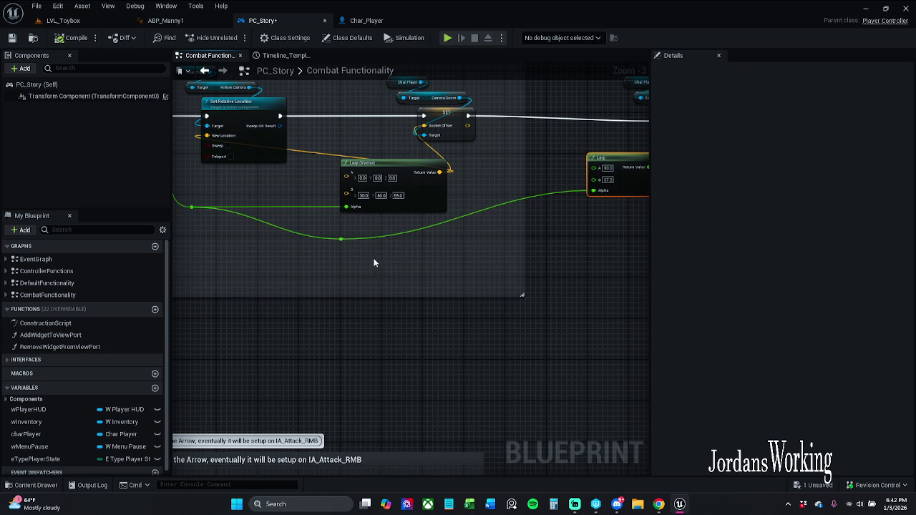
{"action": "left_click", "coordinate": [341, 239]}
{"action": "key", "text": "q"}
{"action": "left_click", "coordinate": [580, 265]}
{"action": "mouse_move", "coordinate": [580, 265]}
{"action": "left_mouse_down"}
{"action": "mouse_move", "coordinate": [366, 258]}
{"action": "mouse_move", "coordinate": [436, 280]}
{"action": "left_mouse_up"}
{"action": "left_click_drag", "start_coordinate": [486, 234], "coordinate": [471, 232]}
{"action": "left_click_drag", "start_coordinate": [559, 196], "coordinate": [542, 154]}
{"action": "left_click", "coordinate": [315, 154], "text": "ctrl"}
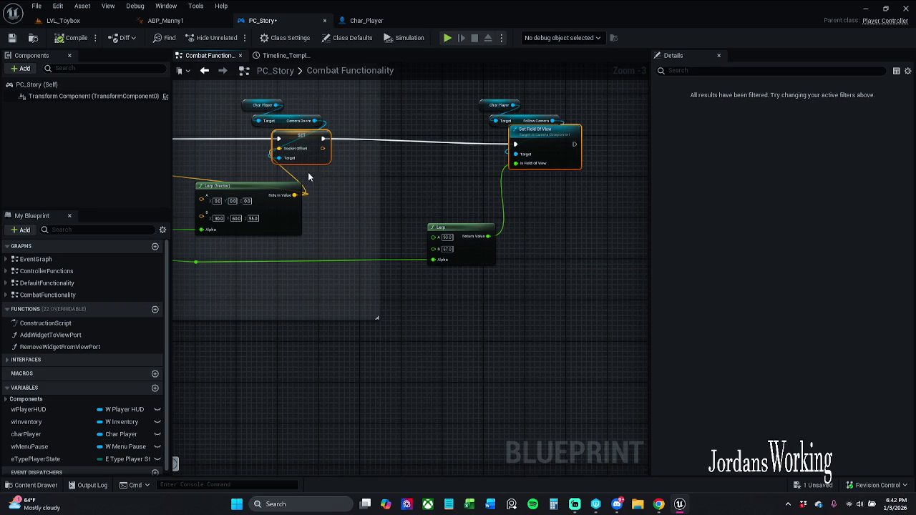
{"action": "key", "text": "q"}
- Realign the Lerp Alpha wire, shift Char Player, Set Field Of View and Lerp left, then save
{"action": "left_click", "coordinate": [380, 219]}
{"action": "left_click", "coordinate": [195, 262]}
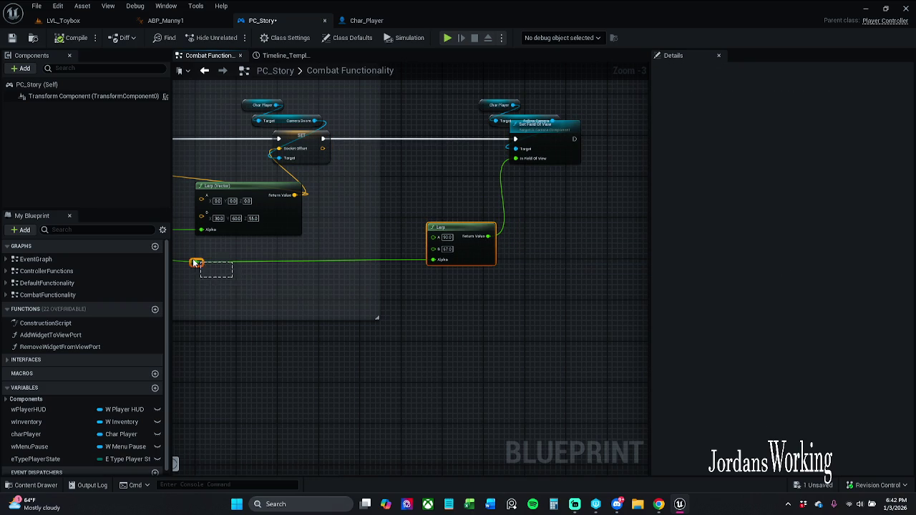
{"action": "key", "text": "q"}
{"action": "left_click", "coordinate": [332, 284]}
{"action": "mouse_move", "coordinate": [314, 251]}
{"action": "left_mouse_down"}
{"action": "mouse_move", "coordinate": [563, 231]}
{"action": "mouse_move", "coordinate": [401, 209]}
{"action": "left_mouse_up"}
{"action": "scroll", "coordinate": [563, 231], "scroll_direction": "down", "scroll_amount": 1}
{"action": "left_click_drag", "start_coordinate": [509, 124], "coordinate": [545, 215]}
{"action": "left_click_drag", "start_coordinate": [537, 131], "coordinate": [493, 133]}
{"action": "left_click", "coordinate": [462, 105]}
{"action": "left_click", "coordinate": [496, 135]}
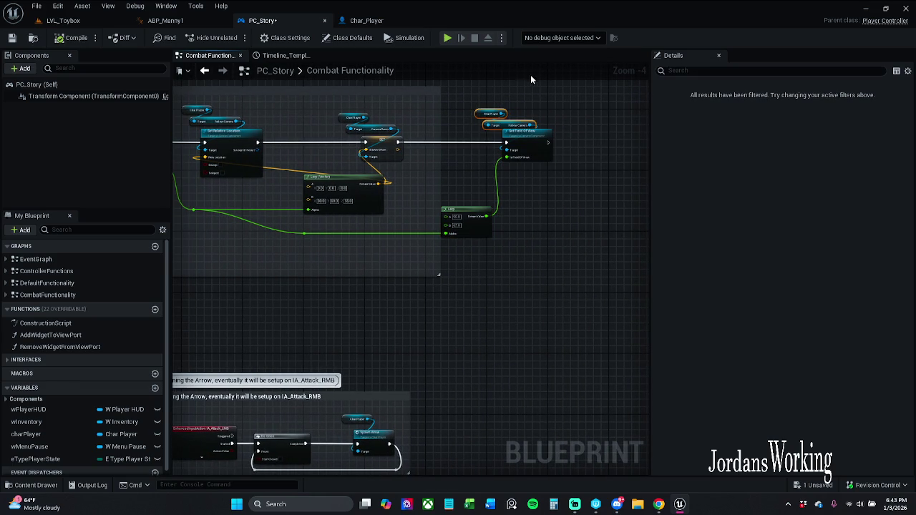
{"action": "left_click", "coordinate": [12, 38]}
- Move the Lerp node left and line it up with a new reroute point on the alpha wire
{"action": "left_click_drag", "start_coordinate": [349, 181], "coordinate": [464, 170]}
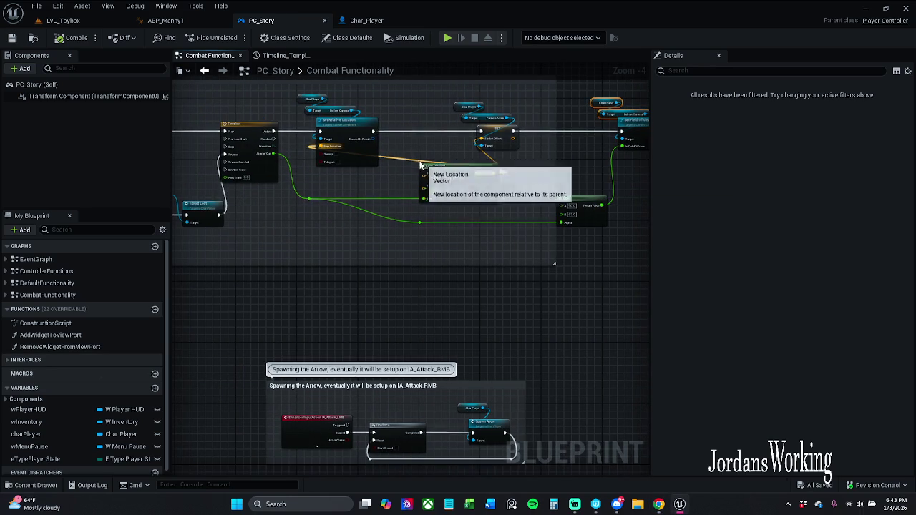
{"action": "left_click_drag", "start_coordinate": [443, 164], "coordinate": [368, 177]}
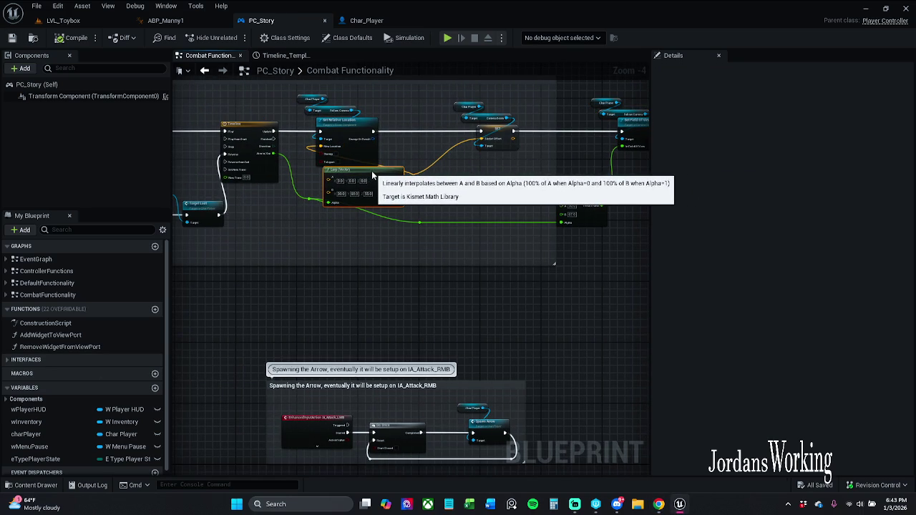
{"action": "left_click_drag", "start_coordinate": [316, 192], "coordinate": [281, 224]}
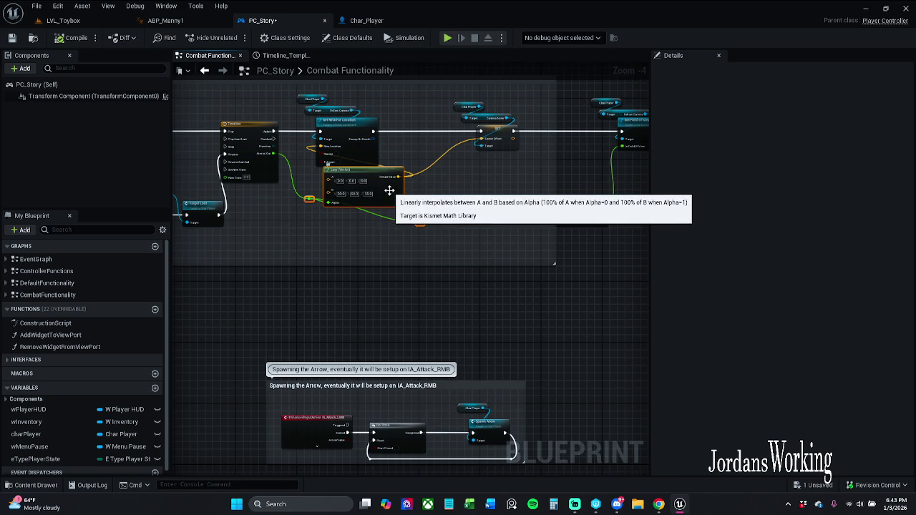
{"action": "mouse_move", "coordinate": [389, 190]}
{"action": "left_mouse_down"}
{"action": "mouse_move", "coordinate": [356, 201]}
{"action": "mouse_move", "coordinate": [378, 205]}
{"action": "left_mouse_up"}
{"action": "double_click", "coordinate": [405, 230]}
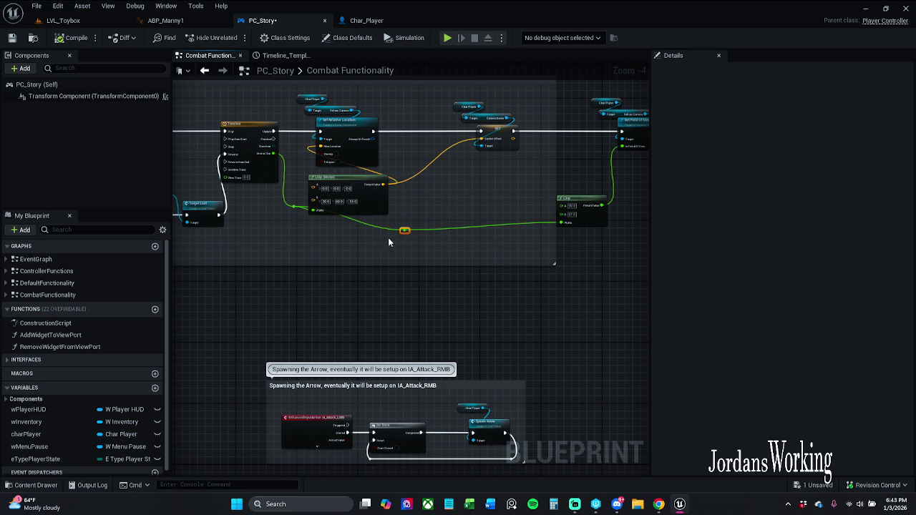
{"action": "left_click_drag", "start_coordinate": [403, 232], "coordinate": [309, 231]}
{"action": "left_click", "coordinate": [563, 225]}
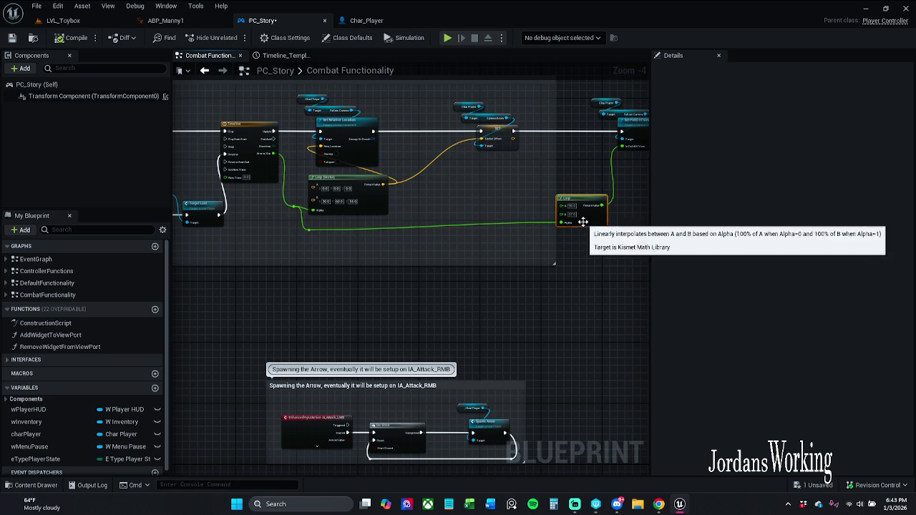
{"action": "key", "text": "q"}
{"action": "left_click", "coordinate": [389, 242]}
- Shift the Set Relative Location group and the Camera Boom socket offset nodes right
{"action": "left_click_drag", "start_coordinate": [308, 93], "coordinate": [372, 168]}
{"action": "left_click_drag", "start_coordinate": [351, 136], "coordinate": [401, 136]}
{"action": "left_click", "coordinate": [459, 171]}
{"action": "left_click_drag", "start_coordinate": [459, 171], "coordinate": [523, 101]}
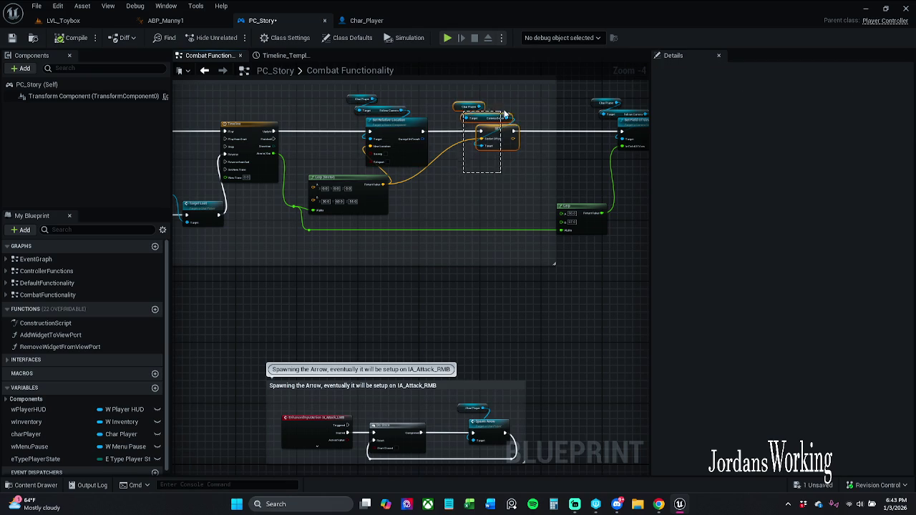
{"action": "left_click_drag", "start_coordinate": [494, 140], "coordinate": [533, 139]}
{"action": "left_click", "coordinate": [513, 167]}
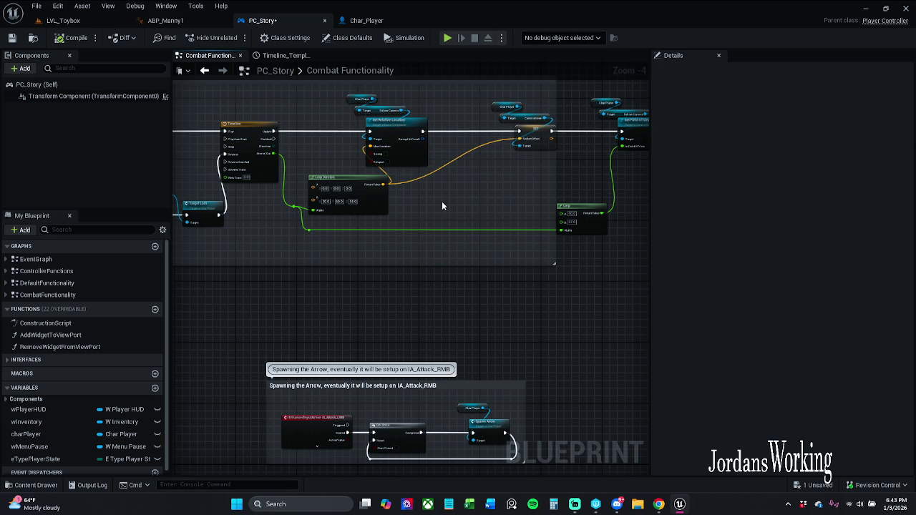
{"action": "scroll", "coordinate": [351, 193], "scroll_direction": "up", "scroll_amount": 1}
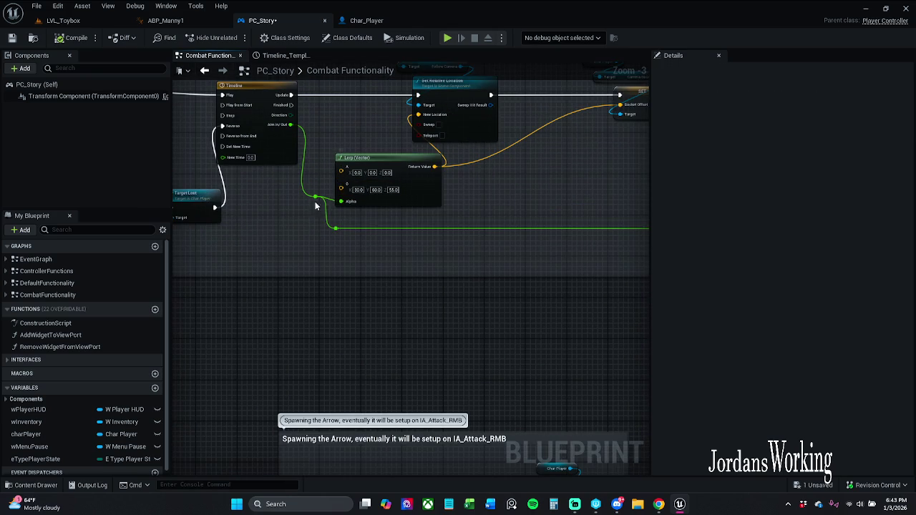
- Straighten the Lerp (Vector) node onto its alpha wire and save PC_Story
{"action": "left_click", "coordinate": [342, 157]}
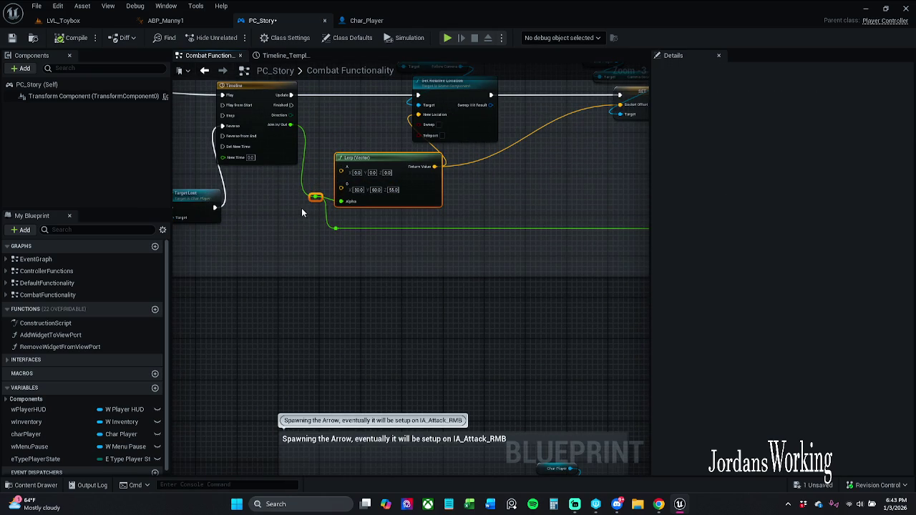
{"action": "key", "text": "q"}
{"action": "left_click", "coordinate": [458, 203]}
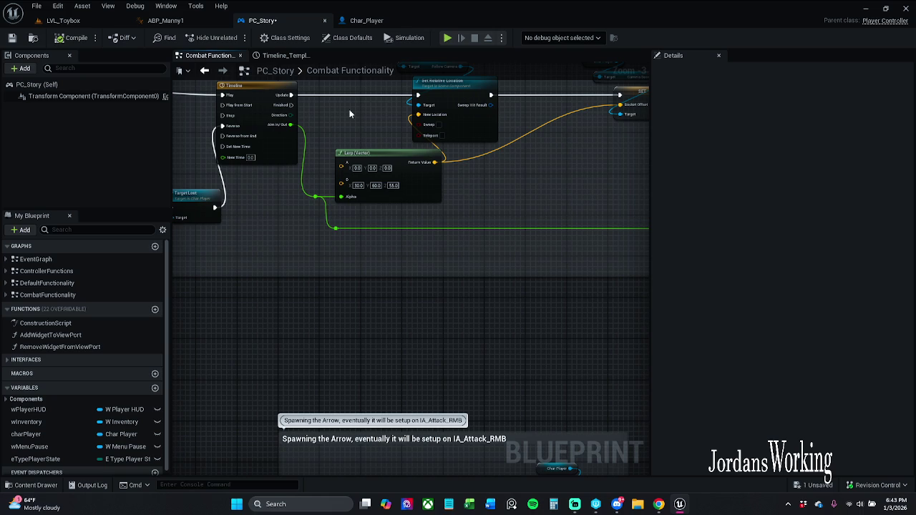
{"action": "left_click", "coordinate": [12, 39]}
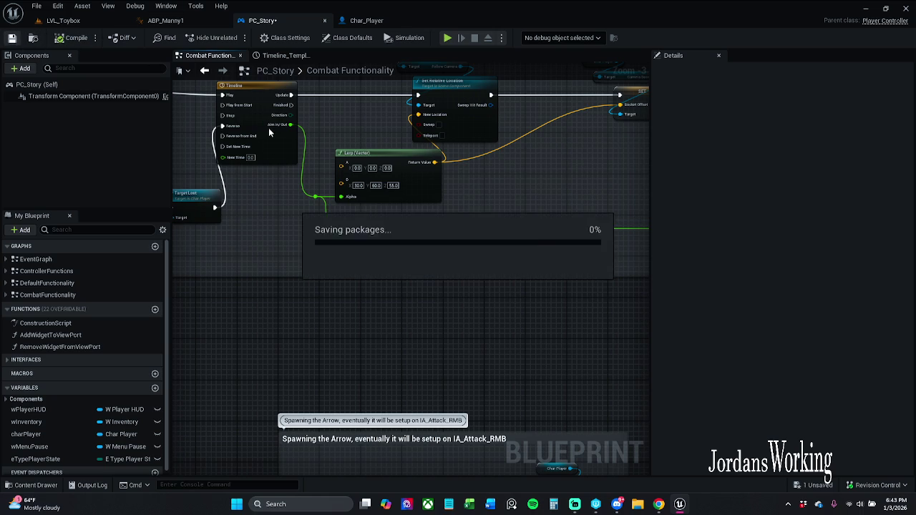
- Nudge Set Relative Location right, reroute the orange vector wire straight, then compile and save
{"action": "scroll", "coordinate": [372, 185], "scroll_direction": "down", "scroll_amount": 1}
{"action": "scroll", "coordinate": [372, 190], "scroll_direction": "down", "scroll_amount": 1}
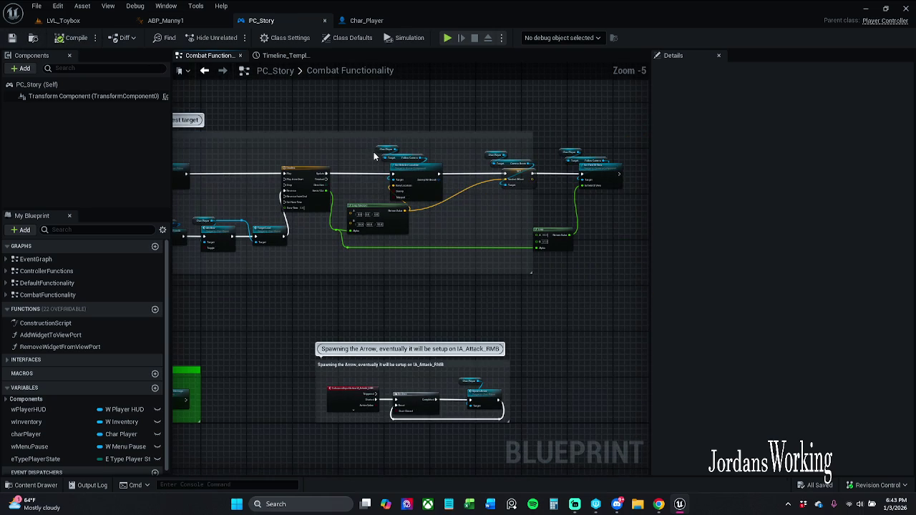
{"action": "left_click", "coordinate": [441, 168]}
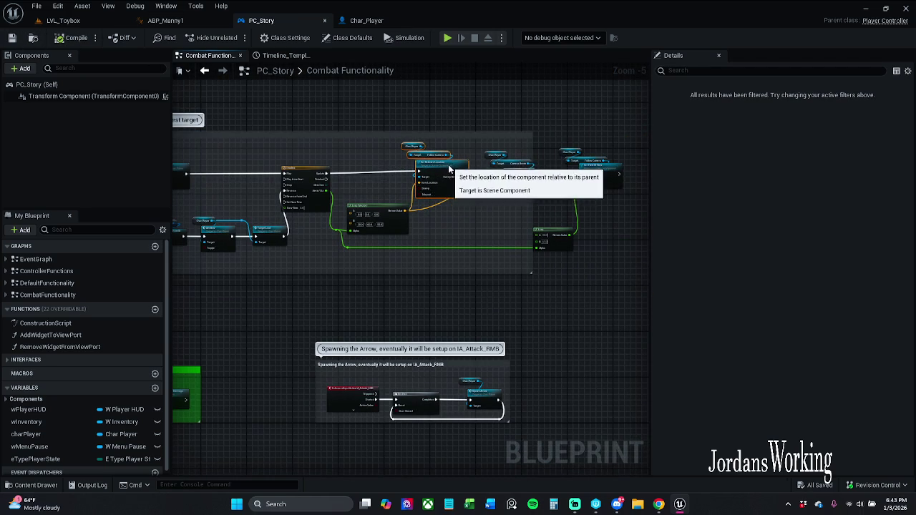
{"action": "left_click_drag", "start_coordinate": [443, 169], "coordinate": [454, 172]}
{"action": "double_click", "coordinate": [485, 179]}
{"action": "left_click", "coordinate": [377, 207]}
{"action": "left_click_drag", "start_coordinate": [485, 179], "coordinate": [488, 210]}
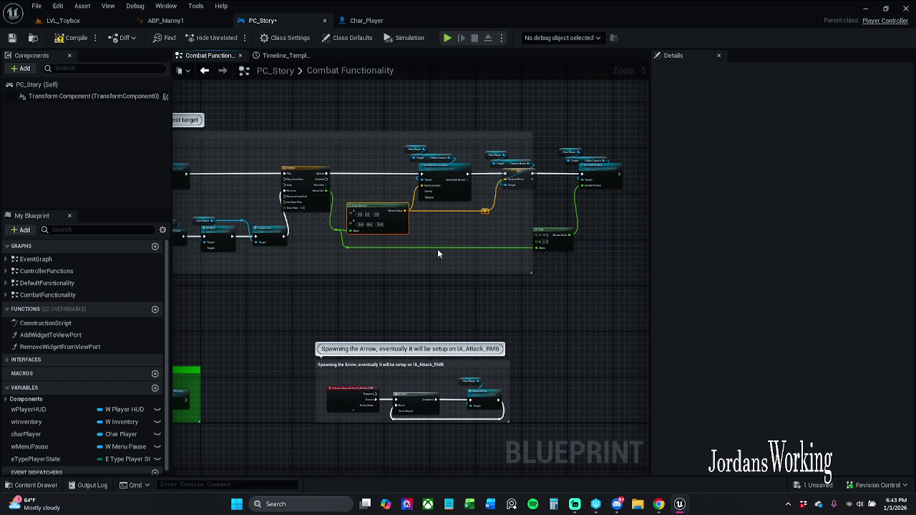
{"action": "mouse_move", "coordinate": [407, 207]}
{"action": "left_mouse_down"}
{"action": "mouse_move", "coordinate": [503, 209]}
{"action": "mouse_move", "coordinate": [441, 174]}
{"action": "mouse_move", "coordinate": [532, 177]}
{"action": "left_mouse_up"}
{"action": "scroll", "coordinate": [485, 199], "scroll_direction": "up", "scroll_amount": 2}
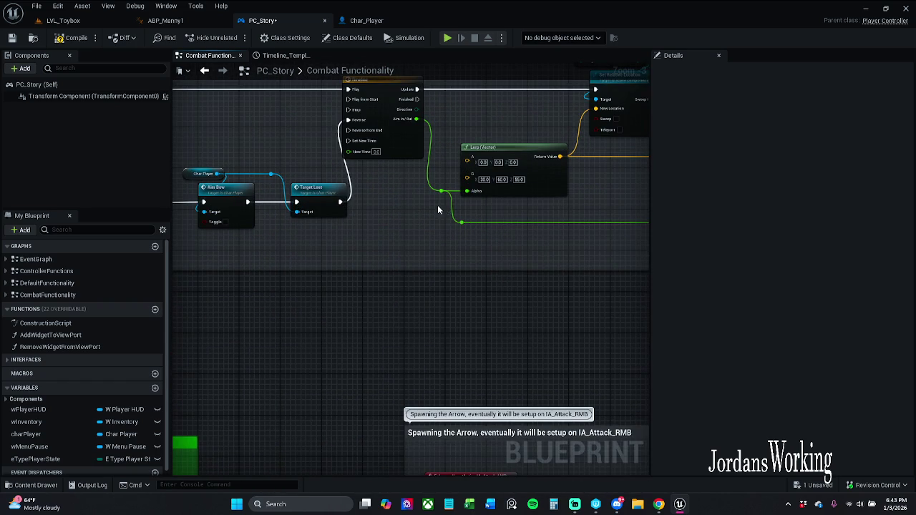
{"action": "left_click", "coordinate": [72, 37]}
{"action": "left_click", "coordinate": [11, 37]}
- Play LVL_Toybox, running and jumping to collect the bow and coins, then exit with Esc
{"action": "left_click", "coordinate": [88, 22]}
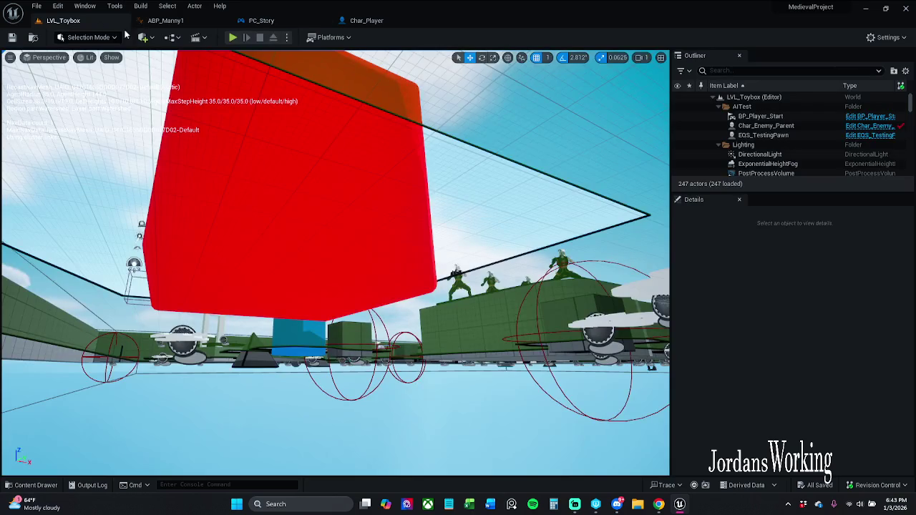
{"action": "left_click", "coordinate": [233, 37]}
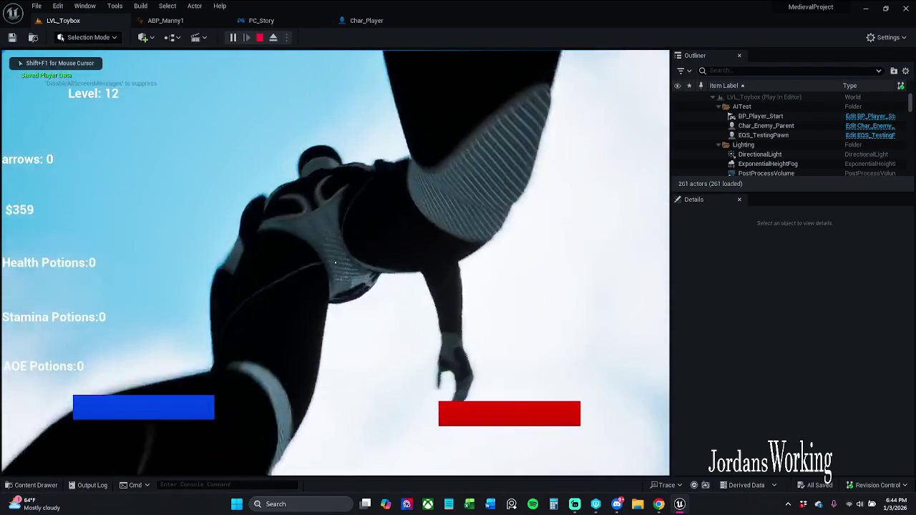
{"action": "key", "text": "w"}
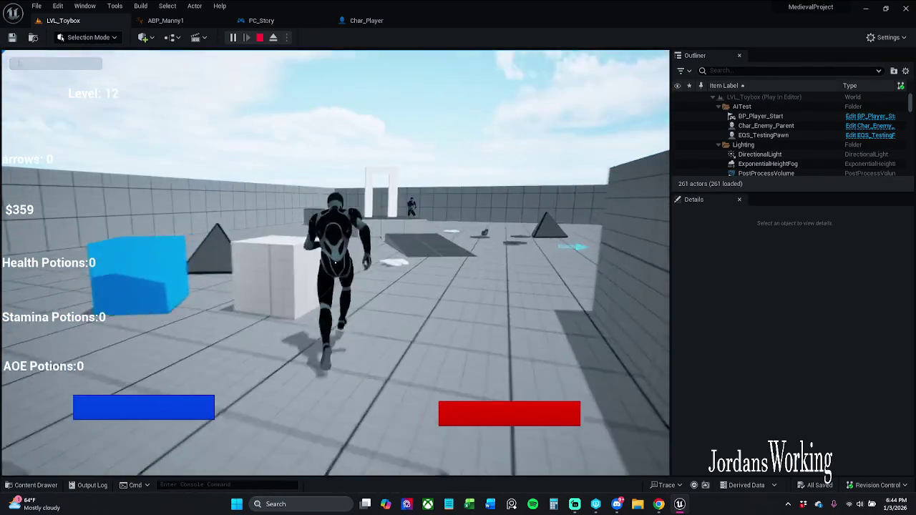
{"action": "key", "text": "space"}
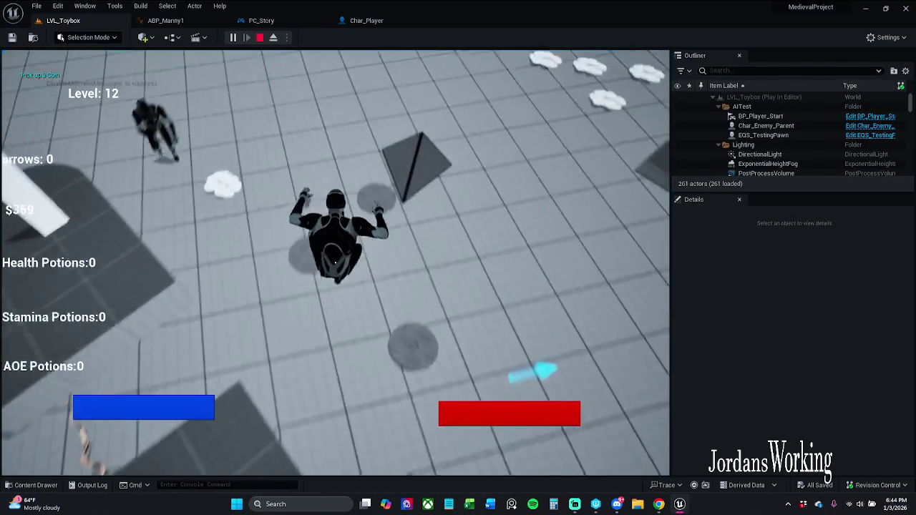
{"action": "key", "text": "space"}
{"action": "key", "text": "w"}
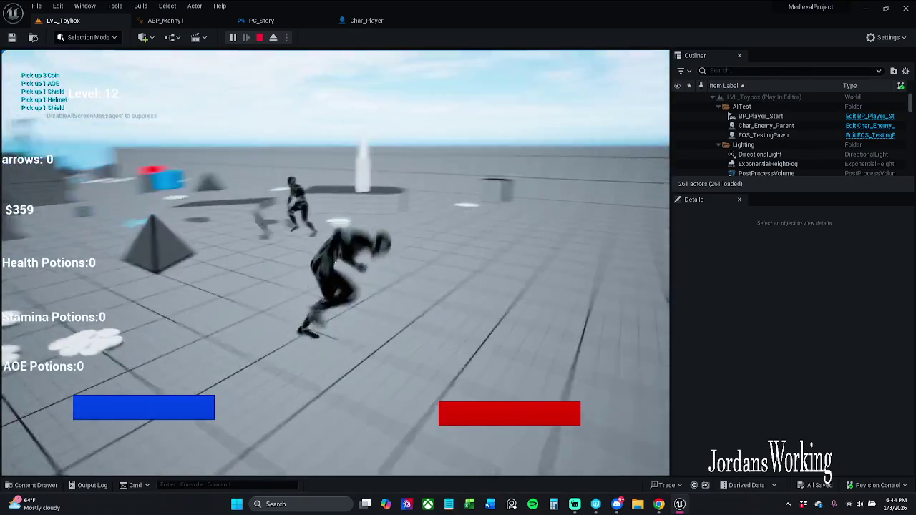
{"action": "key", "text": "w"}
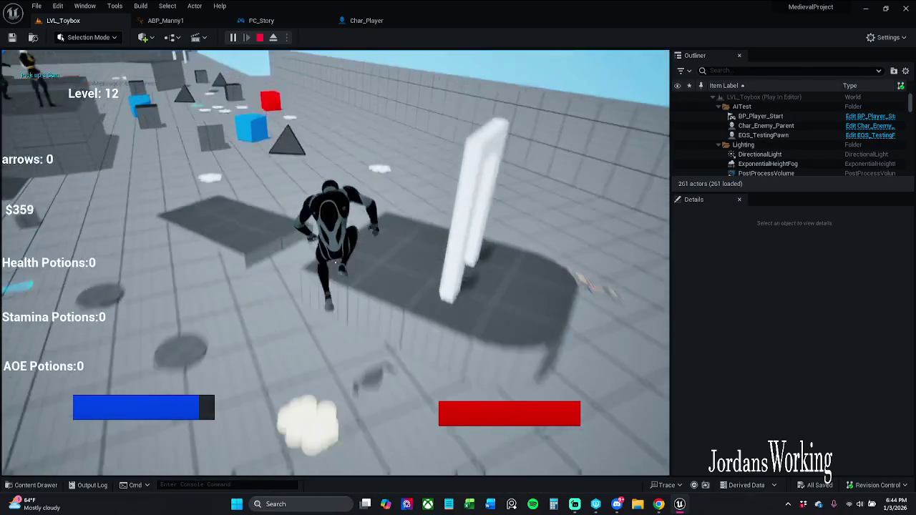
{"action": "key", "text": "w"}
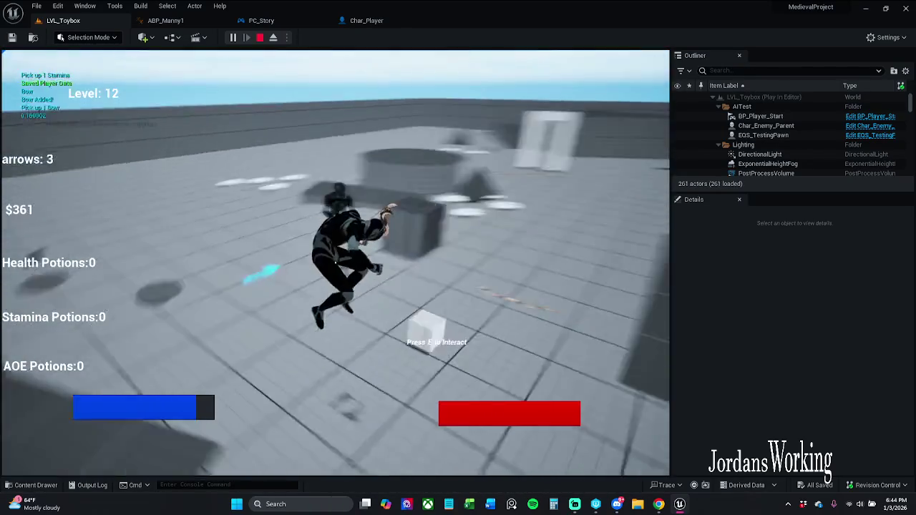
{"action": "key", "text": "w"}
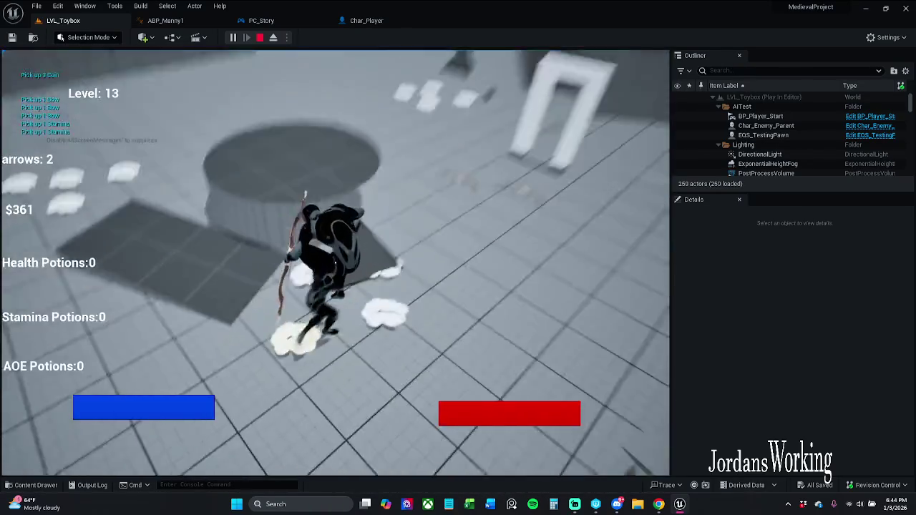
{"action": "key", "text": "w"}
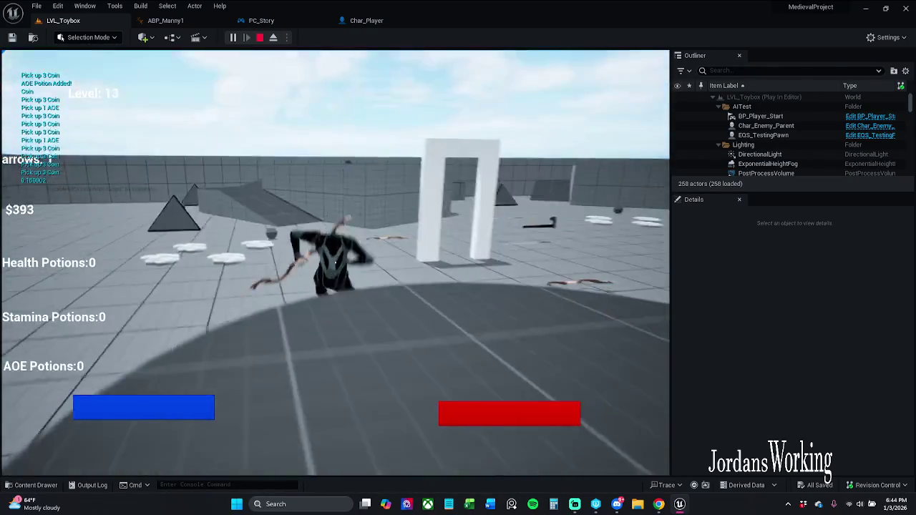
{"action": "key", "text": "w"}
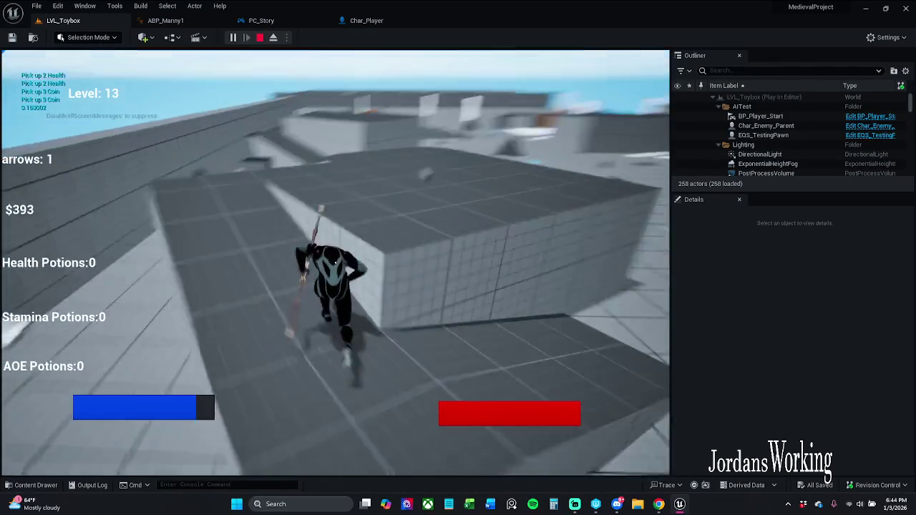
{"action": "key", "text": "w"}
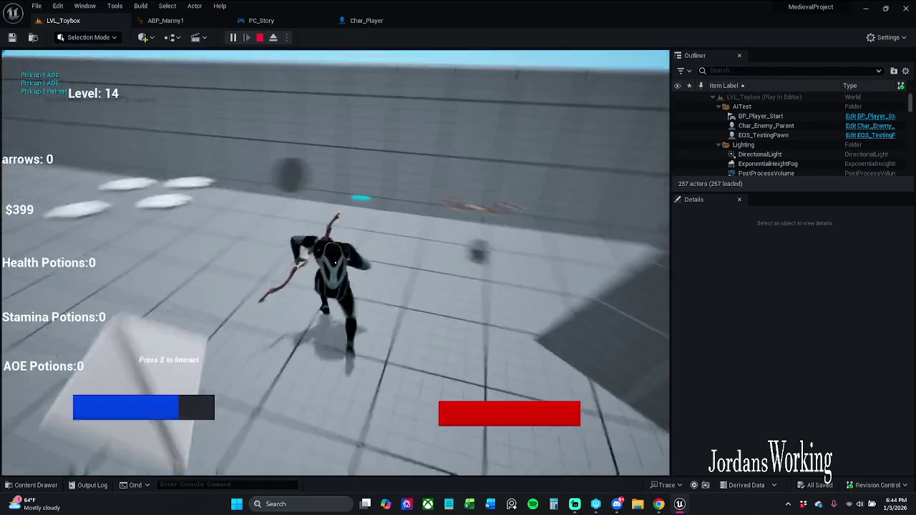
{"action": "key", "text": "w"}
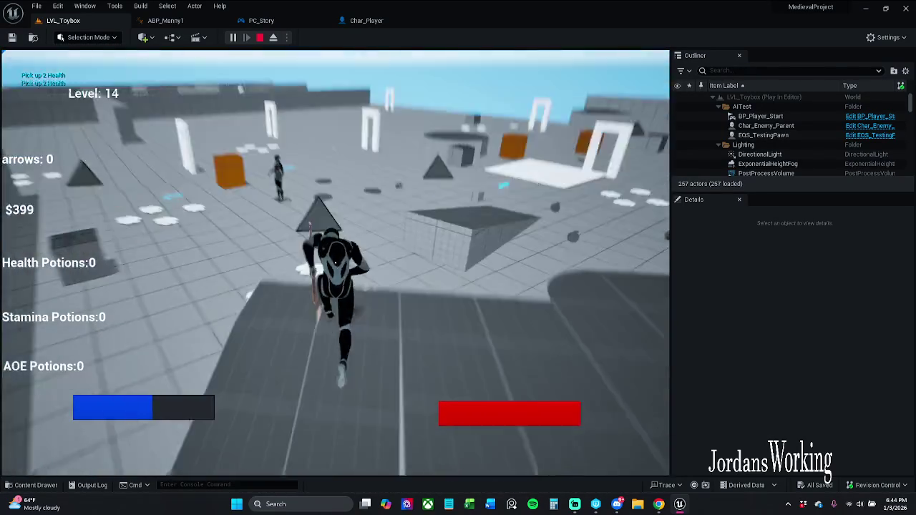
{"action": "key", "text": "w"}
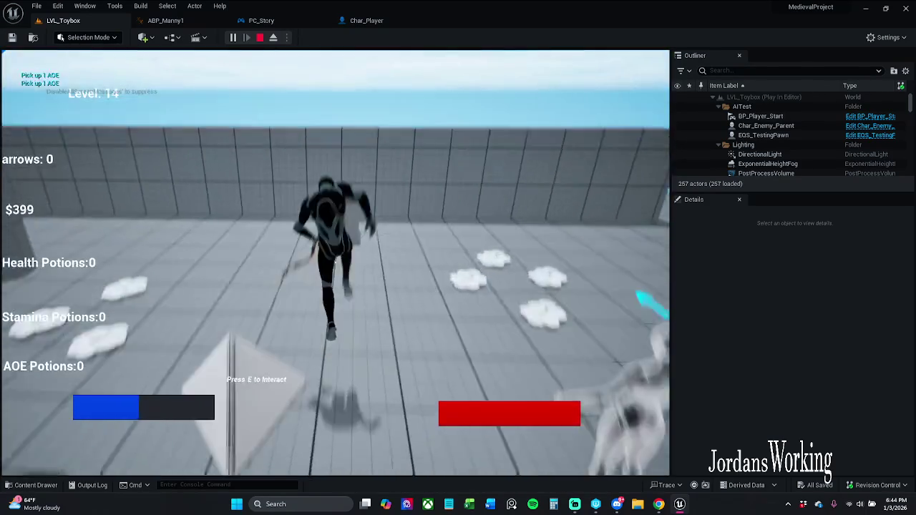
{"action": "key", "text": "Escape"}
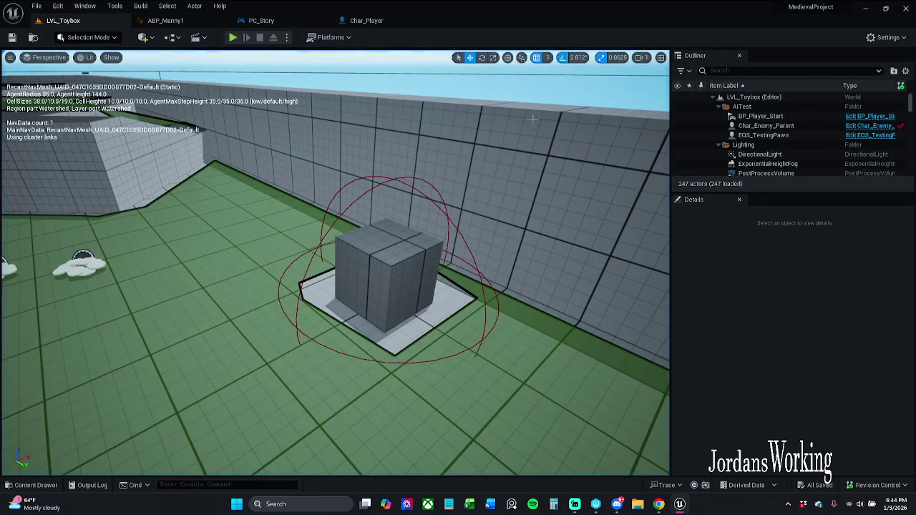
- In PC_Story, pan to the IA_AimIn nodes and open Char_Player's Aim Bow function
{"action": "left_click", "coordinate": [267, 29]}
{"action": "scroll", "coordinate": [469, 241], "scroll_direction": "up", "scroll_amount": 2}
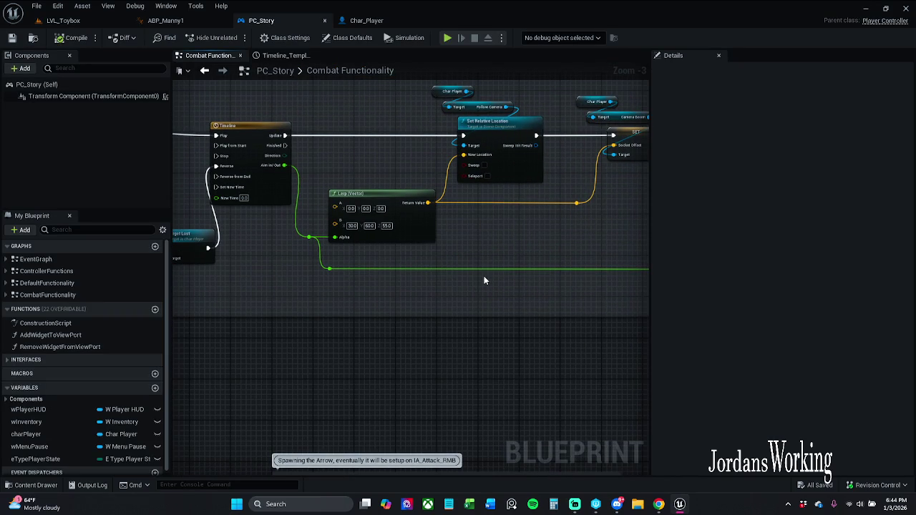
{"action": "mouse_move", "coordinate": [507, 255]}
{"action": "left_mouse_down"}
{"action": "mouse_move", "coordinate": [368, 287]}
{"action": "mouse_move", "coordinate": [225, 287]}
{"action": "left_mouse_up"}
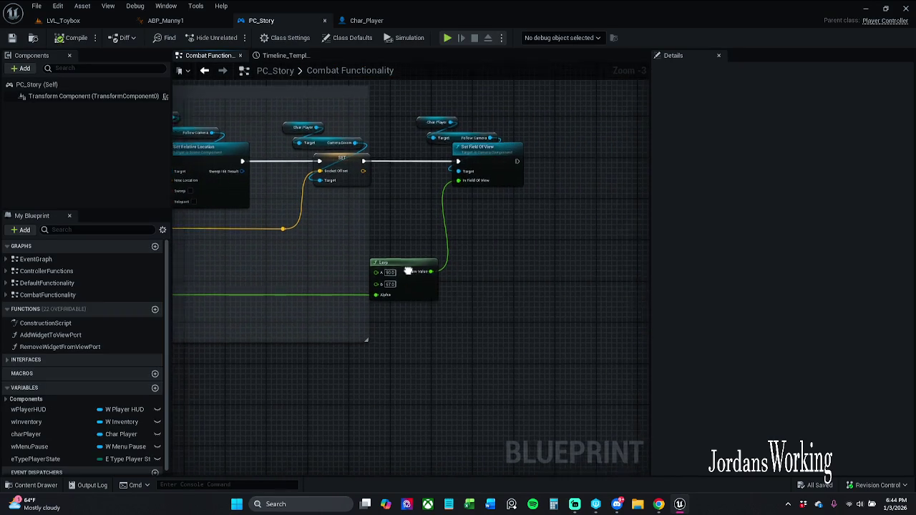
{"action": "mouse_move", "coordinate": [405, 271]}
{"action": "left_mouse_down"}
{"action": "mouse_move", "coordinate": [373, 302]}
{"action": "mouse_move", "coordinate": [434, 326]}
{"action": "mouse_move", "coordinate": [642, 312]}
{"action": "left_mouse_up"}
{"action": "left_click_drag", "start_coordinate": [332, 309], "coordinate": [519, 303]}
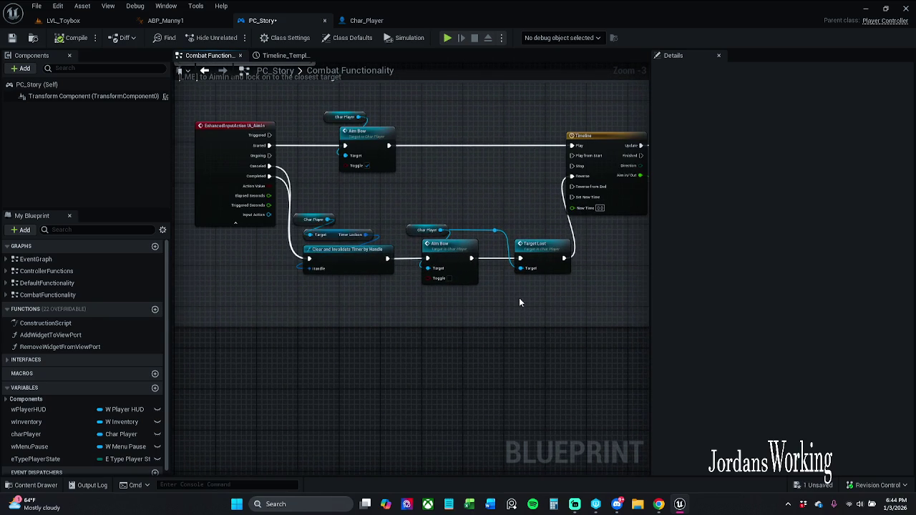
{"action": "double_click", "coordinate": [375, 137]}
{"action": "scroll", "coordinate": [515, 209], "scroll_direction": "down", "scroll_amount": 1}
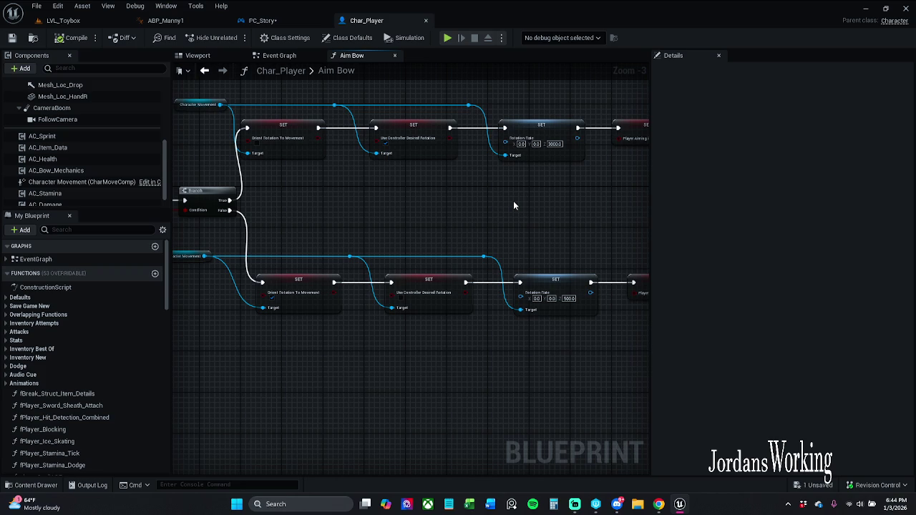
- Check the Aim Bow rotation settings, then nudge PC_Story's Target Lost node and reroute point left
{"action": "mouse_move", "coordinate": [513, 206]}
{"action": "left_mouse_down"}
{"action": "mouse_move", "coordinate": [291, 193]}
{"action": "mouse_move", "coordinate": [373, 191]}
{"action": "left_mouse_up"}
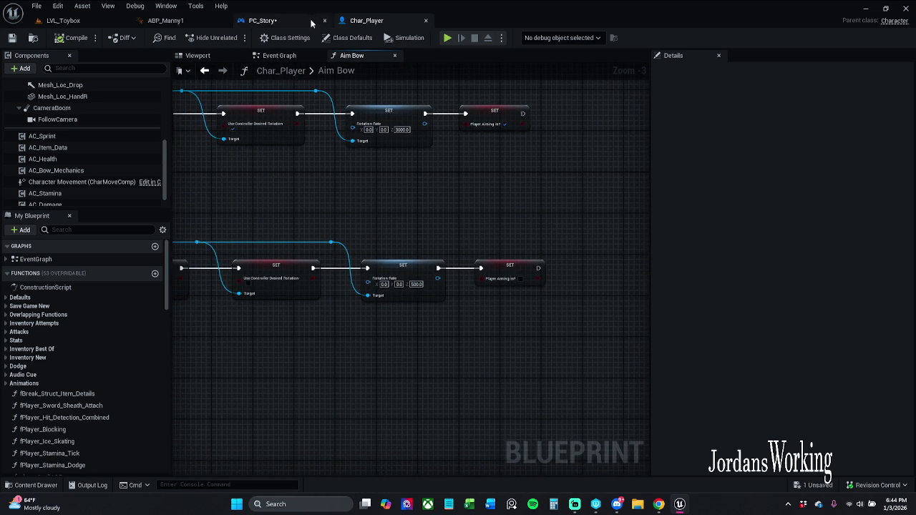
{"action": "left_click", "coordinate": [307, 21]}
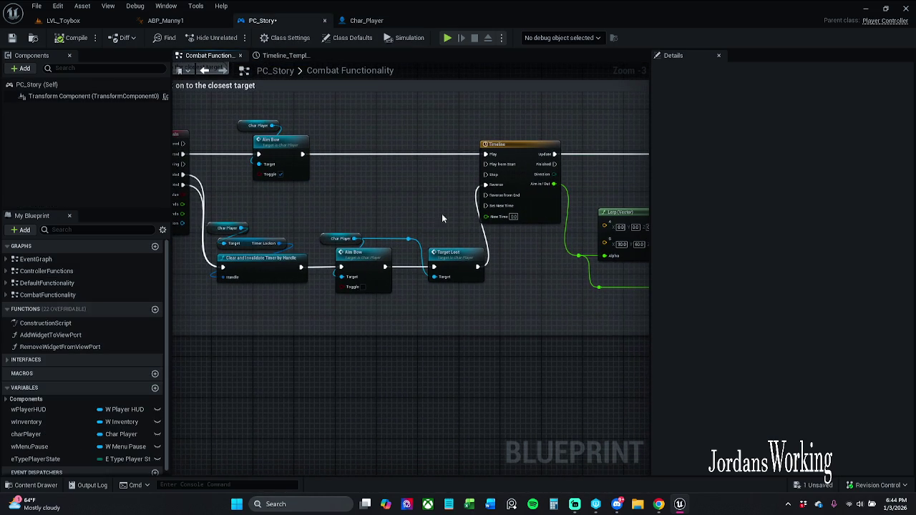
{"action": "left_click_drag", "start_coordinate": [443, 293], "coordinate": [215, 220]}
{"action": "mouse_move", "coordinate": [460, 315]}
{"action": "left_mouse_down"}
{"action": "mouse_move", "coordinate": [386, 243]}
{"action": "mouse_move", "coordinate": [405, 242]}
{"action": "left_mouse_up"}
{"action": "left_click_drag", "start_coordinate": [461, 262], "coordinate": [451, 262]}
{"action": "left_click", "coordinate": [505, 258]}
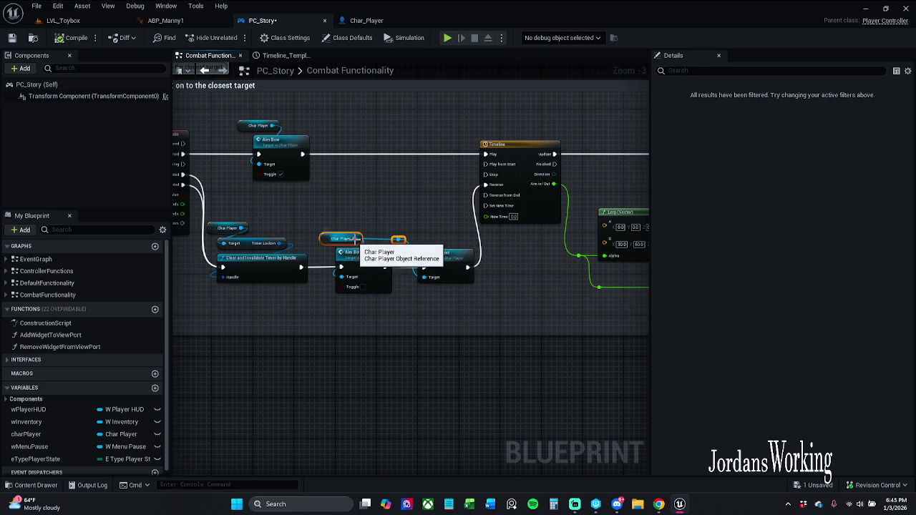
- Review the Timeline, Lerp, Set and Set Field Of View nodes, then save PC_Story
{"action": "left_click_drag", "start_coordinate": [601, 261], "coordinate": [410, 253]}
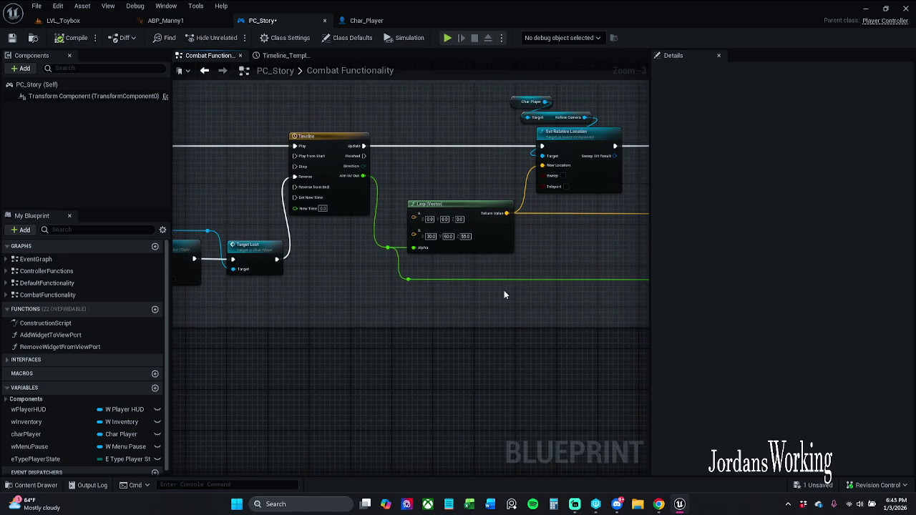
{"action": "left_click_drag", "start_coordinate": [539, 288], "coordinate": [410, 294]}
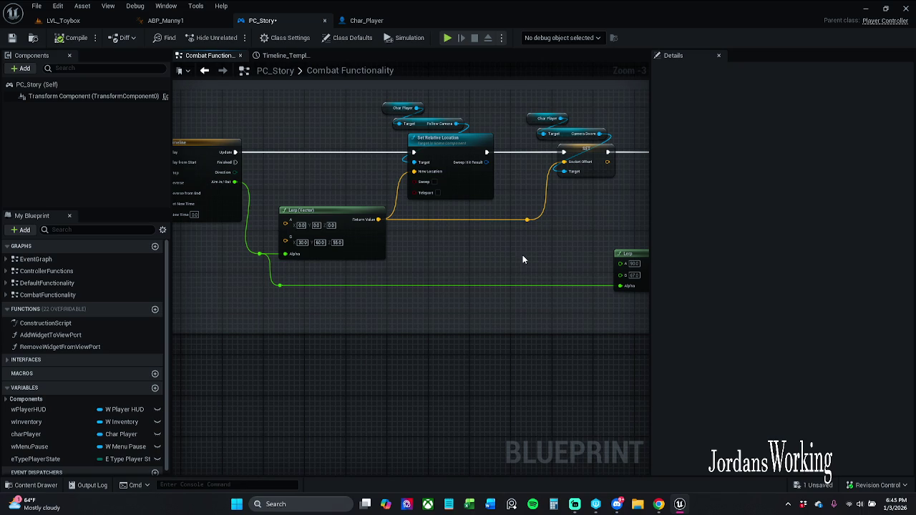
{"action": "mouse_move", "coordinate": [538, 254]}
{"action": "left_mouse_down"}
{"action": "mouse_move", "coordinate": [493, 251]}
{"action": "mouse_move", "coordinate": [484, 261]}
{"action": "mouse_move", "coordinate": [426, 245]}
{"action": "mouse_move", "coordinate": [540, 234]}
{"action": "mouse_move", "coordinate": [463, 248]}
{"action": "left_mouse_up"}
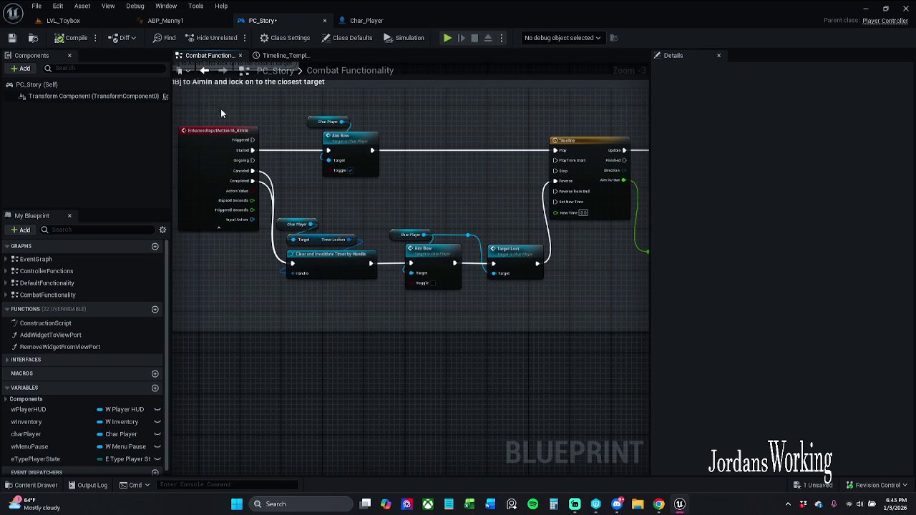
{"action": "left_click", "coordinate": [12, 38]}
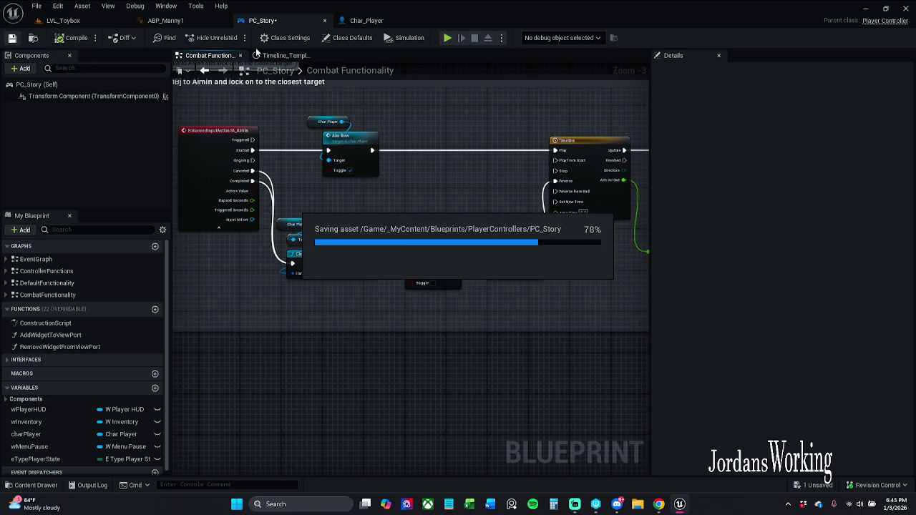
{"action": "left_click", "coordinate": [166, 20]}
- Nudge the Aim Offset node up and right and save ABP_Manny1
{"action": "left_click_drag", "start_coordinate": [403, 181], "coordinate": [460, 170]}
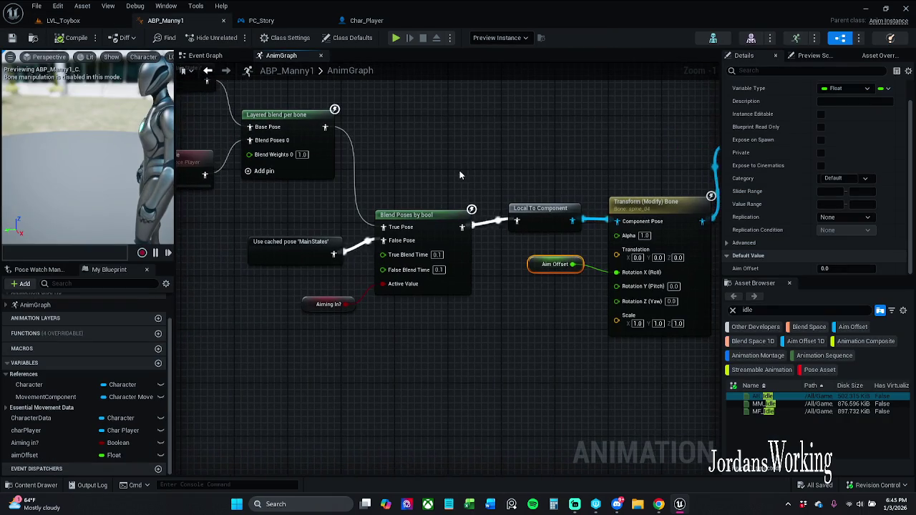
{"action": "scroll", "coordinate": [467, 171], "scroll_direction": "down", "scroll_amount": 1}
{"action": "left_click", "coordinate": [533, 296]}
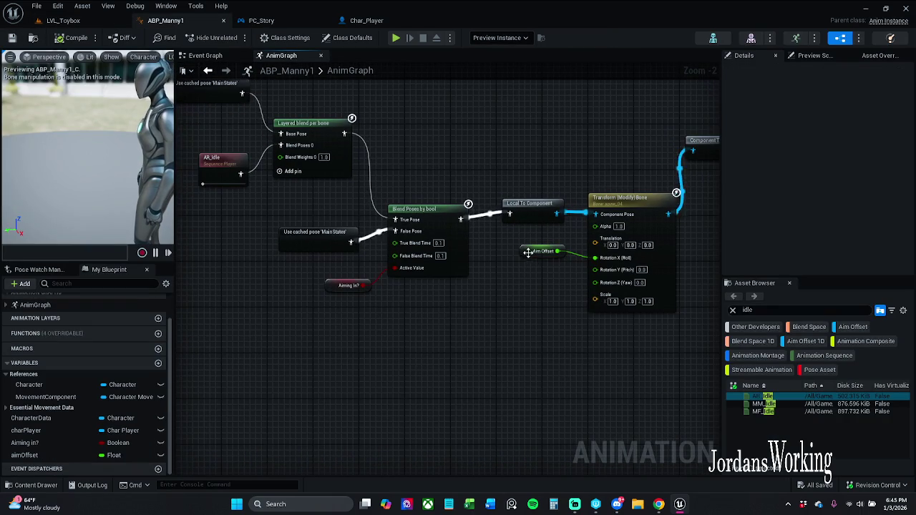
{"action": "left_click_drag", "start_coordinate": [527, 252], "coordinate": [534, 246]}
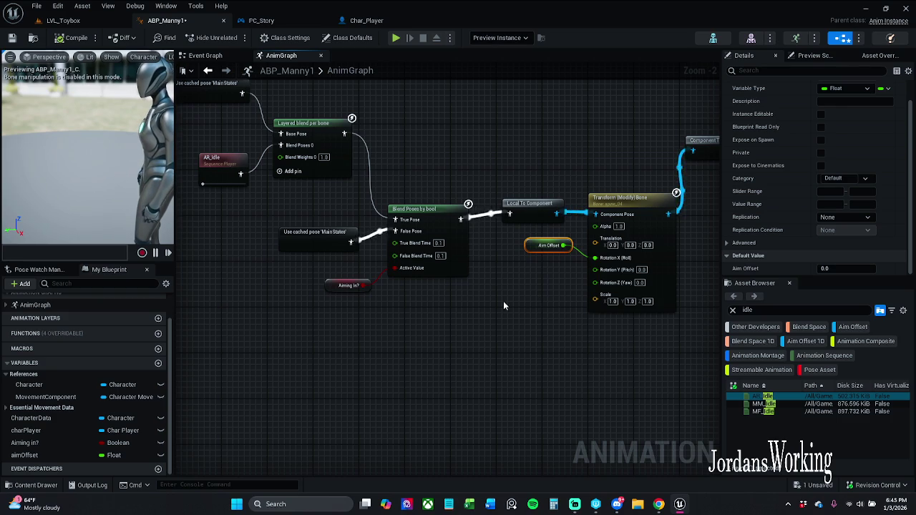
{"action": "left_click_drag", "start_coordinate": [106, 208], "coordinate": [109, 226]}
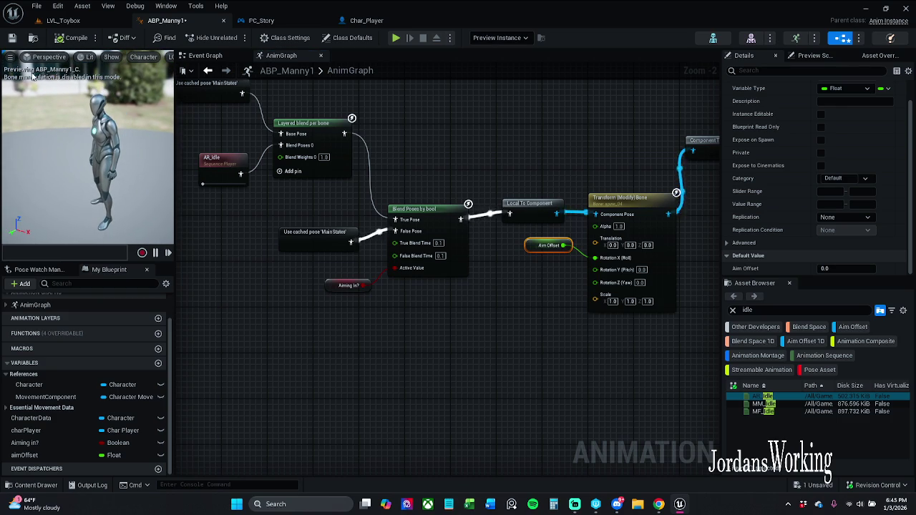
{"action": "left_click", "coordinate": [11, 37]}
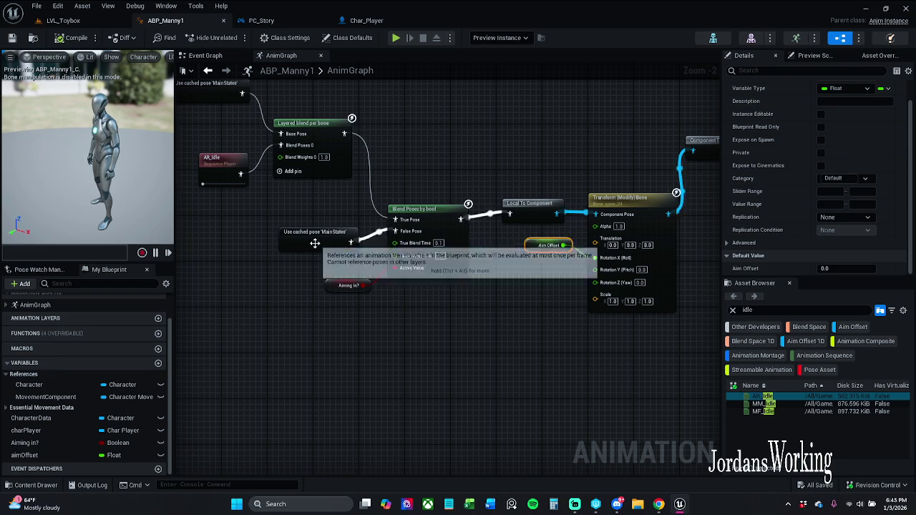
- Raise the cached MainStates pose node slightly, save, and inspect the aimOffset variable
{"action": "left_click_drag", "start_coordinate": [313, 245], "coordinate": [313, 233]}
{"action": "left_click", "coordinate": [462, 272], "text": "shift"}
{"action": "left_click", "coordinate": [474, 333]}
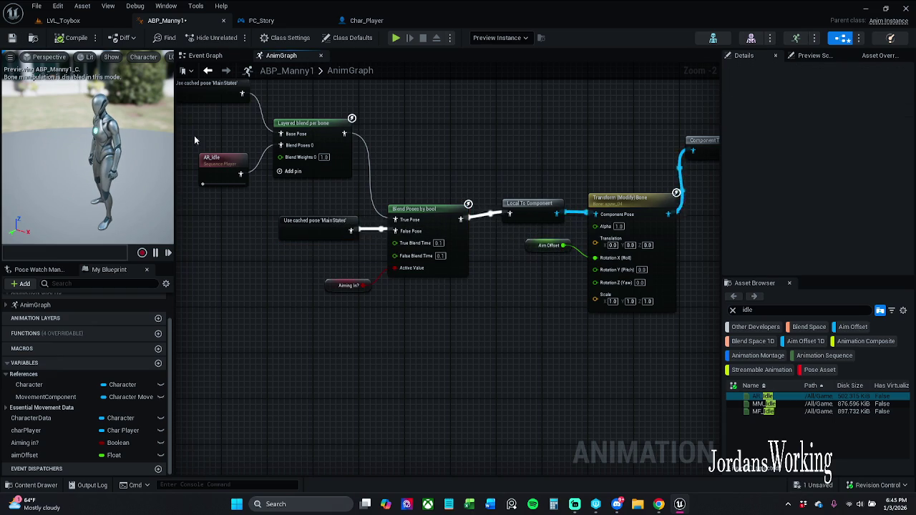
{"action": "left_click", "coordinate": [14, 38]}
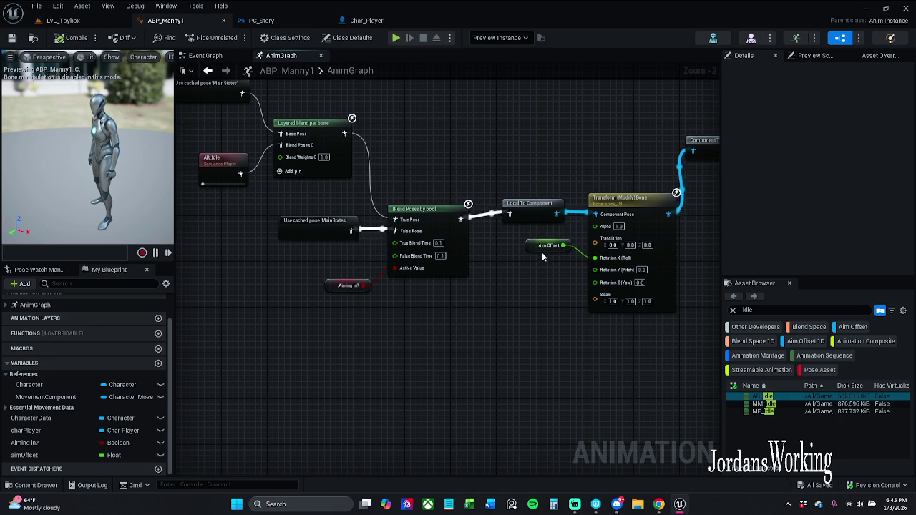
{"action": "left_click", "coordinate": [549, 246]}
{"action": "scroll", "coordinate": [823, 214], "scroll_direction": "down", "scroll_amount": 1}
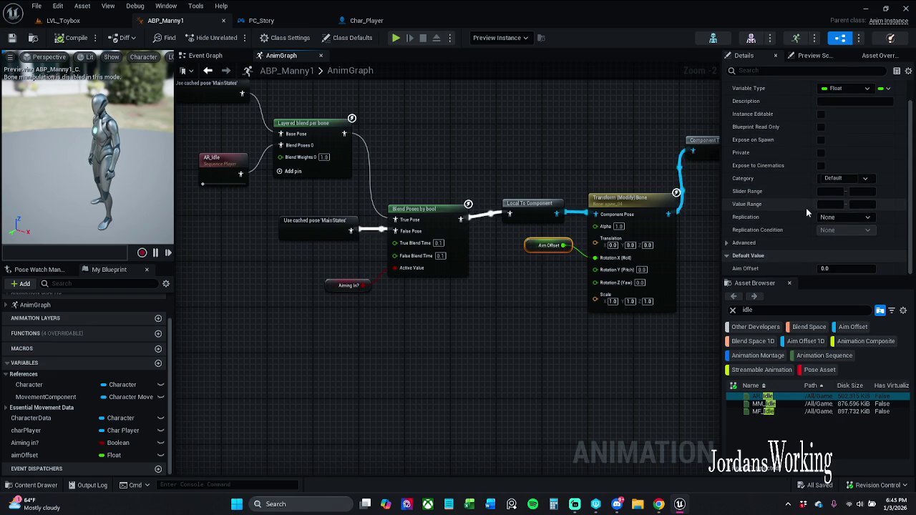
- Move the MainStates and Locomotion state machine node pairs down and left
{"action": "left_click", "coordinate": [593, 165]}
{"action": "mouse_move", "coordinate": [593, 165]}
{"action": "left_mouse_down"}
{"action": "mouse_move", "coordinate": [566, 183]}
{"action": "mouse_move", "coordinate": [422, 215]}
{"action": "mouse_move", "coordinate": [501, 200]}
{"action": "mouse_move", "coordinate": [644, 236]}
{"action": "mouse_move", "coordinate": [623, 401]}
{"action": "left_mouse_up"}
{"action": "scroll", "coordinate": [651, 250], "scroll_direction": "down", "scroll_amount": 4}
{"action": "left_click_drag", "start_coordinate": [663, 245], "coordinate": [468, 211]}
{"action": "scroll", "coordinate": [521, 214], "scroll_direction": "up", "scroll_amount": 1}
{"action": "left_click", "coordinate": [567, 165]}
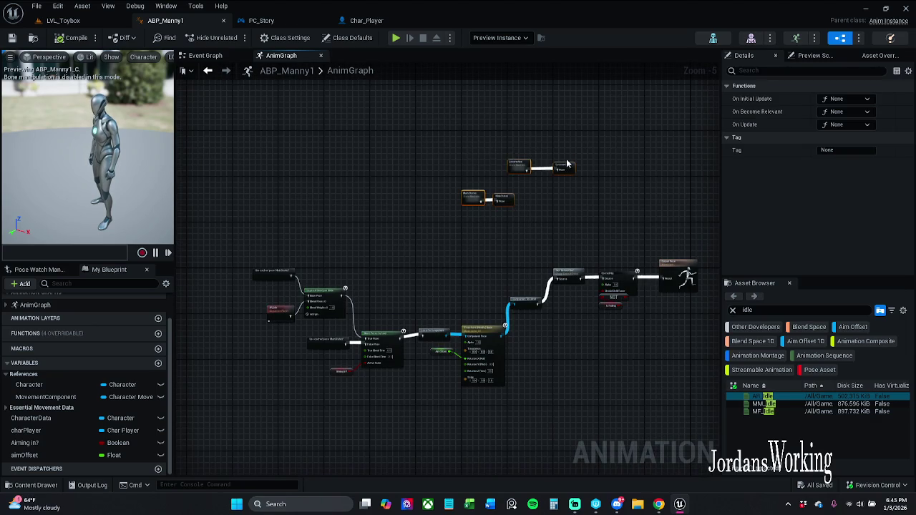
{"action": "left_click_drag", "start_coordinate": [514, 166], "coordinate": [383, 220]}
{"action": "scroll", "coordinate": [361, 239], "scroll_direction": "up", "scroll_amount": 4}
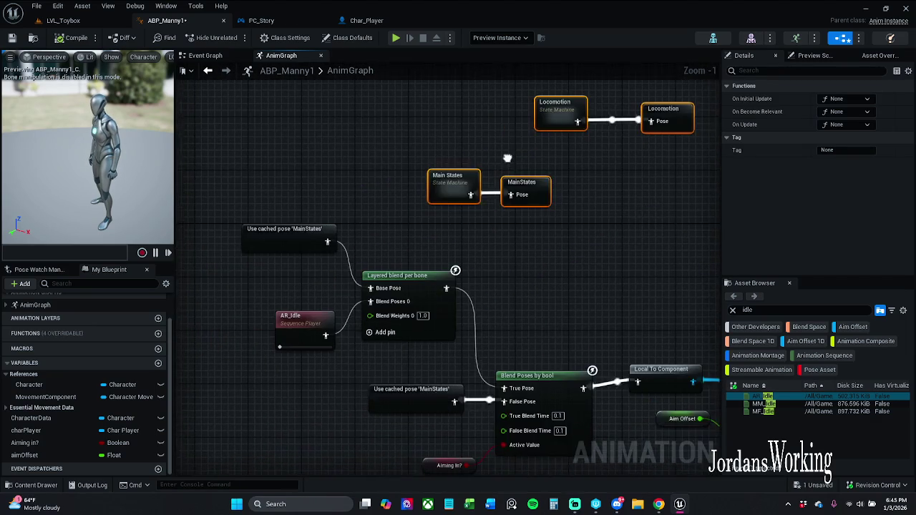
{"action": "scroll", "coordinate": [571, 192], "scroll_direction": "down", "scroll_amount": 5}
{"action": "scroll", "coordinate": [509, 204], "scroll_direction": "up", "scroll_amount": 4}
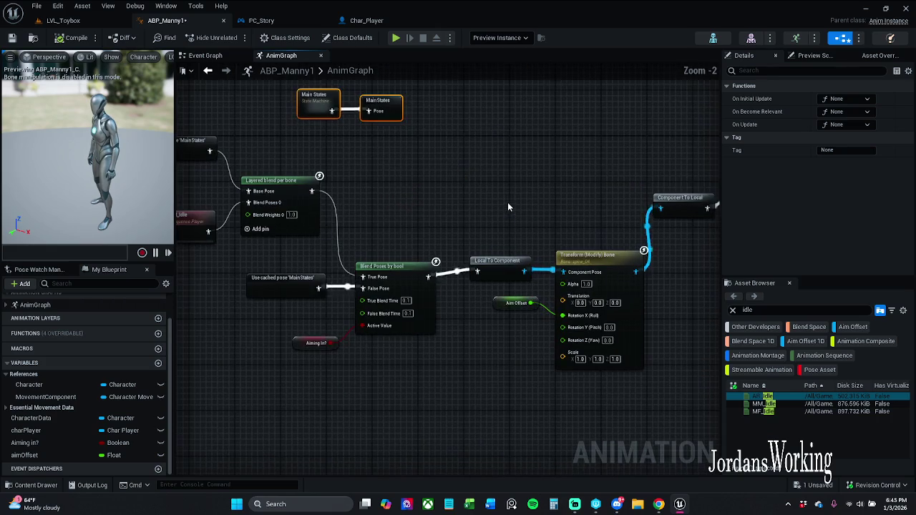
- Raise Blend Poses by bool to line up the four-node blend chain, then save with Ctrl+S
{"action": "left_click_drag", "start_coordinate": [401, 266], "coordinate": [399, 261]}
{"action": "left_click", "coordinate": [587, 256], "text": "ctrl"}
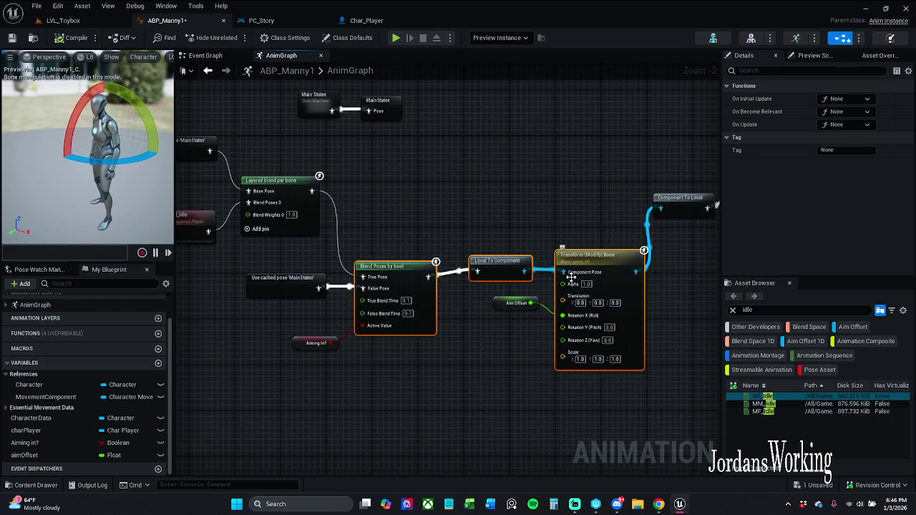
{"action": "left_click", "coordinate": [493, 261], "text": "ctrl"}
{"action": "left_click", "coordinate": [303, 290]}
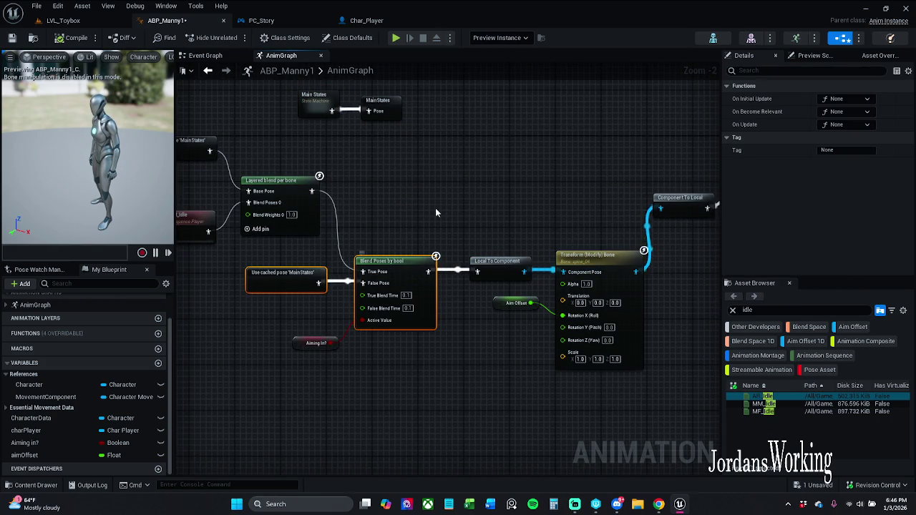
{"action": "left_click", "coordinate": [481, 219]}
{"action": "left_click_drag", "start_coordinate": [346, 263], "coordinate": [573, 290]}
{"action": "left_click", "coordinate": [458, 290]}
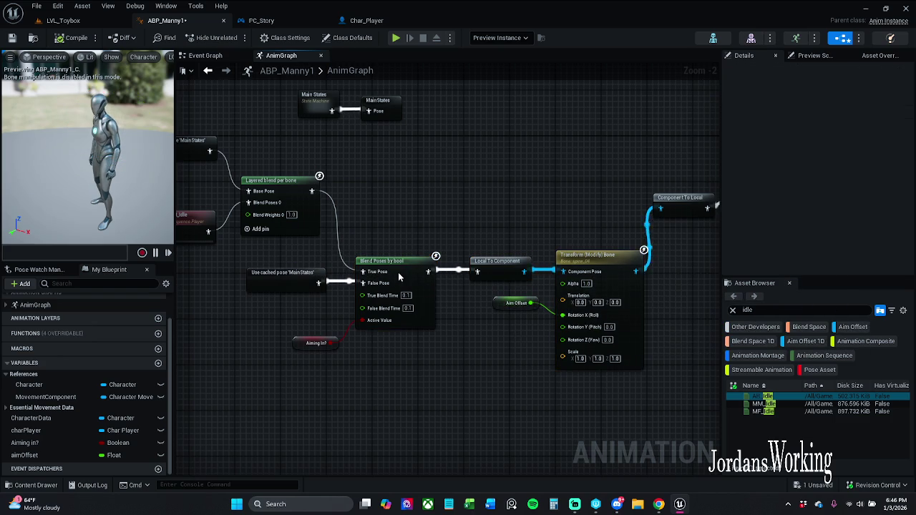
{"action": "key", "text": "ctrl+s"}
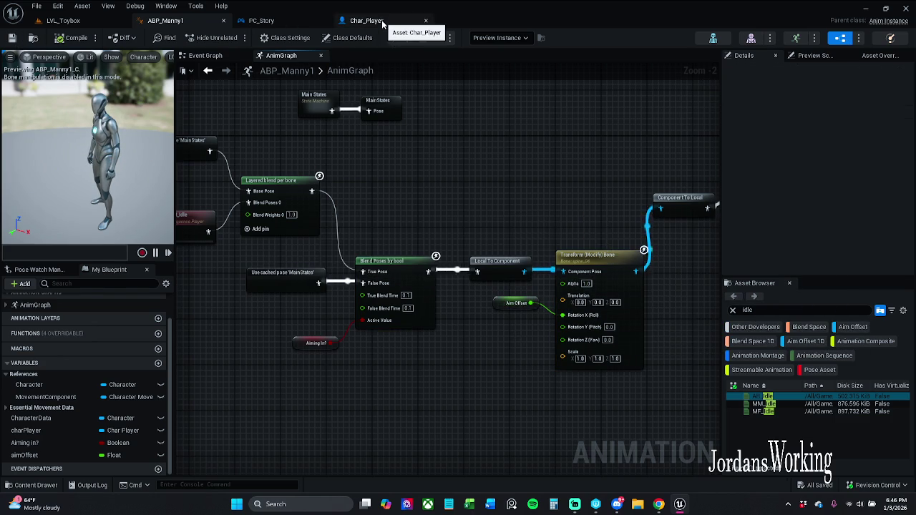
- Close the ABP_Manny1 animation blueprint editor
{"action": "left_click", "coordinate": [383, 22]}
{"action": "left_click", "coordinate": [282, 22]}
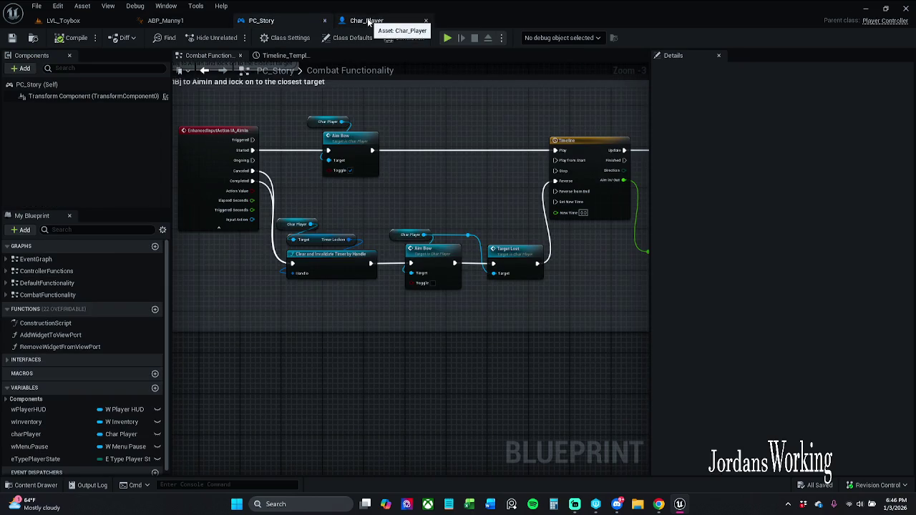
{"action": "left_click", "coordinate": [365, 21]}
{"action": "left_click", "coordinate": [170, 21]}
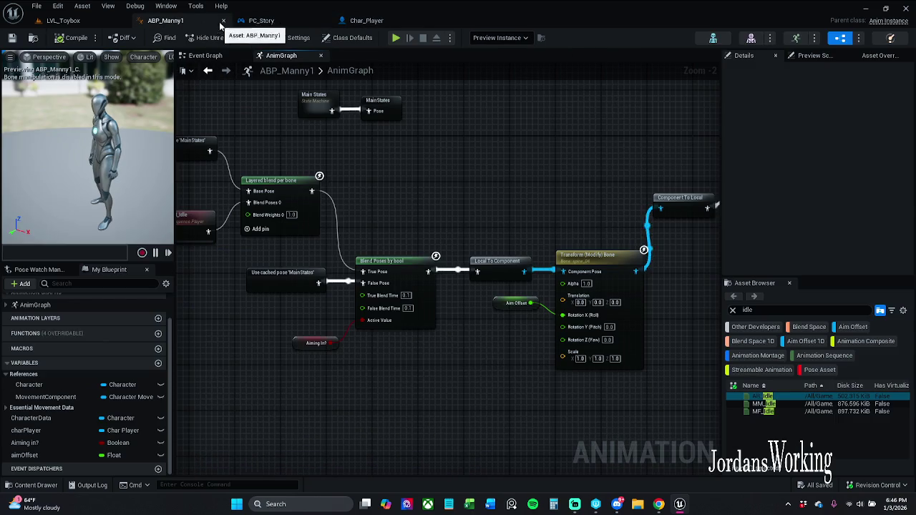
{"action": "left_click", "coordinate": [223, 20]}
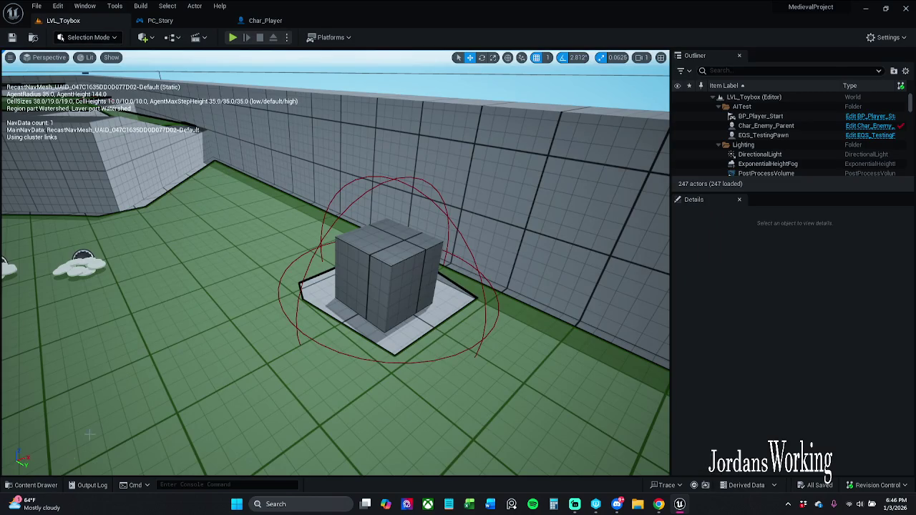
- Open Char_Player from the Content Browser and check its Viewport, Class Settings and Class Defaults
{"action": "left_click", "coordinate": [50, 486]}
{"action": "double_click", "coordinate": [175, 426]}
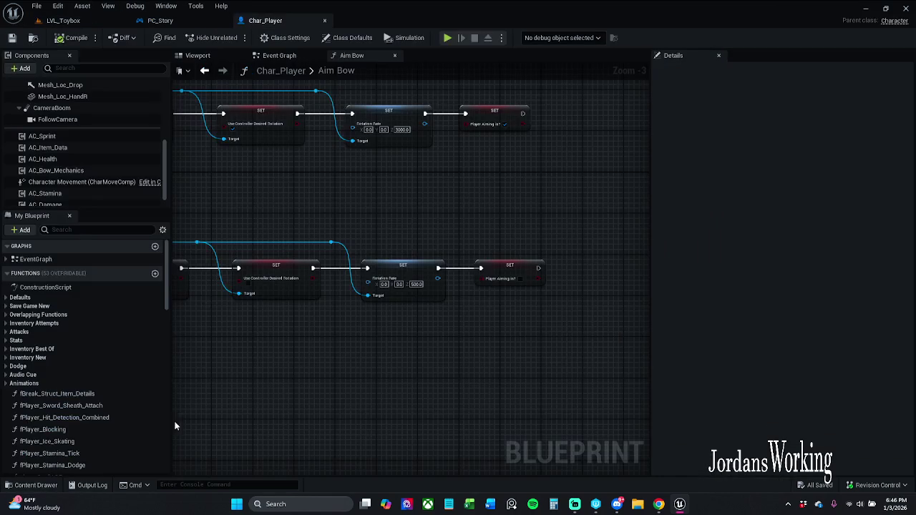
{"action": "left_click", "coordinate": [208, 57]}
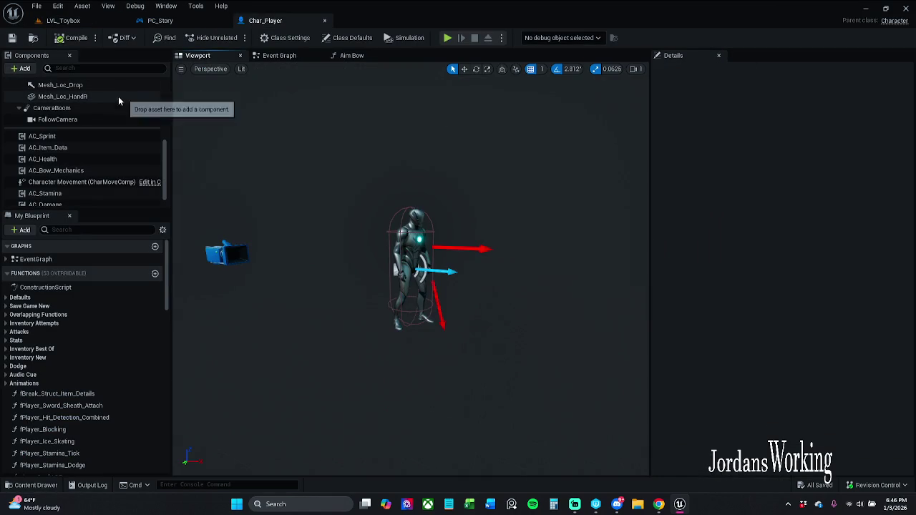
{"action": "left_click", "coordinate": [285, 37]}
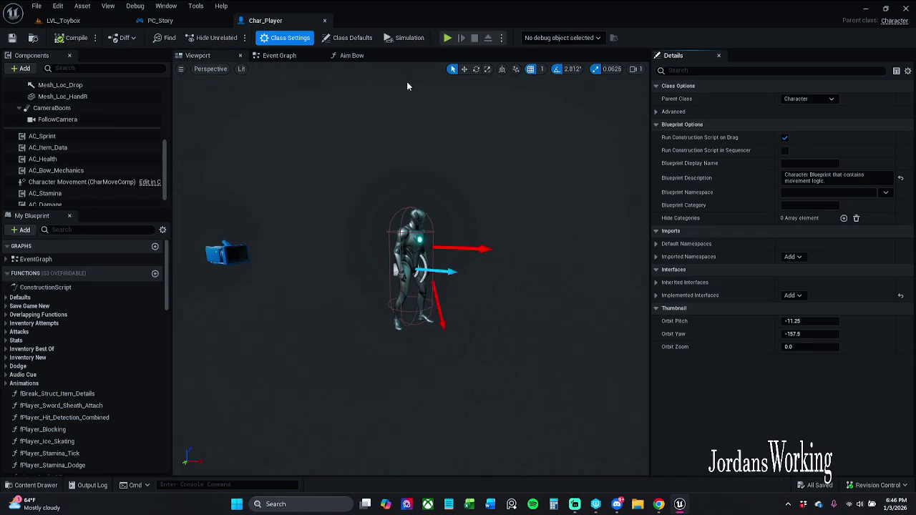
{"action": "left_click", "coordinate": [353, 38]}
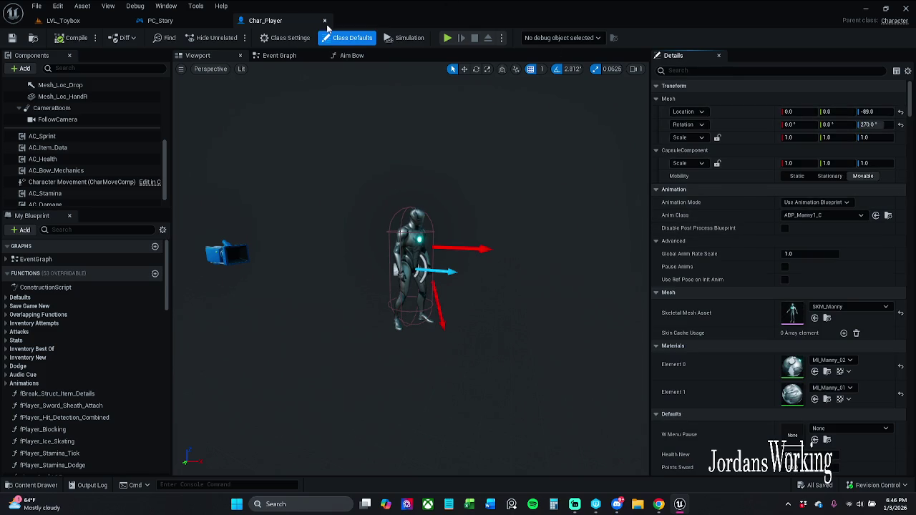
- Close Char_Player's Aim Bow graph and return to PC_Story's Combat Functionality graph
{"action": "left_click", "coordinate": [301, 57]}
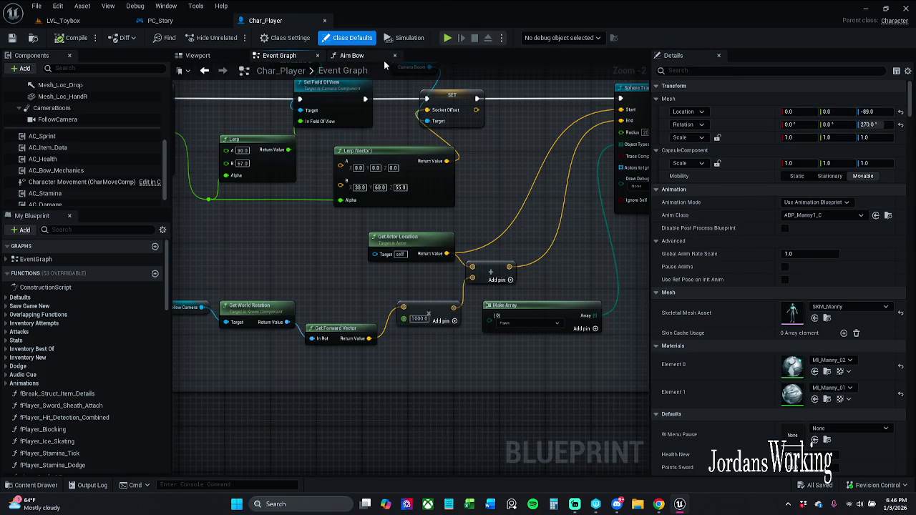
{"action": "left_click", "coordinate": [387, 55]}
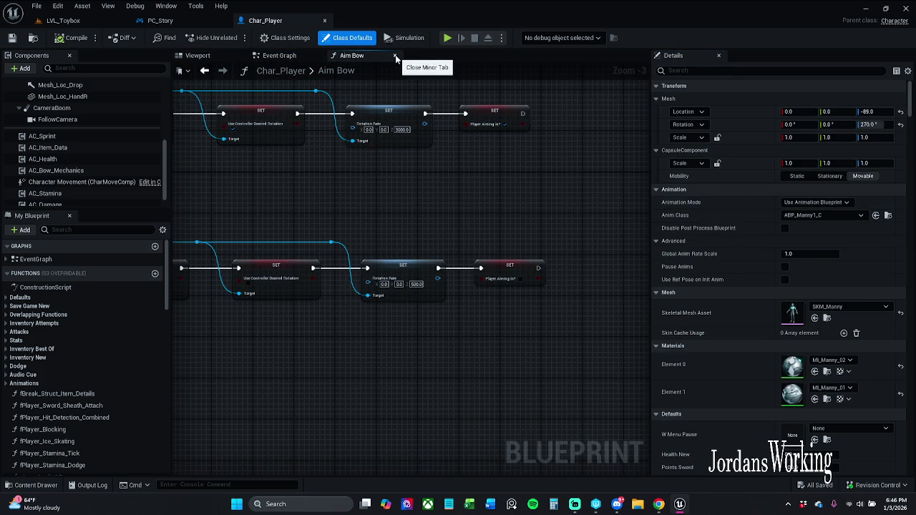
{"action": "left_click", "coordinate": [396, 57]}
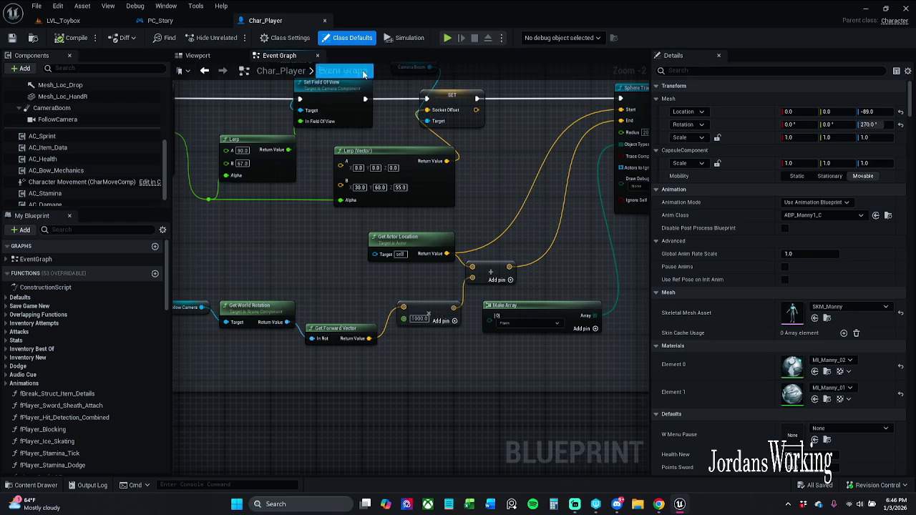
{"action": "left_click", "coordinate": [178, 22]}
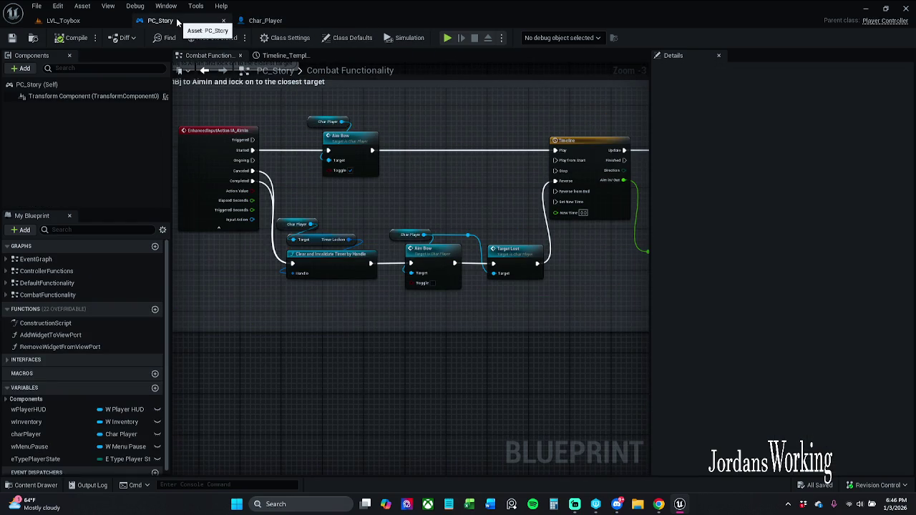
- Nudge the 'Won't let the player look away' comment box to a new spot in PC_Story's graph
{"action": "mouse_move", "coordinate": [491, 207]}
{"action": "left_mouse_down"}
{"action": "mouse_move", "coordinate": [436, 216]}
{"action": "mouse_move", "coordinate": [268, 185]}
{"action": "mouse_move", "coordinate": [546, 190]}
{"action": "mouse_move", "coordinate": [520, 187]}
{"action": "mouse_move", "coordinate": [471, 213]}
{"action": "left_mouse_up"}
{"action": "scroll", "coordinate": [408, 209], "scroll_direction": "down", "scroll_amount": 1}
{"action": "scroll", "coordinate": [546, 189], "scroll_direction": "down", "scroll_amount": 8}
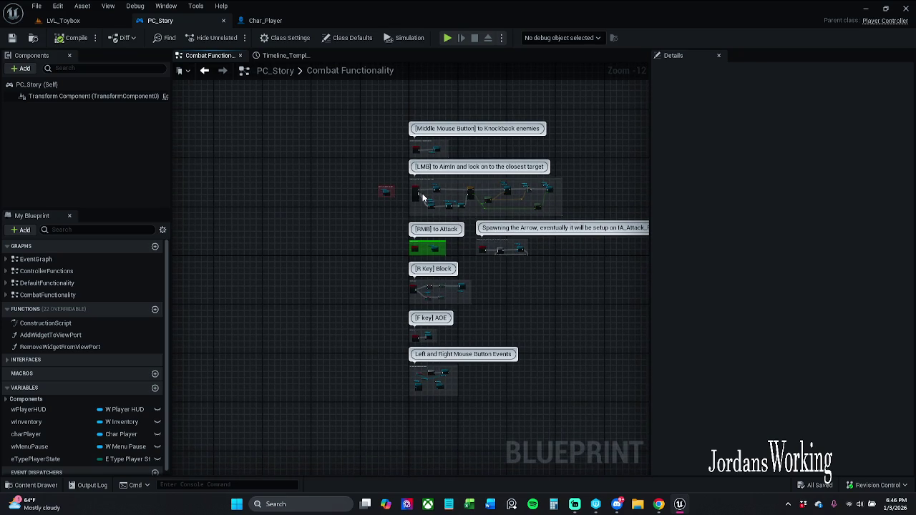
{"action": "scroll", "coordinate": [422, 198], "scroll_direction": "up", "scroll_amount": 3}
{"action": "left_click_drag", "start_coordinate": [486, 409], "coordinate": [461, 160]}
{"action": "scroll", "coordinate": [469, 250], "scroll_direction": "up", "scroll_amount": 6}
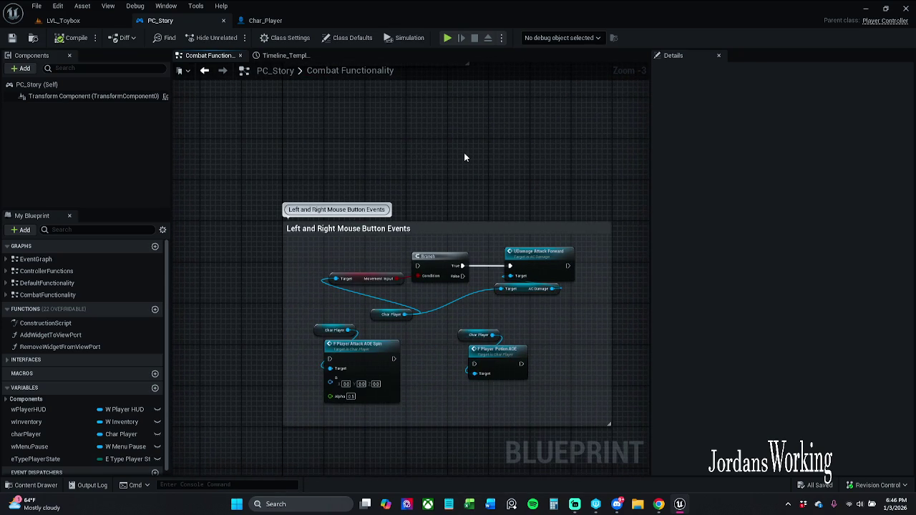
{"action": "scroll", "coordinate": [466, 151], "scroll_direction": "down", "scroll_amount": 8}
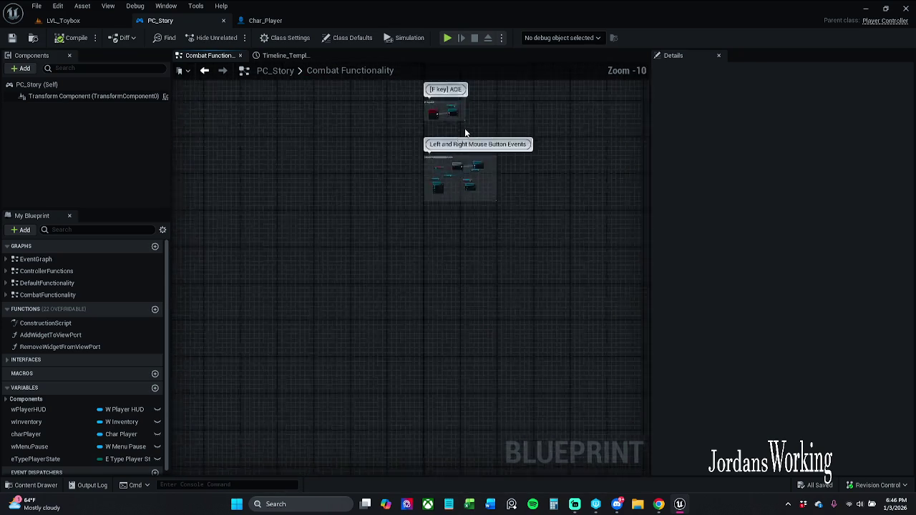
{"action": "left_click_drag", "start_coordinate": [466, 131], "coordinate": [372, 365]}
{"action": "scroll", "coordinate": [405, 245], "scroll_direction": "down", "scroll_amount": 1}
{"action": "mouse_move", "coordinate": [405, 246]}
{"action": "left_mouse_down"}
{"action": "mouse_move", "coordinate": [389, 262]}
{"action": "mouse_move", "coordinate": [395, 285]}
{"action": "left_mouse_up"}
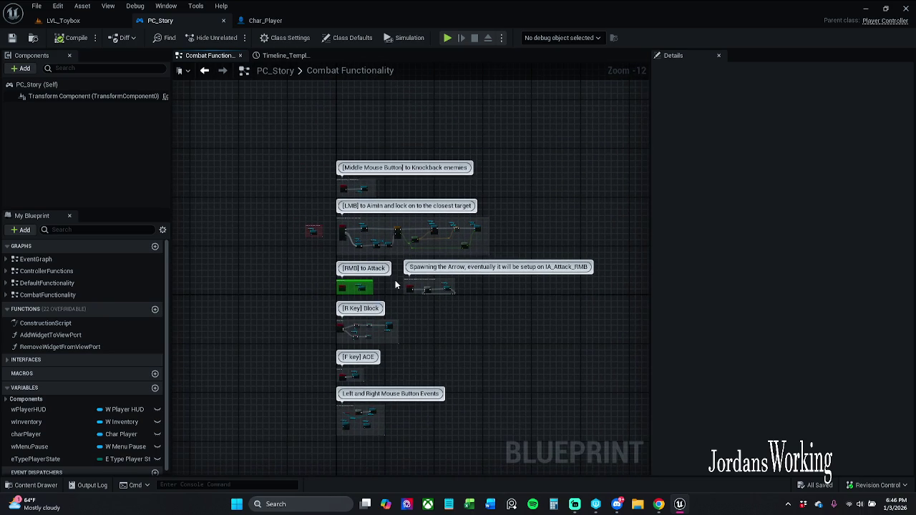
{"action": "scroll", "coordinate": [306, 226], "scroll_direction": "up", "scroll_amount": 10}
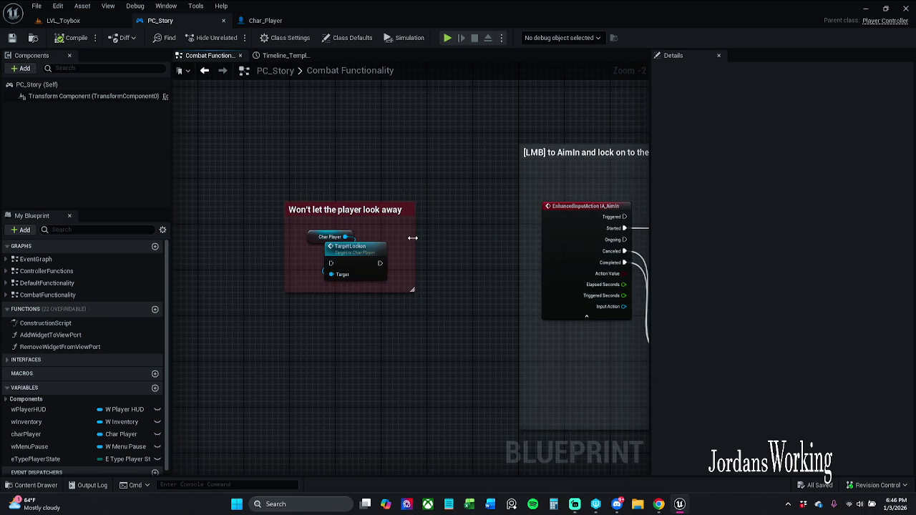
{"action": "mouse_move", "coordinate": [378, 212]}
{"action": "left_mouse_down"}
{"action": "mouse_move", "coordinate": [398, 258]}
{"action": "mouse_move", "coordinate": [387, 231]}
{"action": "left_mouse_up"}
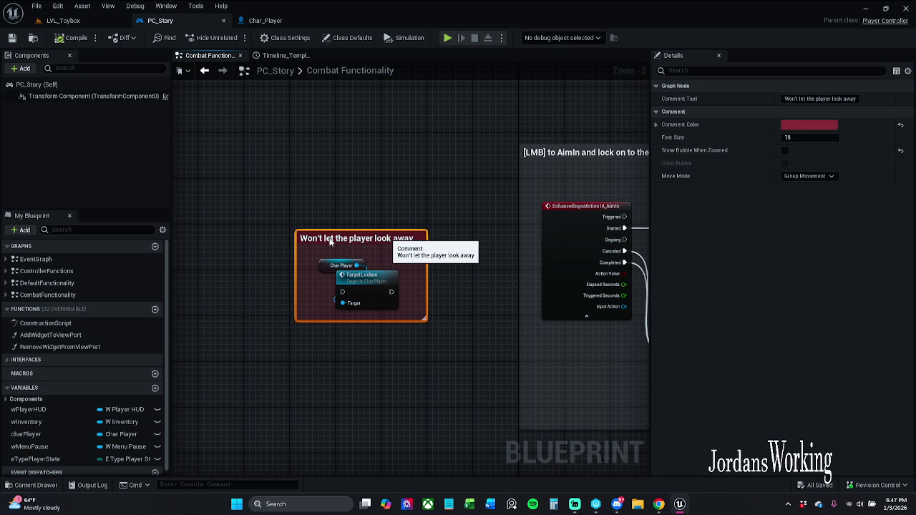
{"action": "left_click", "coordinate": [331, 191]}
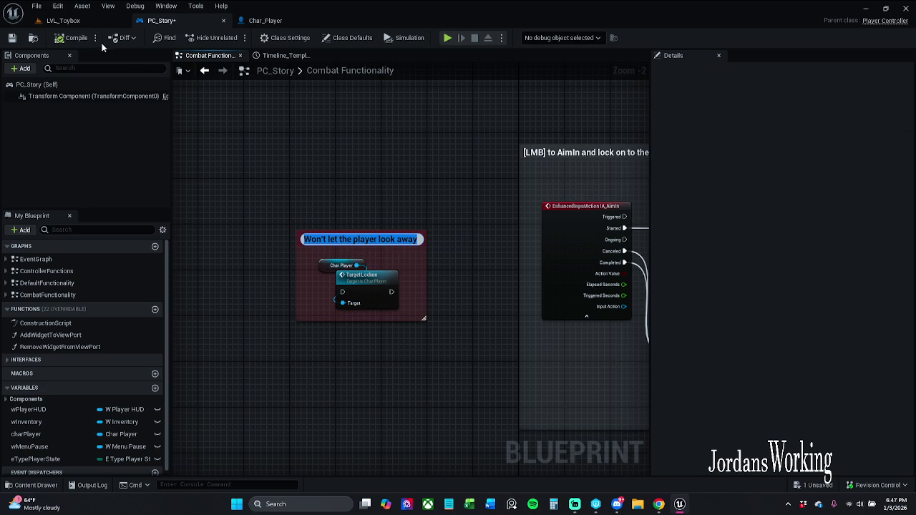
- Save PC_Story and open the AimIn/Out timeline, a 0.25-second curve from 0 to 1
{"action": "key", "text": "ctrl+s"}
{"action": "mouse_move", "coordinate": [427, 189]}
{"action": "left_mouse_down"}
{"action": "mouse_move", "coordinate": [309, 194]}
{"action": "mouse_move", "coordinate": [452, 211]}
{"action": "mouse_move", "coordinate": [389, 214]}
{"action": "left_mouse_up"}
{"action": "scroll", "coordinate": [388, 209], "scroll_direction": "down", "scroll_amount": 2}
{"action": "mouse_move", "coordinate": [454, 207]}
{"action": "left_mouse_down"}
{"action": "mouse_move", "coordinate": [462, 199]}
{"action": "mouse_move", "coordinate": [403, 190]}
{"action": "left_mouse_up"}
{"action": "left_click", "coordinate": [286, 56]}
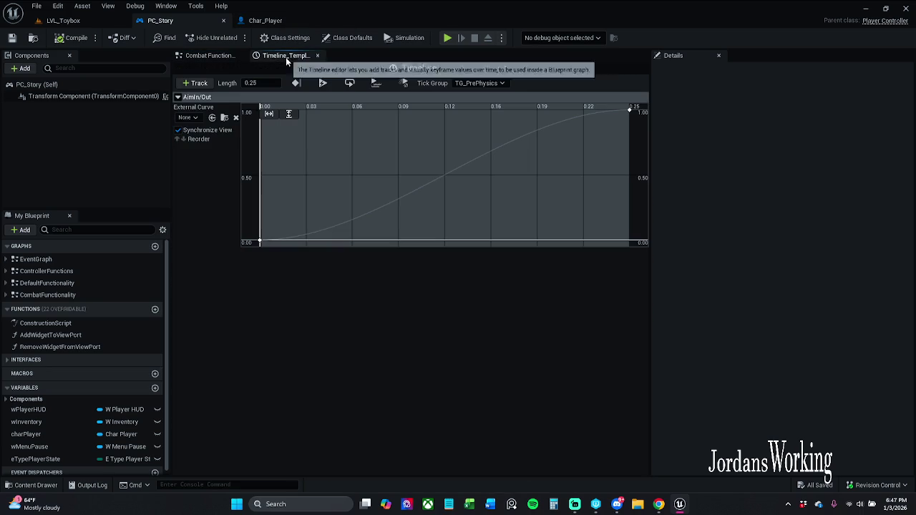
- Close the timeline editor and rename the Timeline node to TL_Aiming
{"action": "left_click", "coordinate": [319, 56]}
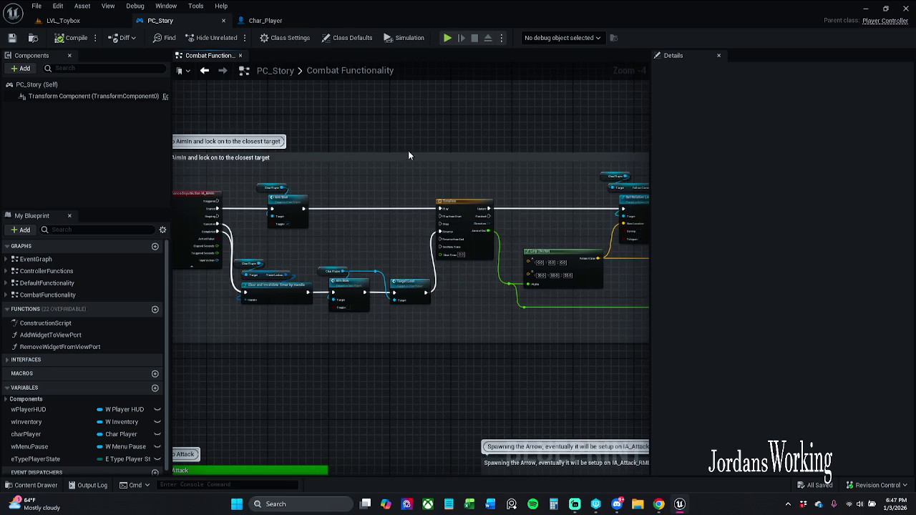
{"action": "scroll", "coordinate": [458, 218], "scroll_direction": "up", "scroll_amount": 1}
{"action": "left_click", "coordinate": [469, 206]}
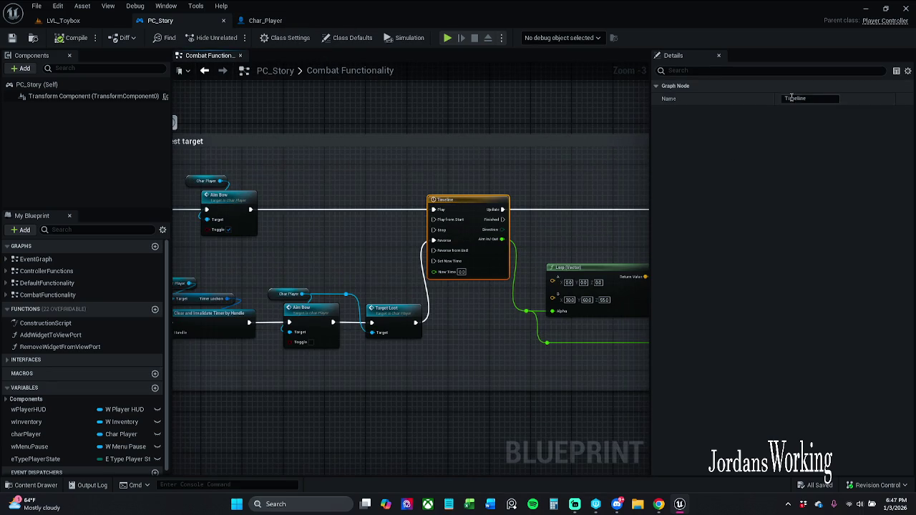
{"action": "left_click", "coordinate": [816, 100]}
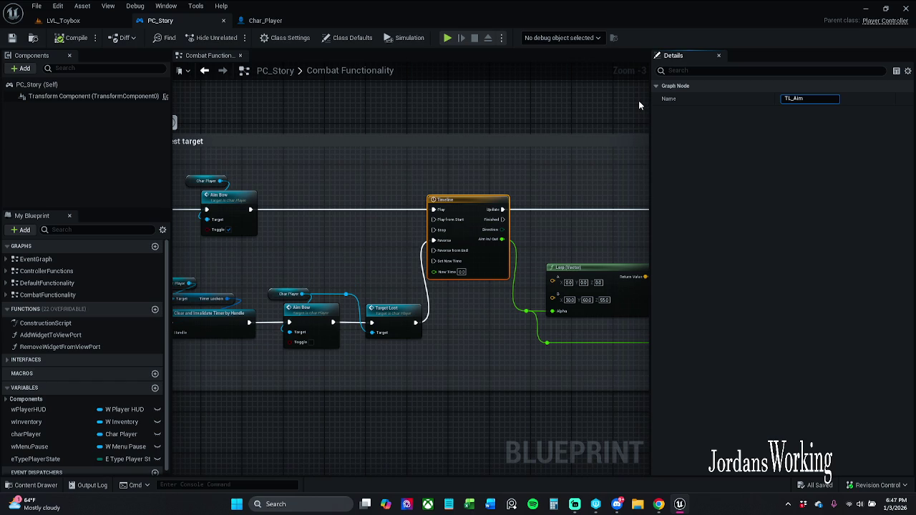
{"action": "key", "text": "Return"}
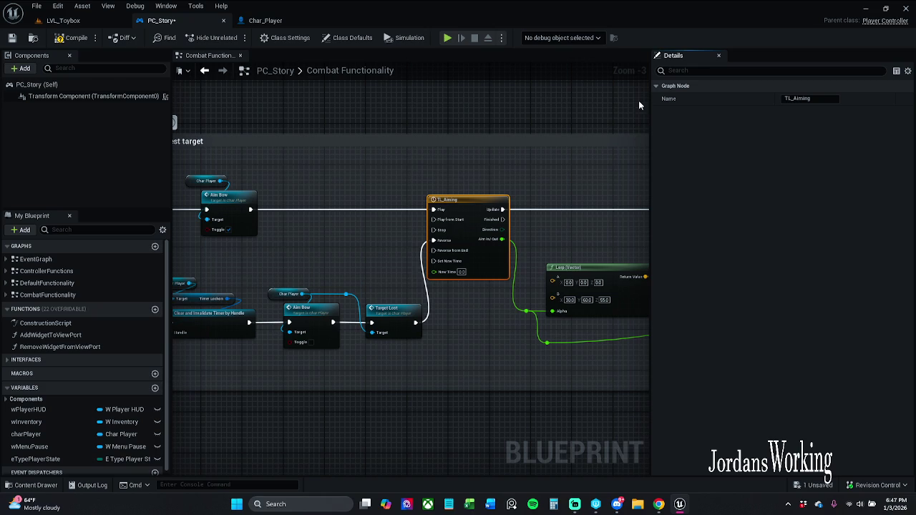
- Look over the nodes after TL_Aiming, including camera location, zoom and Set Field Of View
{"action": "left_click_drag", "start_coordinate": [418, 300], "coordinate": [329, 269]}
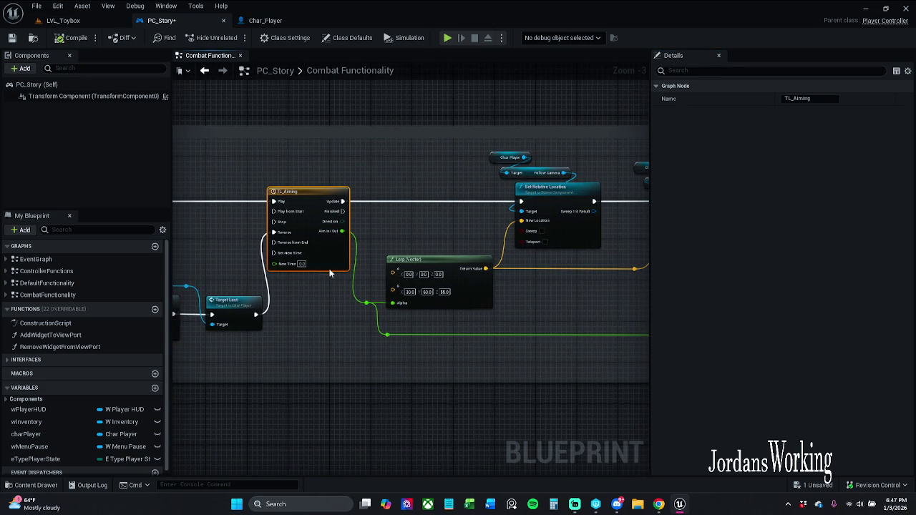
{"action": "mouse_move", "coordinate": [315, 172]}
{"action": "left_mouse_down"}
{"action": "mouse_move", "coordinate": [725, 351]}
{"action": "mouse_move", "coordinate": [522, 375]}
{"action": "left_mouse_up"}
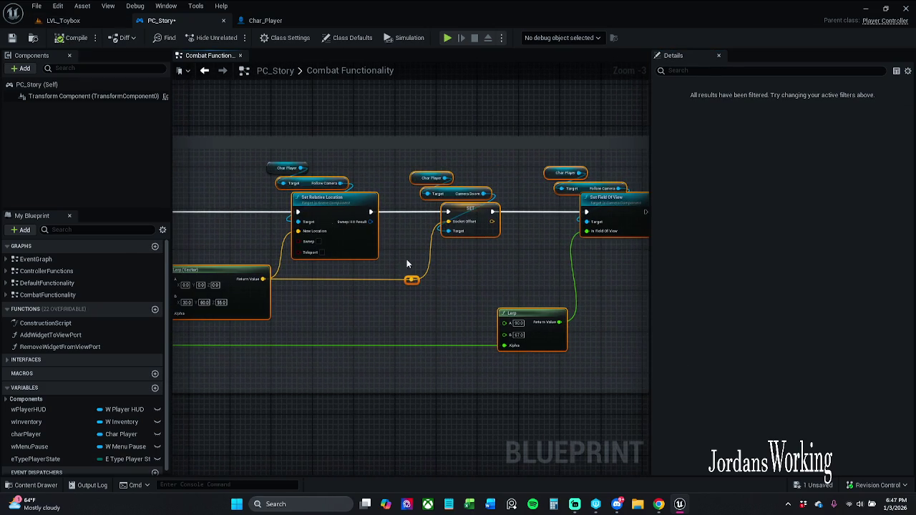
{"action": "left_click_drag", "start_coordinate": [341, 213], "coordinate": [710, 216]}
{"action": "left_click", "coordinate": [515, 198]}
{"action": "mouse_move", "coordinate": [515, 198]}
{"action": "left_mouse_down"}
{"action": "mouse_move", "coordinate": [468, 203]}
{"action": "mouse_move", "coordinate": [422, 226]}
{"action": "left_mouse_up"}
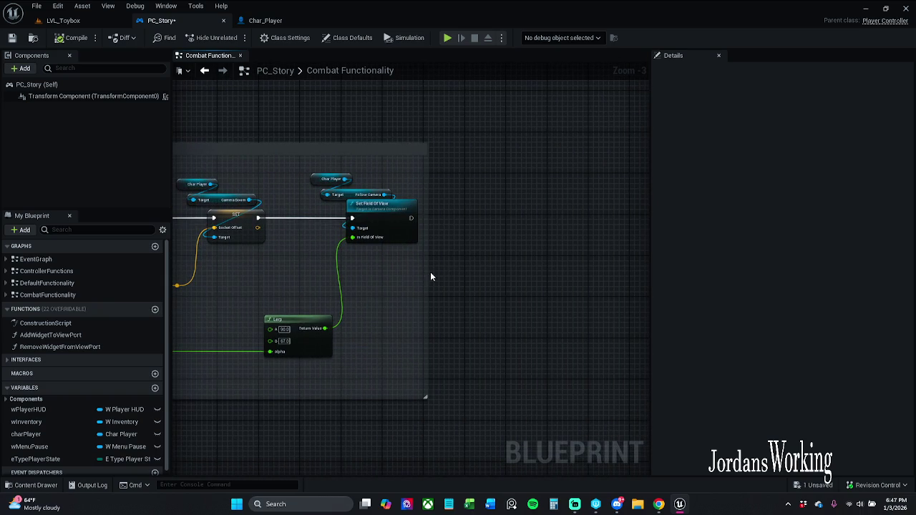
{"action": "mouse_move", "coordinate": [418, 284]}
{"action": "left_mouse_down"}
{"action": "mouse_move", "coordinate": [404, 278]}
{"action": "mouse_move", "coordinate": [447, 231]}
{"action": "mouse_move", "coordinate": [438, 212]}
{"action": "left_mouse_up"}
- Align TL_Aiming, the Lerp node and its reroute knots, then save PC_Story
{"action": "left_click", "coordinate": [434, 213]}
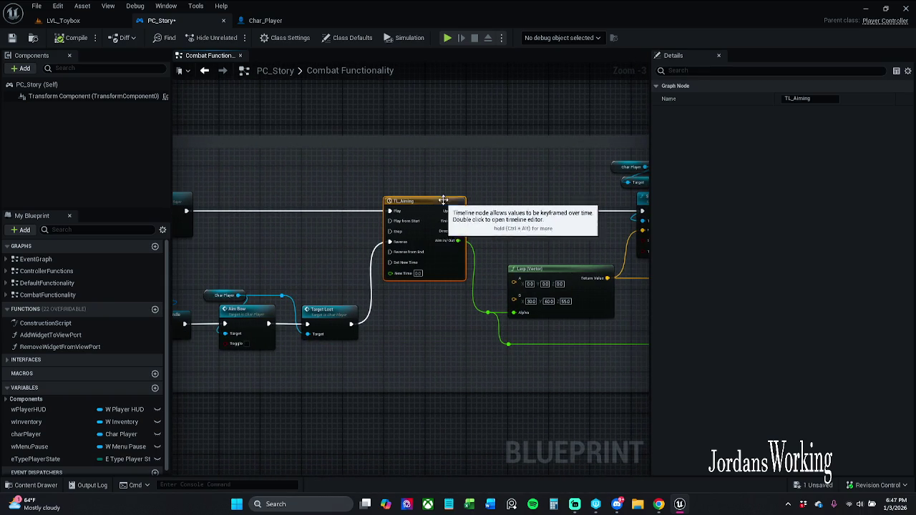
{"action": "left_click", "coordinate": [178, 126]}
{"action": "left_click_drag", "start_coordinate": [487, 313], "coordinate": [530, 351]}
{"action": "left_click_drag", "start_coordinate": [582, 297], "coordinate": [393, 300]}
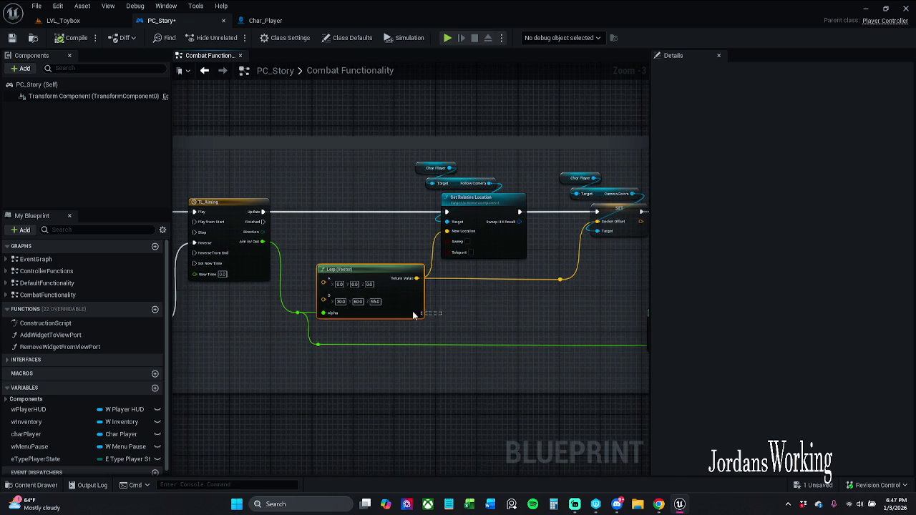
{"action": "left_click_drag", "start_coordinate": [281, 329], "coordinate": [563, 276]}
{"action": "left_click", "coordinate": [465, 312]}
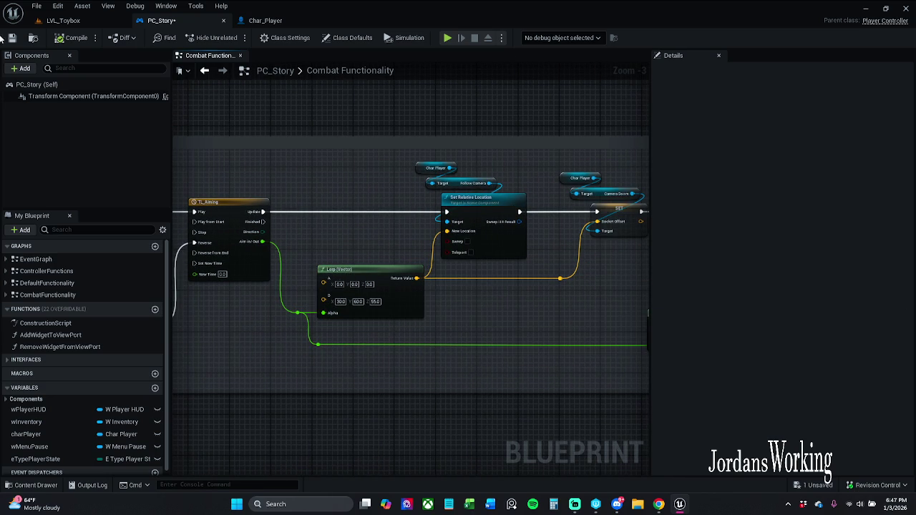
{"action": "key", "text": "ctrl+s"}
{"action": "left_click", "coordinate": [269, 20]}
- Save Char_Player after checking its TargetLockon and aiming nodes, then return to LVL_Toybox
{"action": "scroll", "coordinate": [276, 180], "scroll_direction": "down", "scroll_amount": 2}
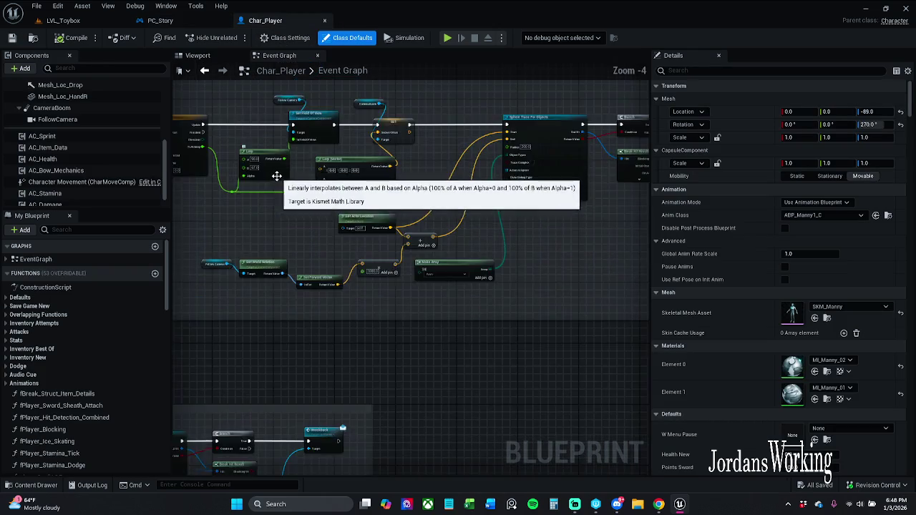
{"action": "left_click_drag", "start_coordinate": [279, 175], "coordinate": [485, 228]}
{"action": "left_click_drag", "start_coordinate": [273, 157], "coordinate": [343, 182]}
{"action": "left_click", "coordinate": [329, 164]}
{"action": "left_click", "coordinate": [12, 38]}
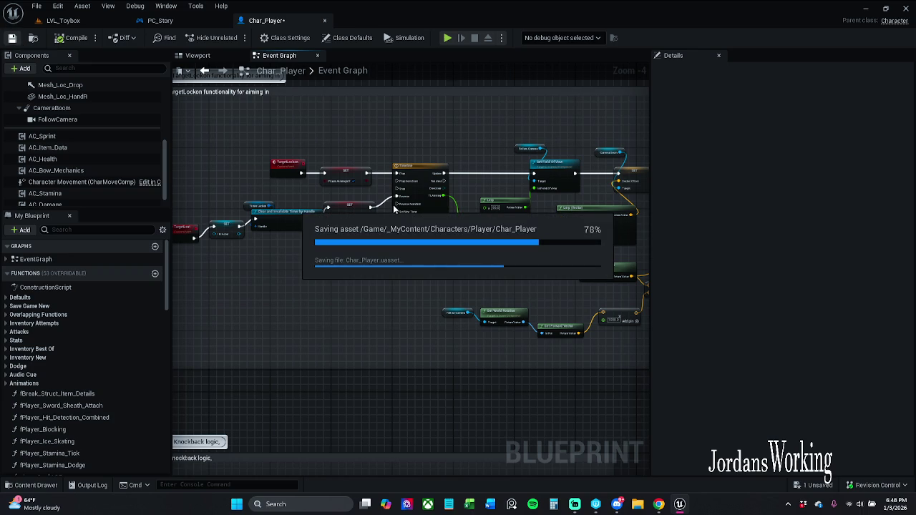
{"action": "mouse_move", "coordinate": [372, 180]}
{"action": "left_mouse_down"}
{"action": "mouse_move", "coordinate": [219, 182]}
{"action": "mouse_move", "coordinate": [418, 183]}
{"action": "left_mouse_up"}
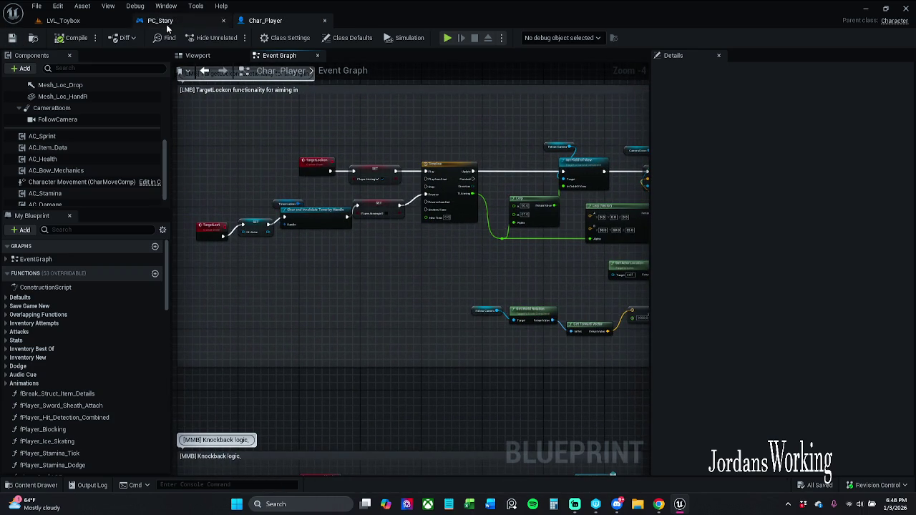
{"action": "left_click", "coordinate": [68, 21]}
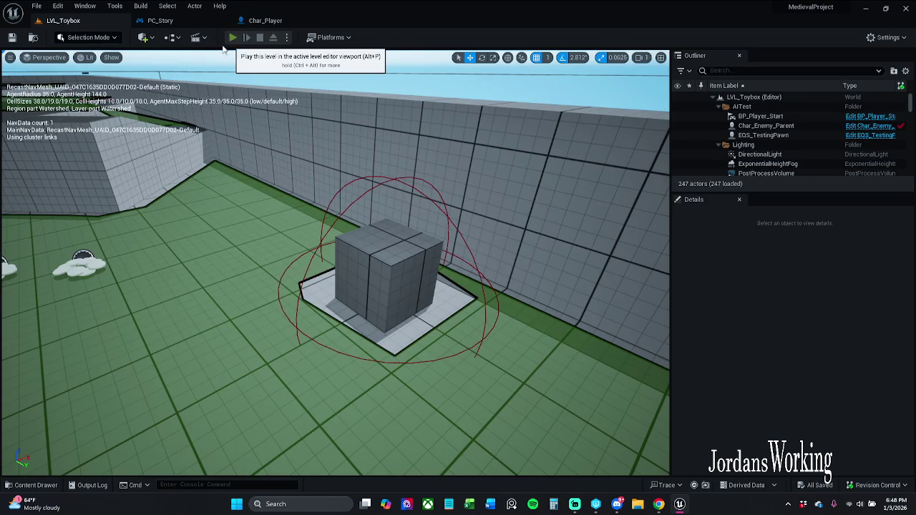
{"action": "left_click", "coordinate": [233, 37]}
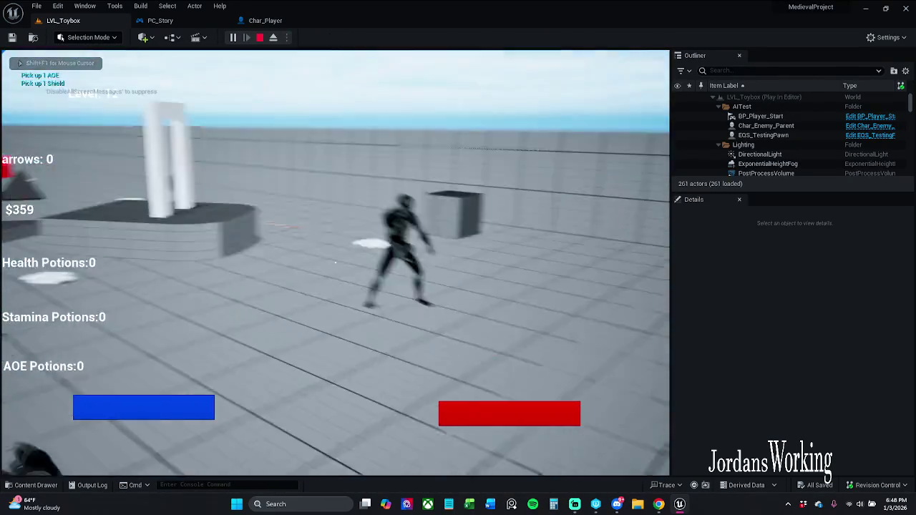
{"action": "key", "text": "Escape"}
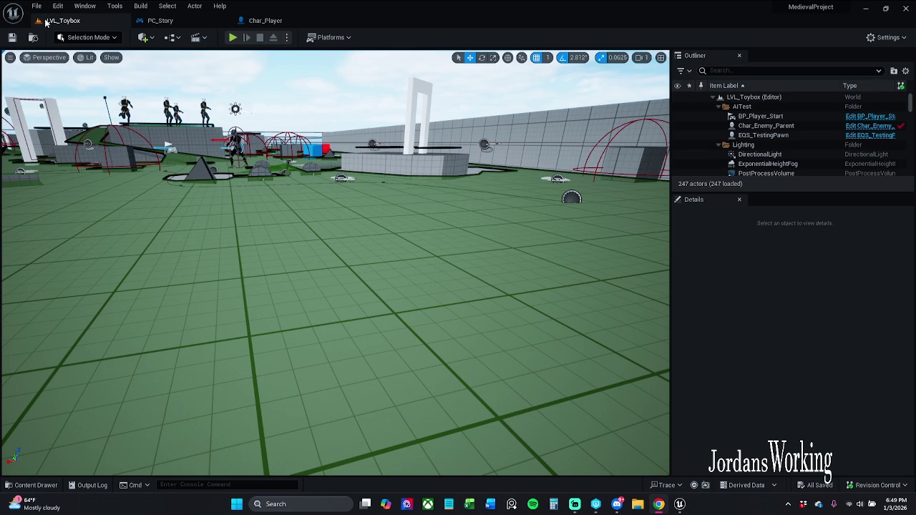
{"action": "left_click", "coordinate": [234, 43]}
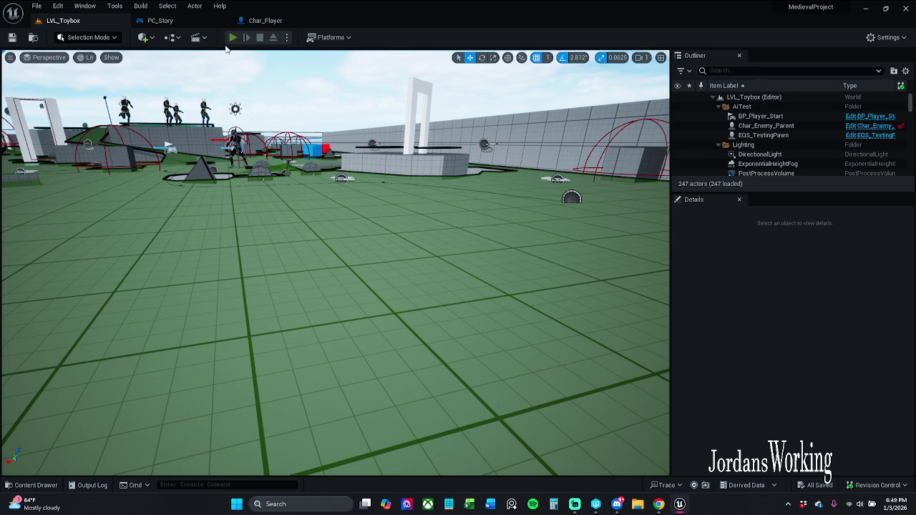
- Play-test LVL_Toybox, running, jumping, dodge-rolling and collecting coins, then stop the session
{"action": "left_click", "coordinate": [233, 37]}
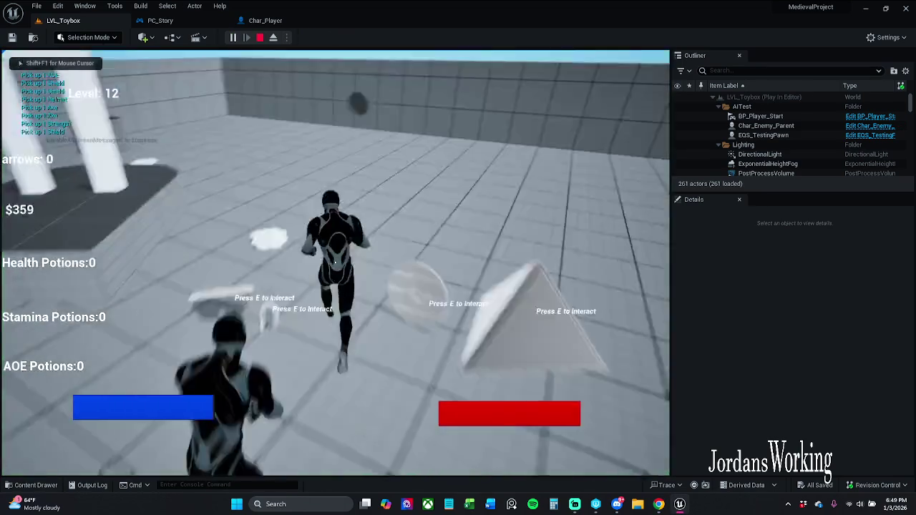
{"action": "key", "text": "w"}
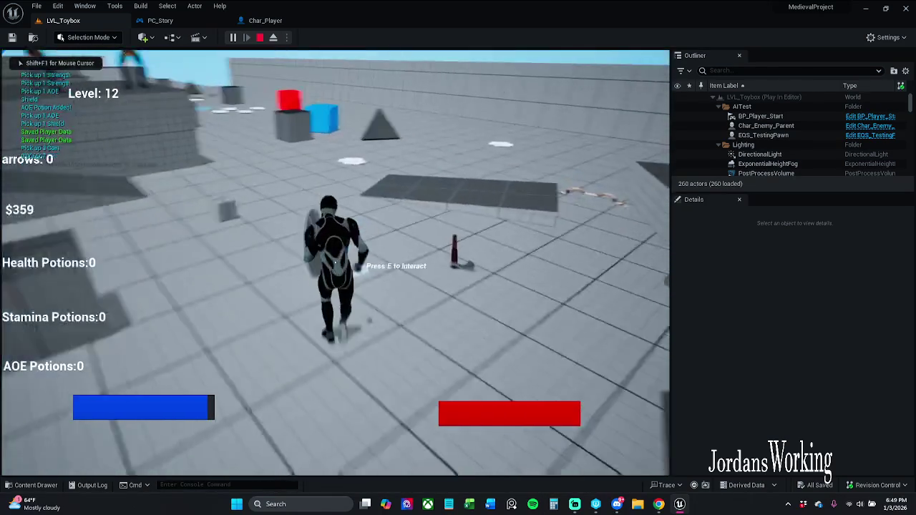
{"action": "key", "text": "space"}
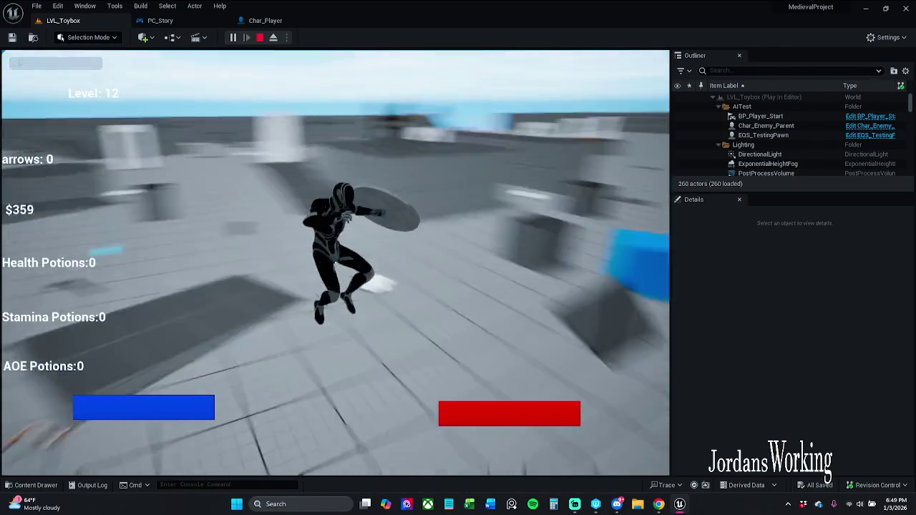
{"action": "key", "text": "w"}
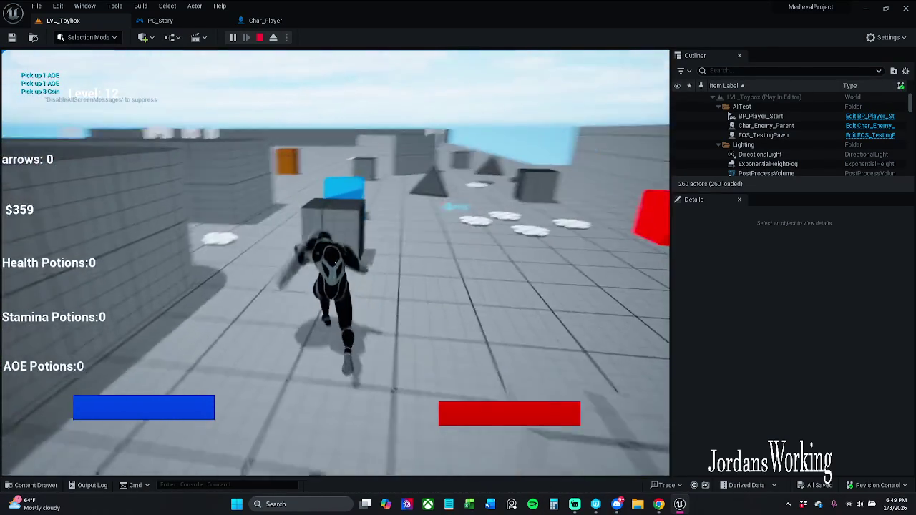
{"action": "key", "text": "w"}
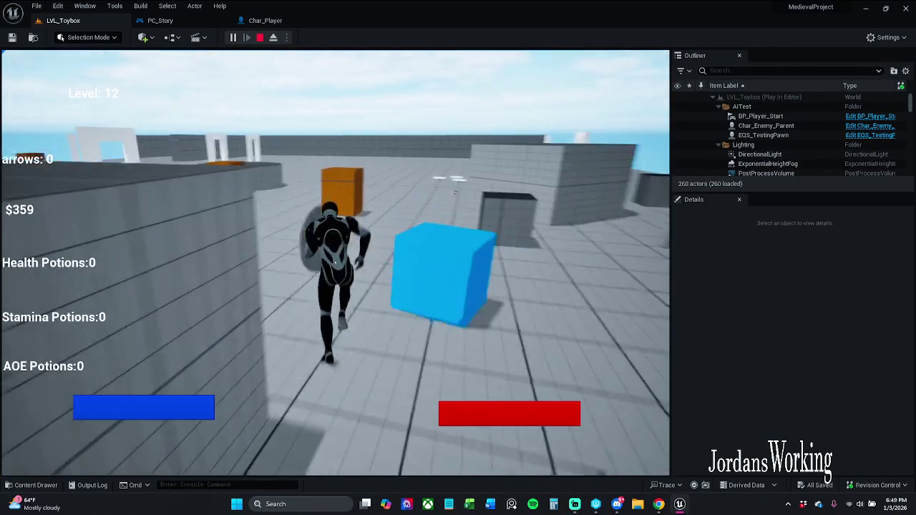
{"action": "key", "text": "w"}
{"action": "key", "text": "space"}
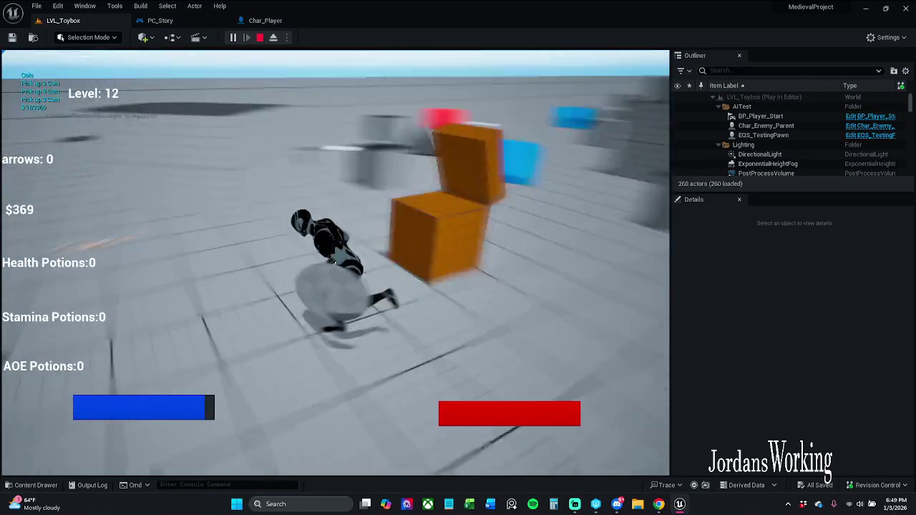
{"action": "key", "text": "w"}
{"action": "key", "text": "w"}
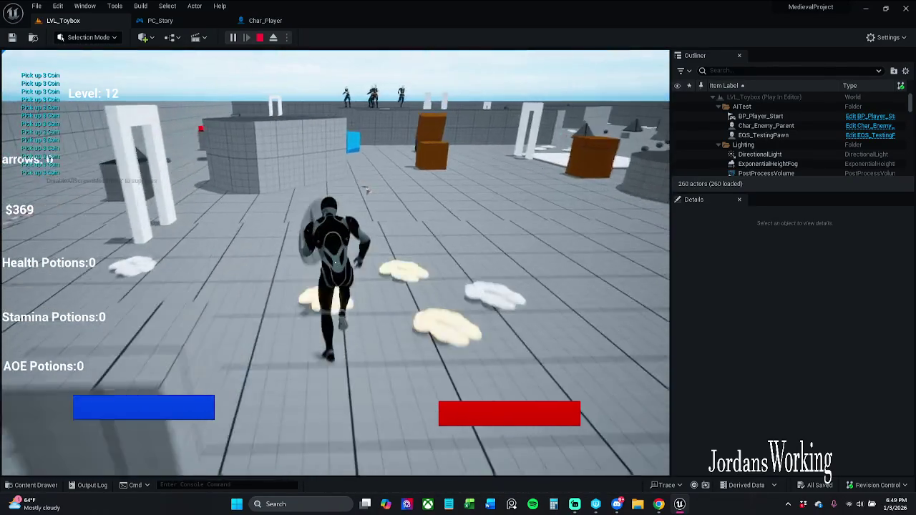
{"action": "key", "text": "w"}
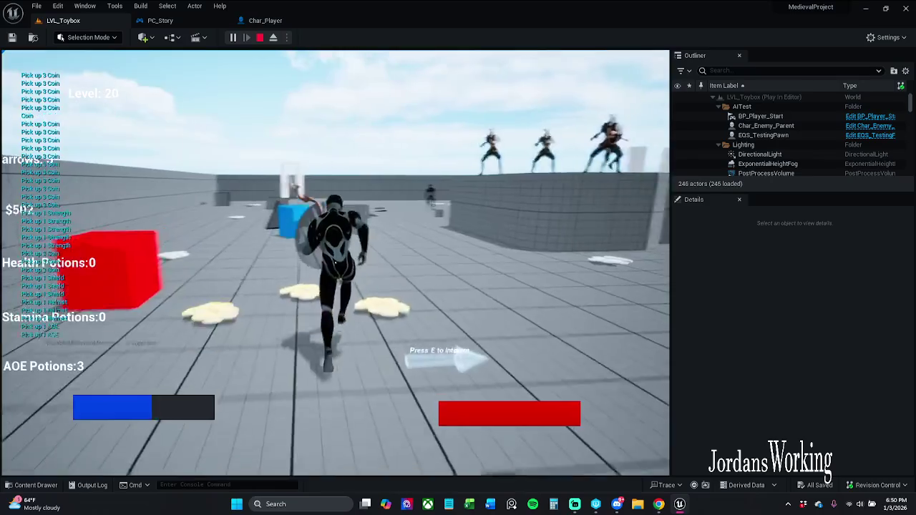
{"action": "key", "text": "w"}
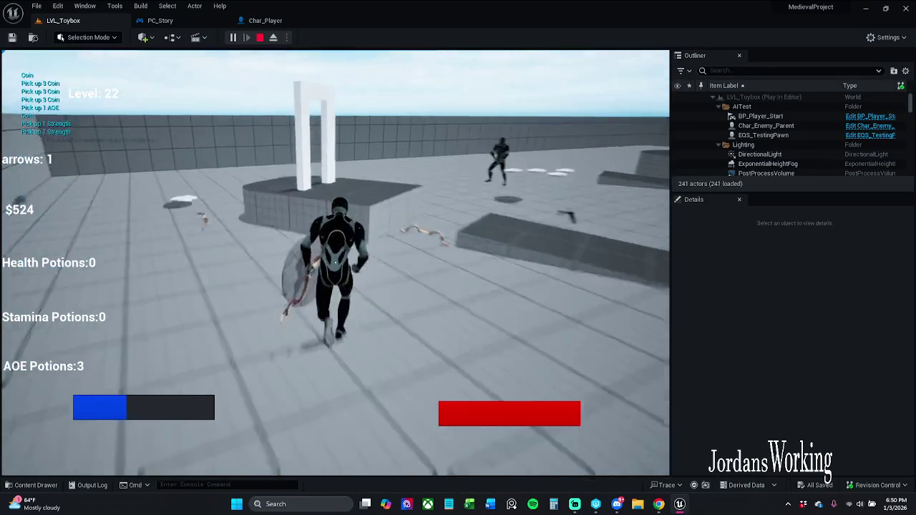
{"action": "key", "text": "Escape"}
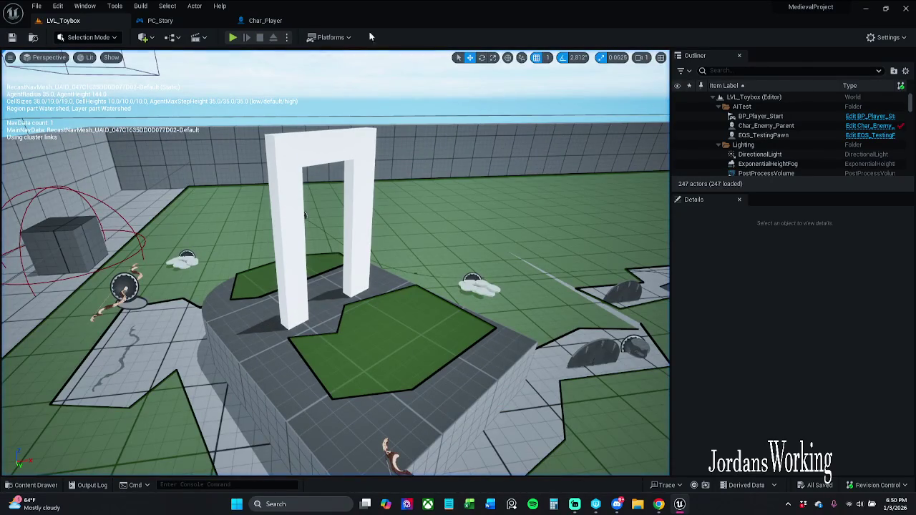
{"action": "left_click_drag", "start_coordinate": [205, 165], "coordinate": [150, 125]}
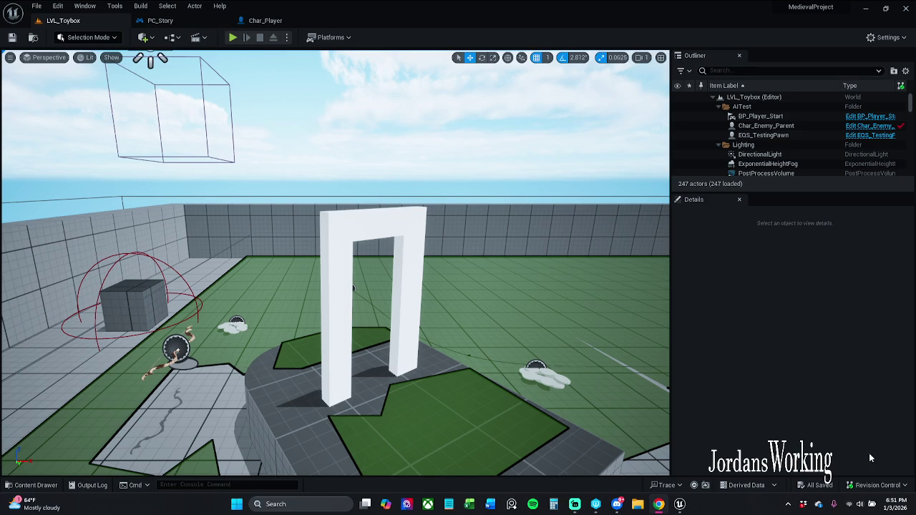
{"action": "left_click", "coordinate": [900, 490]}
- Open Submit Content to list changed assets such as ABP_Manny1, PC_Story and Char_Player
{"action": "left_click", "coordinate": [864, 430]}
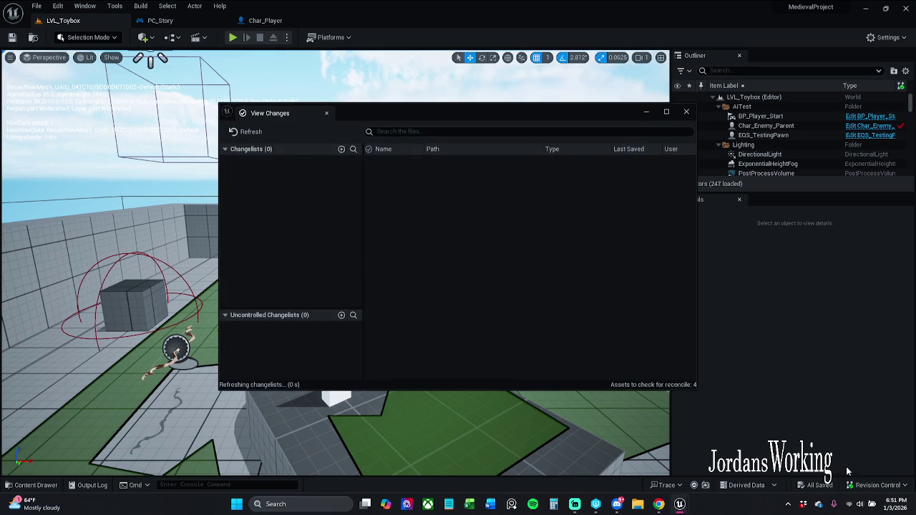
{"action": "left_click", "coordinate": [685, 111]}
{"action": "left_click", "coordinate": [889, 487]}
{"action": "left_click", "coordinate": [876, 446]}
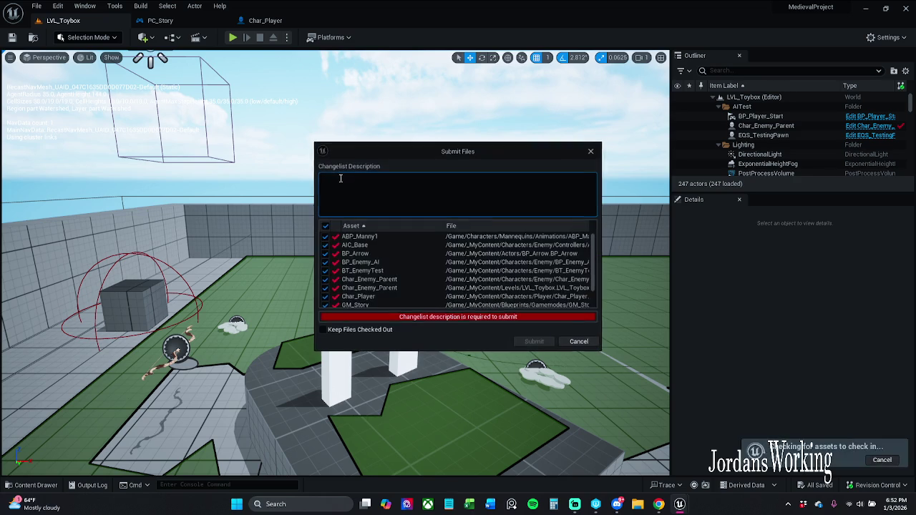
- Describe the changelist as a quick check-in, noting the enemy may no longer chase, and submit
{"action": "scroll", "coordinate": [475, 294], "scroll_direction": "down", "scroll_amount": 2}
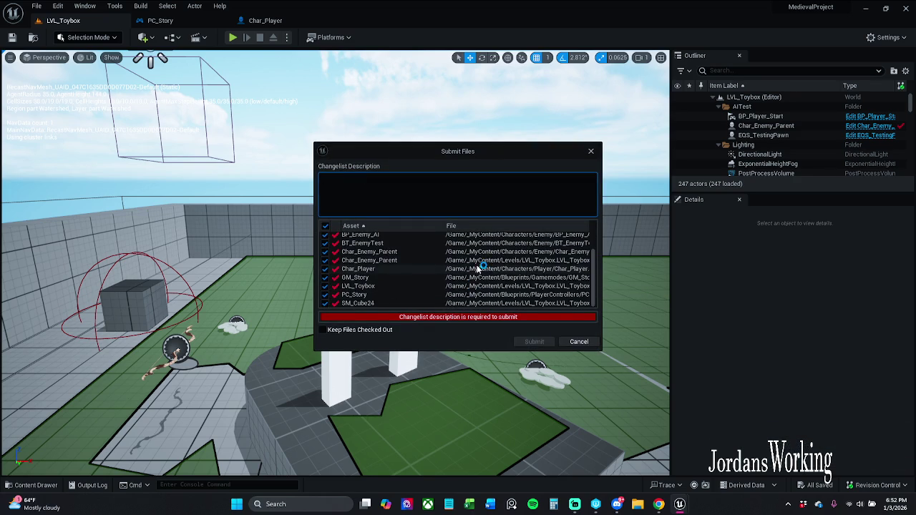
{"action": "scroll", "coordinate": [441, 284], "scroll_direction": "up", "scroll_amount": 2}
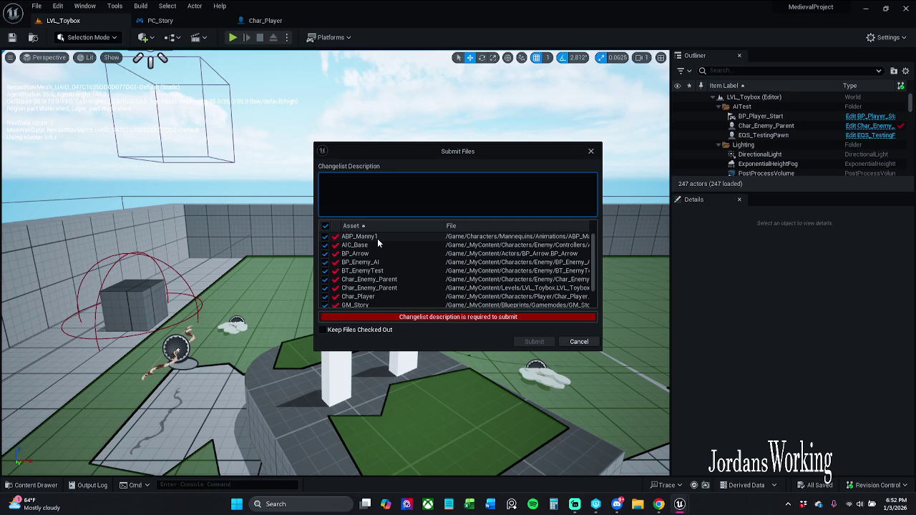
{"action": "scroll", "coordinate": [379, 241], "scroll_direction": "down", "scroll_amount": 2}
{"action": "scroll", "coordinate": [398, 279], "scroll_direction": "up", "scroll_amount": 2}
{"action": "left_click", "coordinate": [422, 176]}
{"action": "type", "text": "Quick che"}
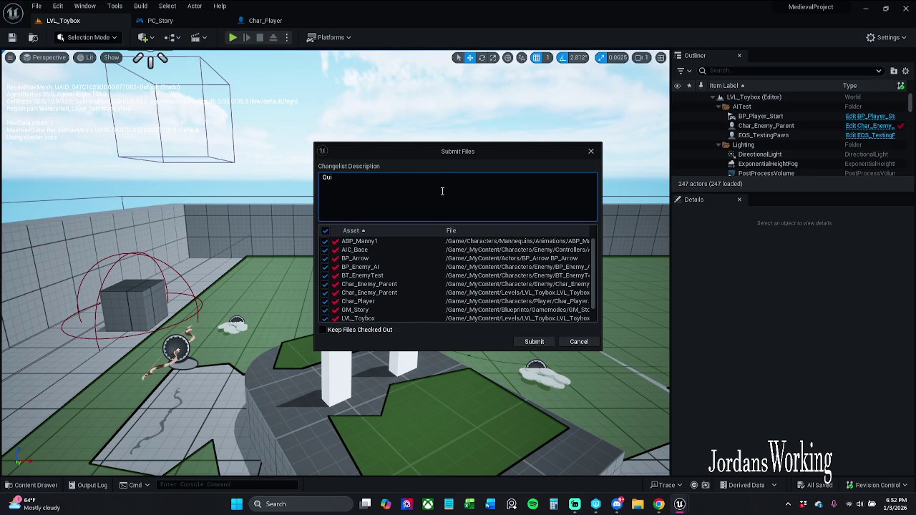
{"action": "type", "text": "ck"}
{"action": "type", "text": "in befor"}
{"action": "type", "text": "e I"}
{"action": "type", "text": " break"}
{"action": "type", "text": " things. (I"}
{"action": "type", "text": " don"}
{"action": "type", "text": "'t"}
{"action": "type", "text": "I"}
{"action": "left_click", "coordinate": [459, 182]}
{"action": "type", "text": "thi"}
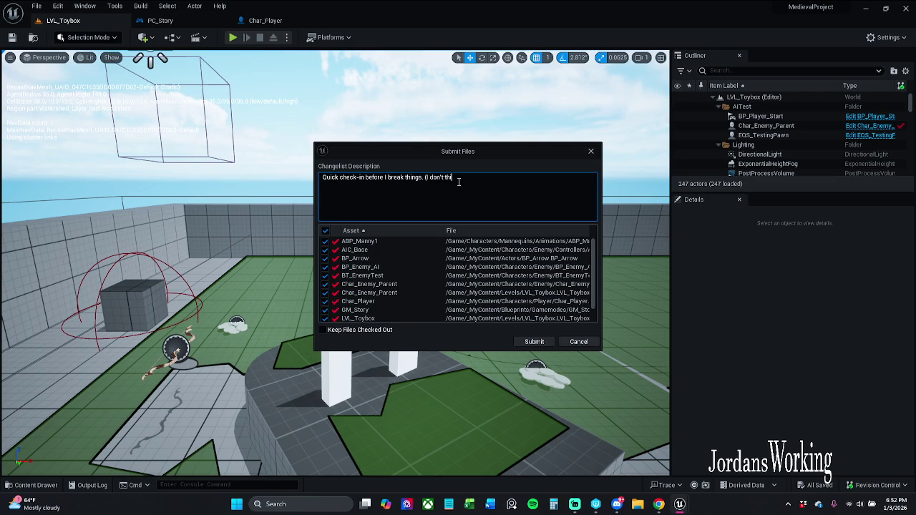
{"action": "type", "text": "nk.th enemy ch"}
{"action": "type", "text": "ases"}
{"action": "type", "text": "us anymor"}
{"action": "type", "text": "e"}
{"action": "key", "text": "BackSpace"}
{"action": "left_click", "coordinate": [536, 342]}
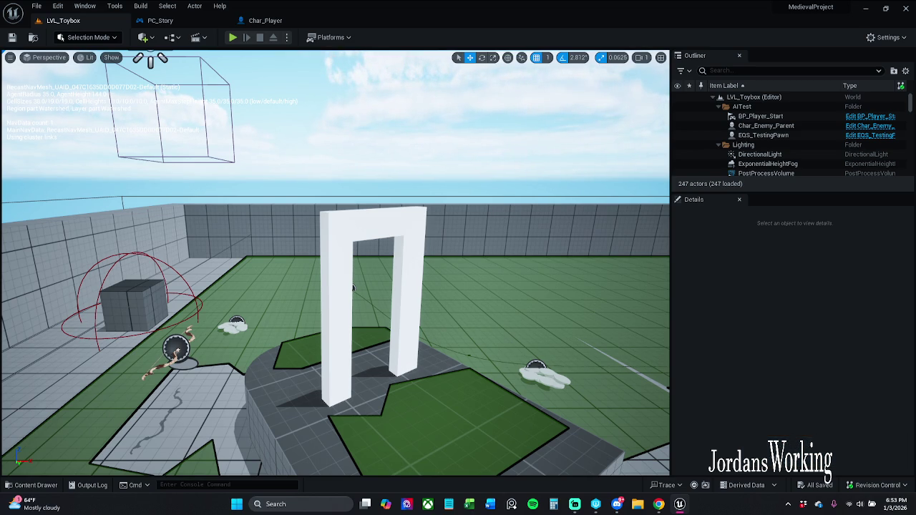
- Fly up over the level and select NavMeshBoundsVolume2 at 2303, 2413, 180
{"action": "left_click_drag", "start_coordinate": [335, 263], "coordinate": [335, 308]}
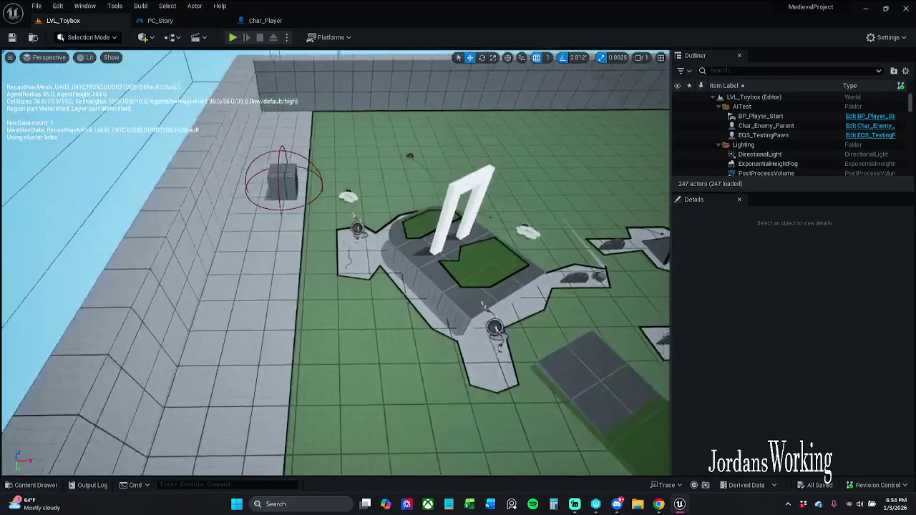
{"action": "scroll", "coordinate": [368, 269], "scroll_direction": "down", "scroll_amount": 10}
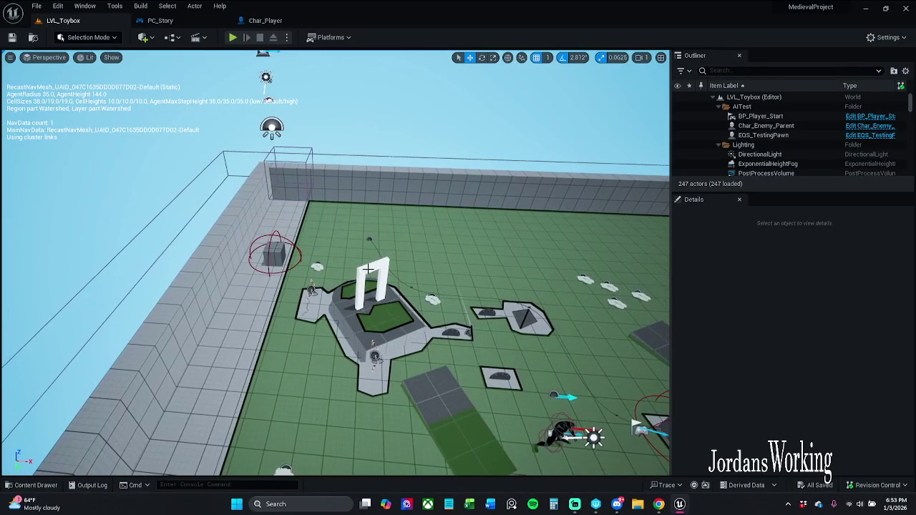
{"action": "left_click", "coordinate": [224, 158]}
{"action": "left_click_drag", "start_coordinate": [280, 216], "coordinate": [107, 237]}
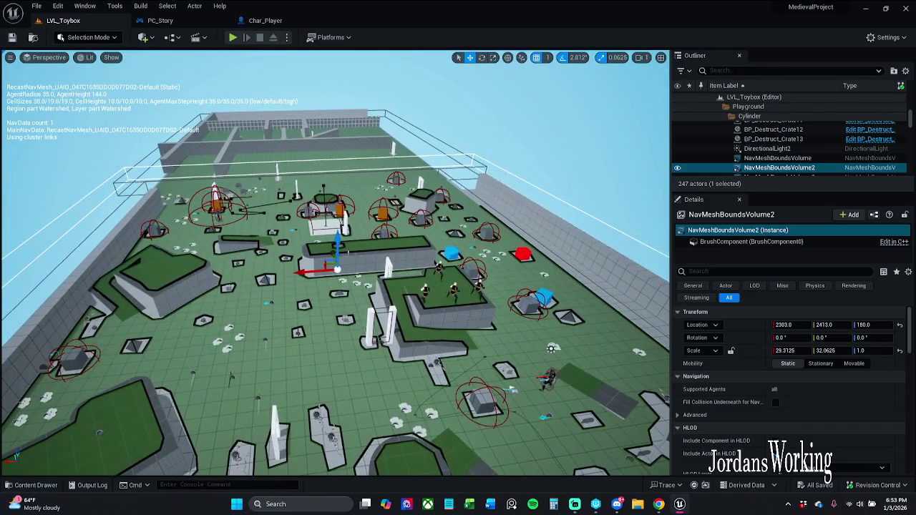
- Try moving NavMeshBoundsVolume2 along X, then undo the move
{"action": "left_click", "coordinate": [372, 250]}
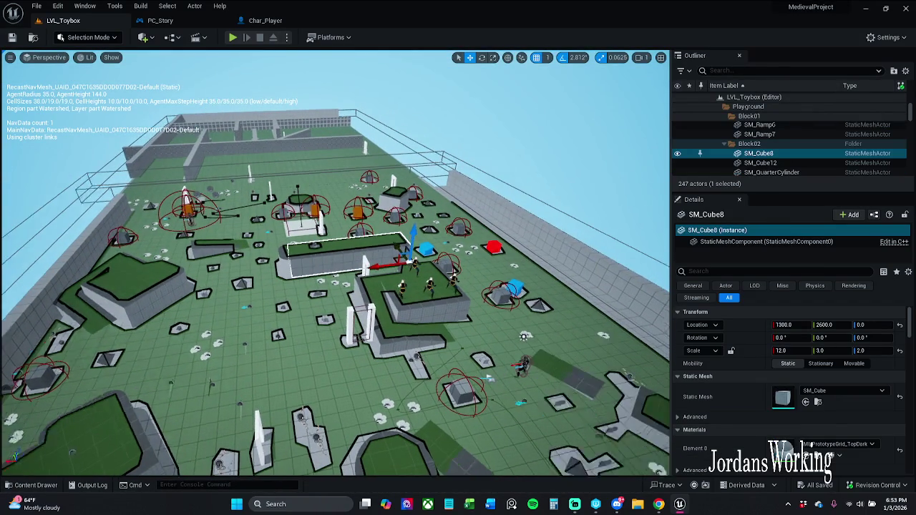
{"action": "left_click", "coordinate": [544, 202]}
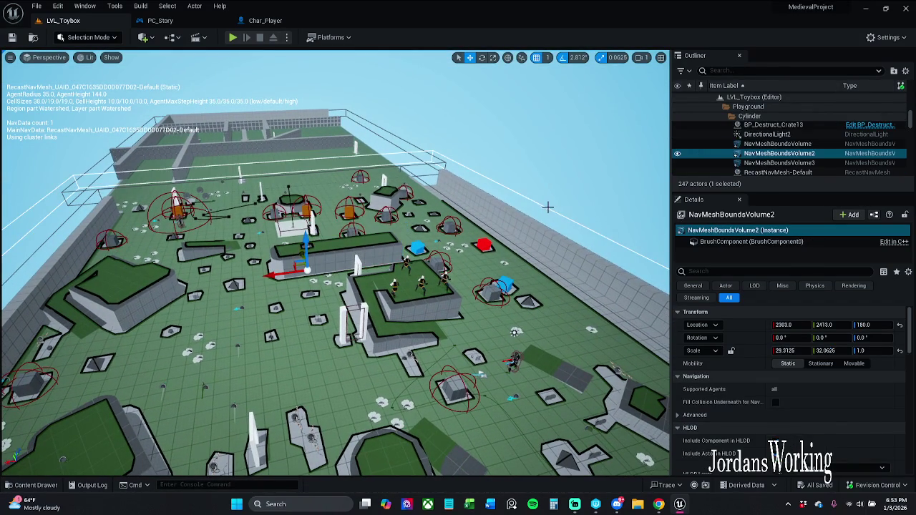
{"action": "mouse_move", "coordinate": [279, 275]}
{"action": "left_mouse_down"}
{"action": "mouse_move", "coordinate": [443, 228]}
{"action": "mouse_move", "coordinate": [614, 224]}
{"action": "left_mouse_up"}
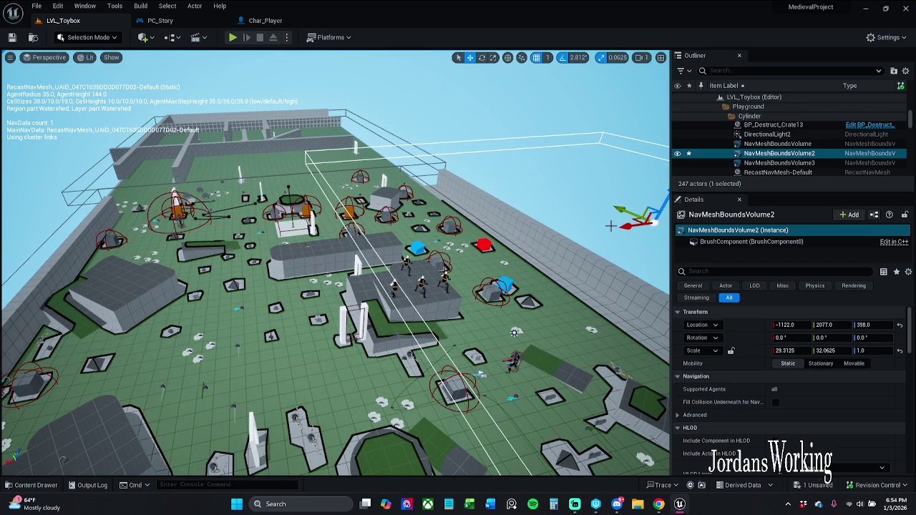
{"action": "key", "text": "ctrl+z"}
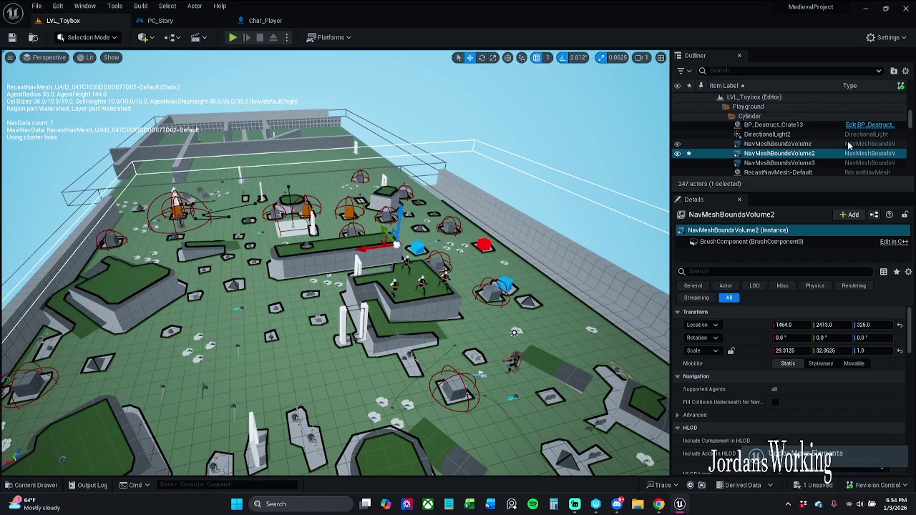
- Frame NavMeshBoundsVolume and slide it along X to 2103
{"action": "left_click", "coordinate": [849, 145]}
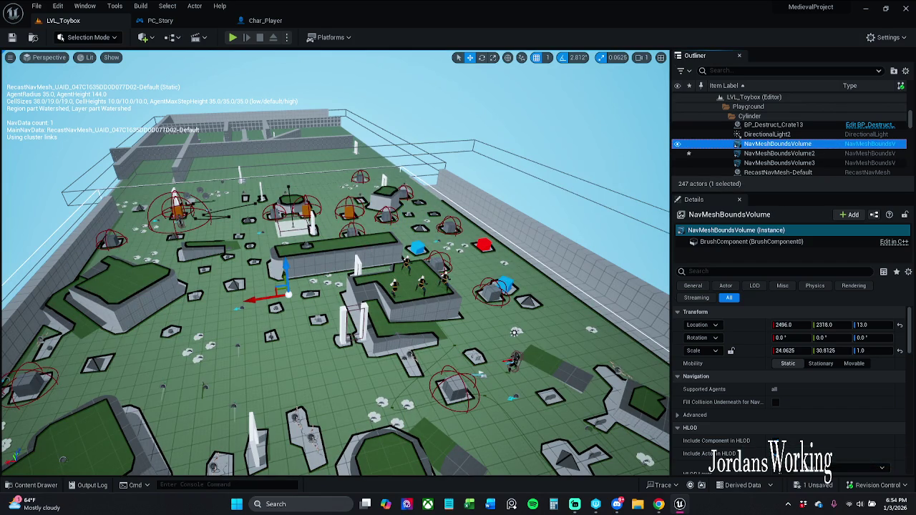
{"action": "key", "text": "f"}
{"action": "left_click_drag", "start_coordinate": [363, 184], "coordinate": [409, 184]}
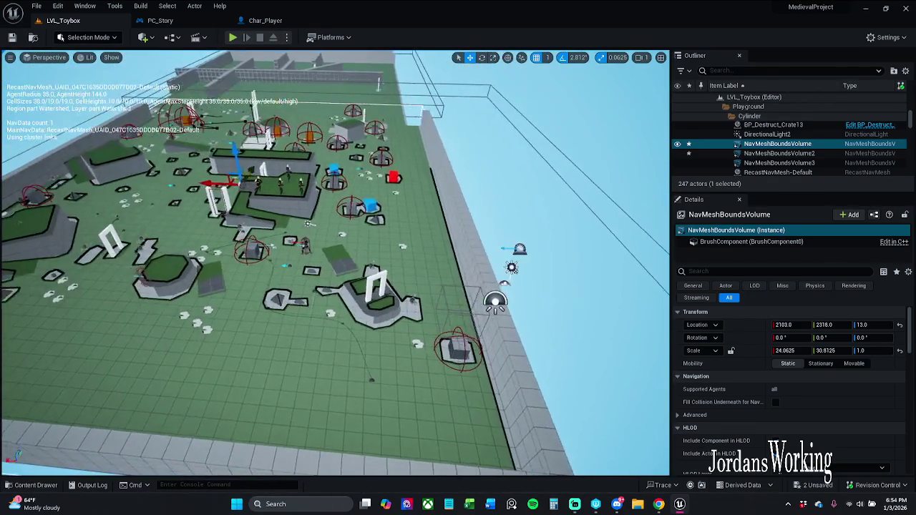
- Check out both NavMeshBoundsVolumes and save the level, then switch to PC_Story
{"action": "left_click", "coordinate": [12, 37]}
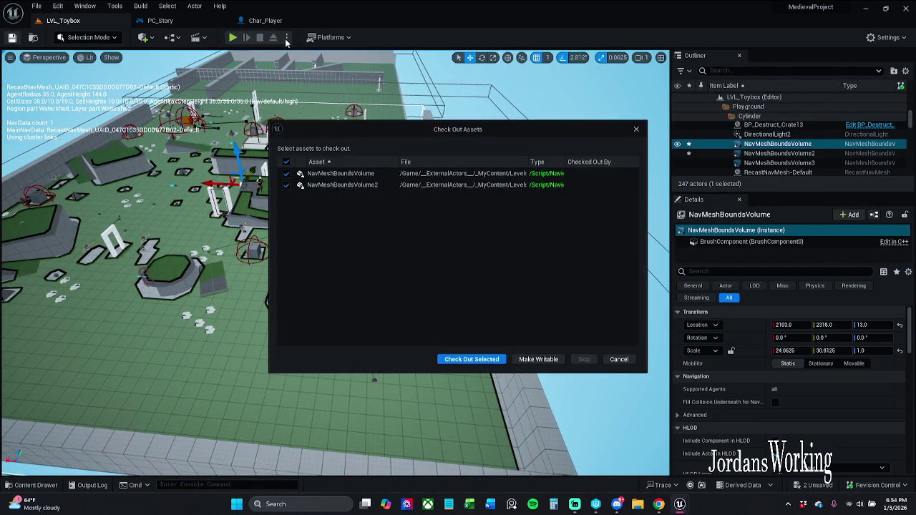
{"action": "left_click", "coordinate": [472, 359]}
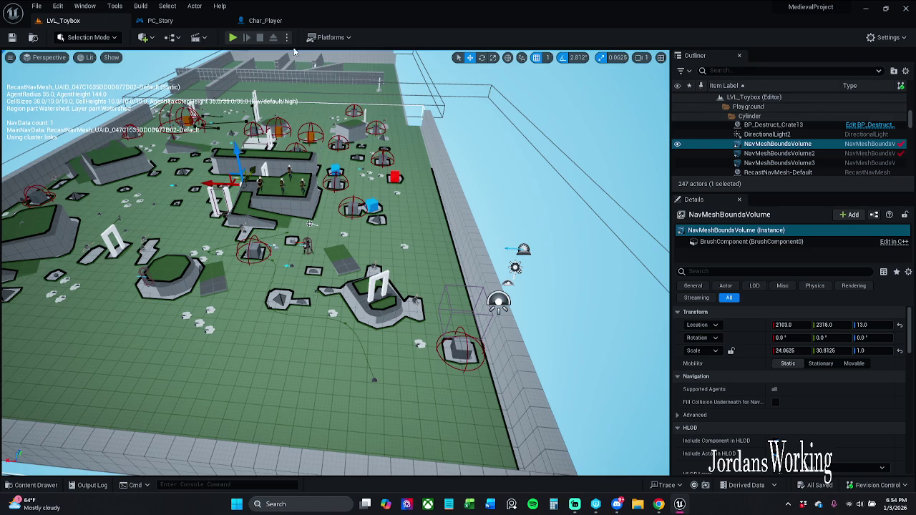
{"action": "left_click", "coordinate": [265, 20]}
{"action": "left_click", "coordinate": [182, 24]}
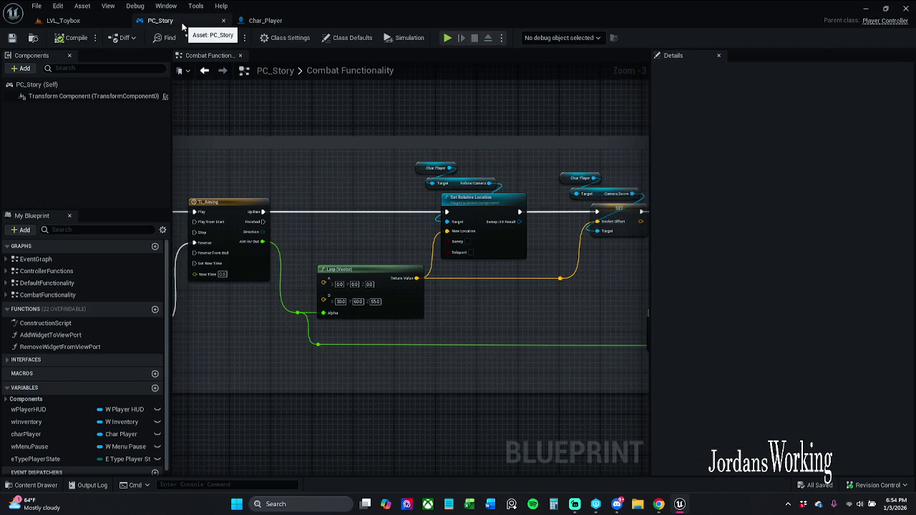
{"action": "left_click", "coordinate": [85, 22]}
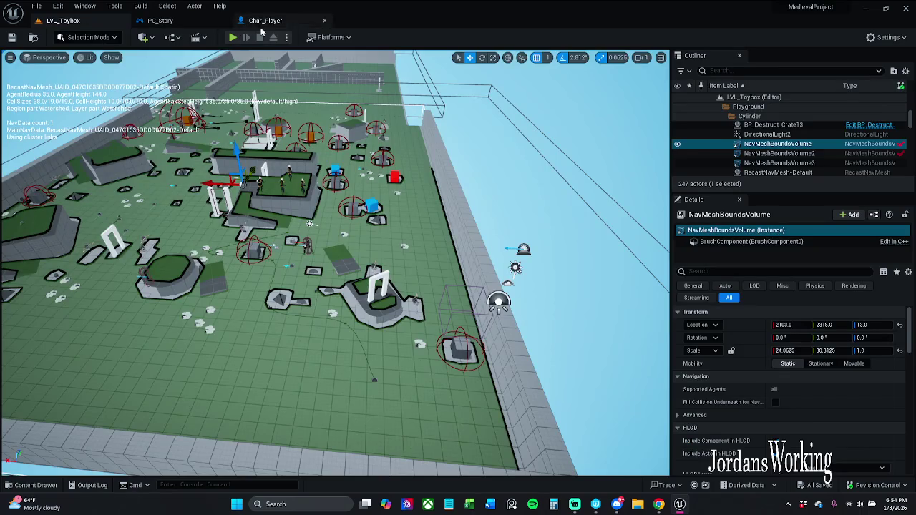
{"action": "left_click", "coordinate": [269, 21]}
{"action": "left_click", "coordinate": [24, 68]}
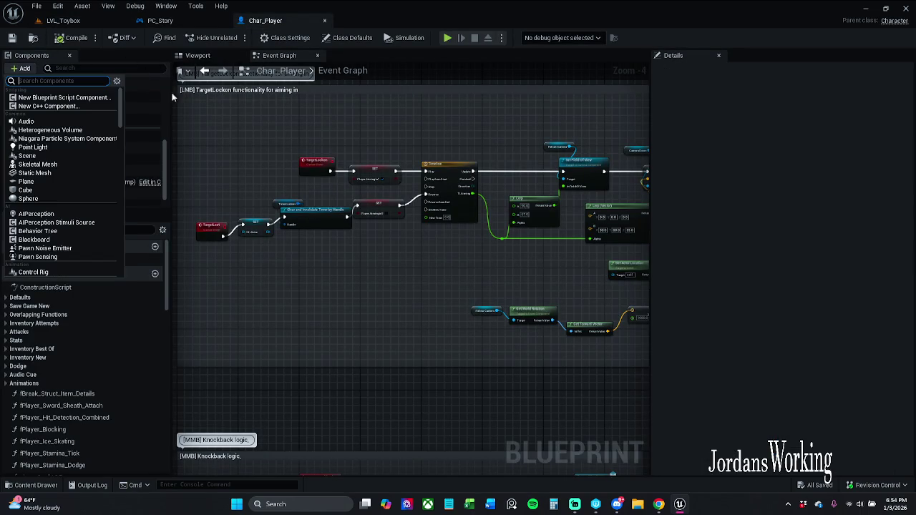
{"action": "type", "text": "nav"}
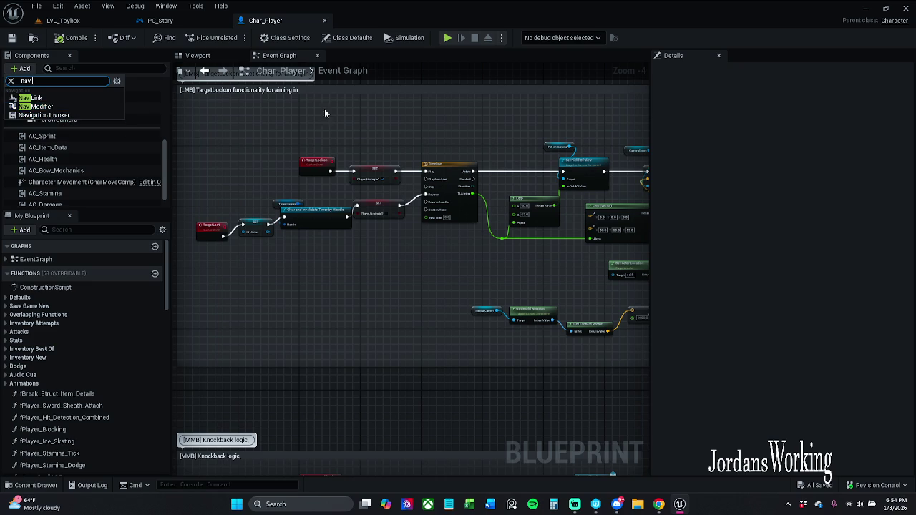
{"action": "left_click", "coordinate": [357, 123]}
{"action": "scroll", "coordinate": [95, 159], "scroll_direction": "up", "scroll_amount": 5}
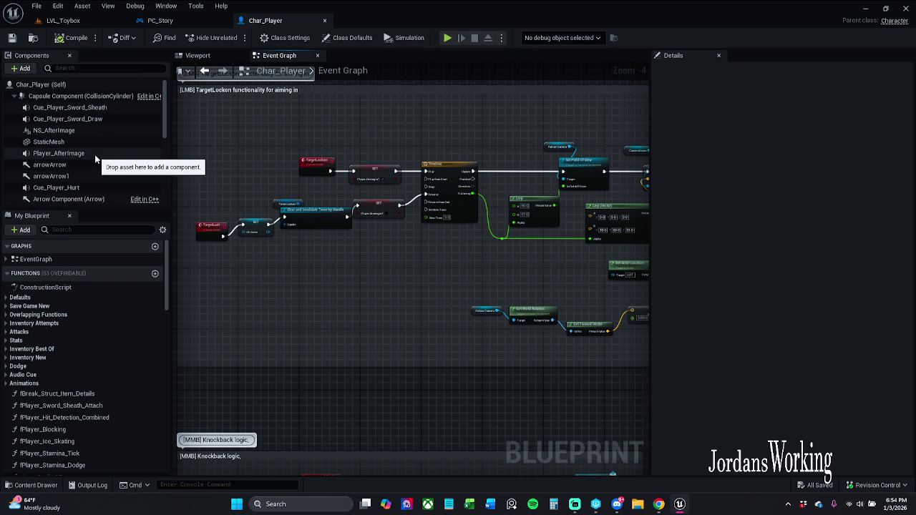
{"action": "left_click", "coordinate": [161, 20]}
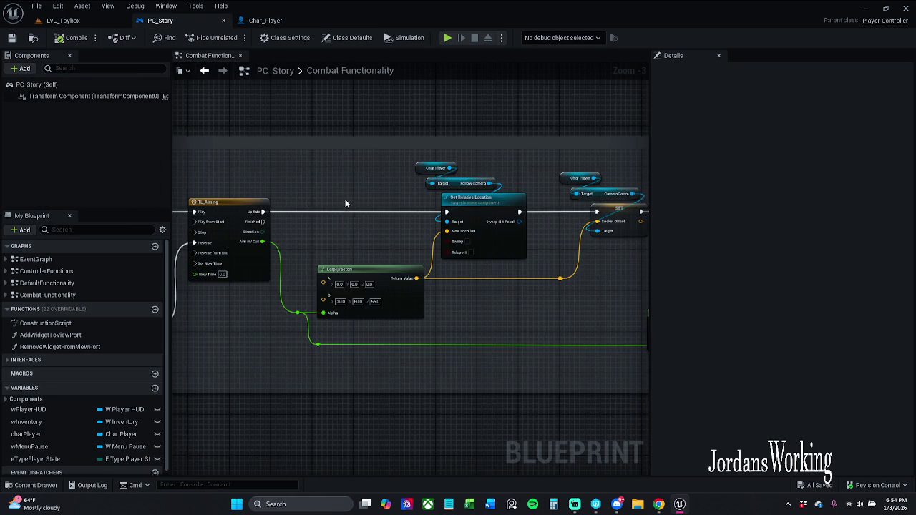
{"action": "left_click_drag", "start_coordinate": [345, 204], "coordinate": [389, 202]}
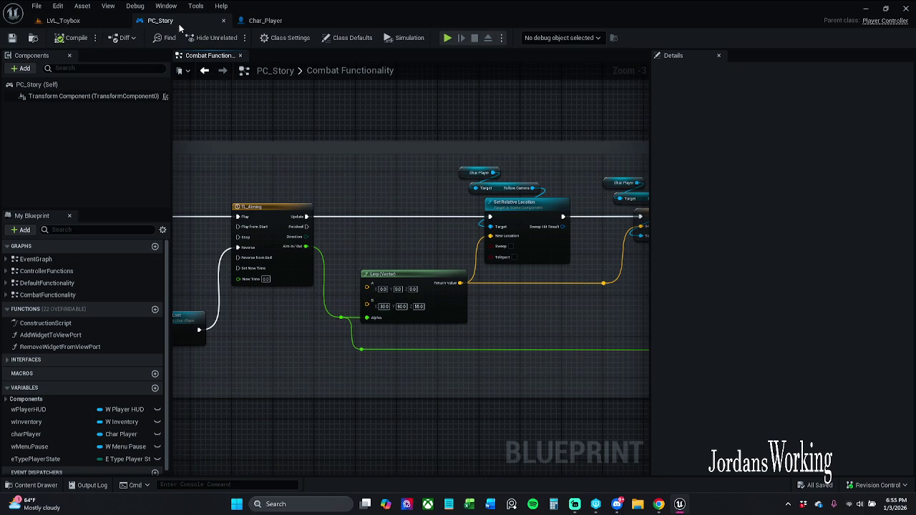
{"action": "left_click", "coordinate": [63, 20]}
- Review NavMeshBoundsVolume and NavMeshBoundsVolume2 in Submit Files, then close it without submitting
{"action": "left_click", "coordinate": [866, 486]}
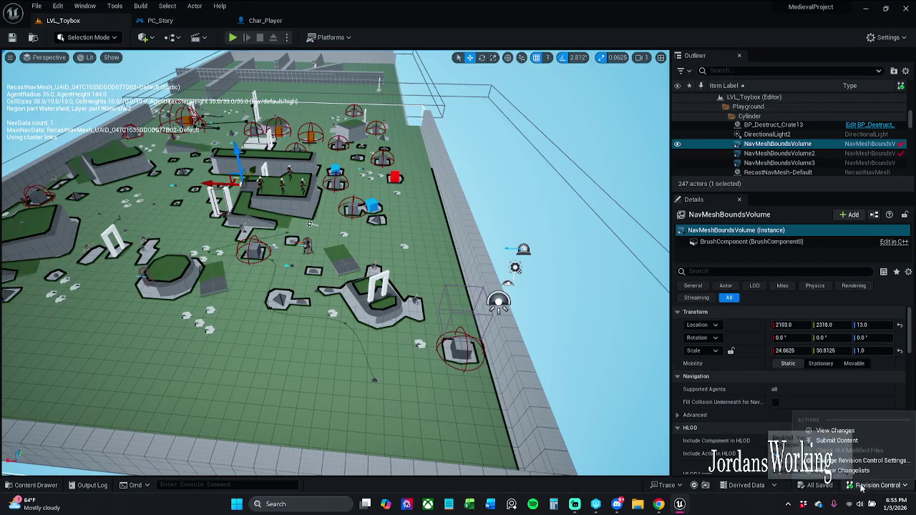
{"action": "left_click", "coordinate": [852, 440]}
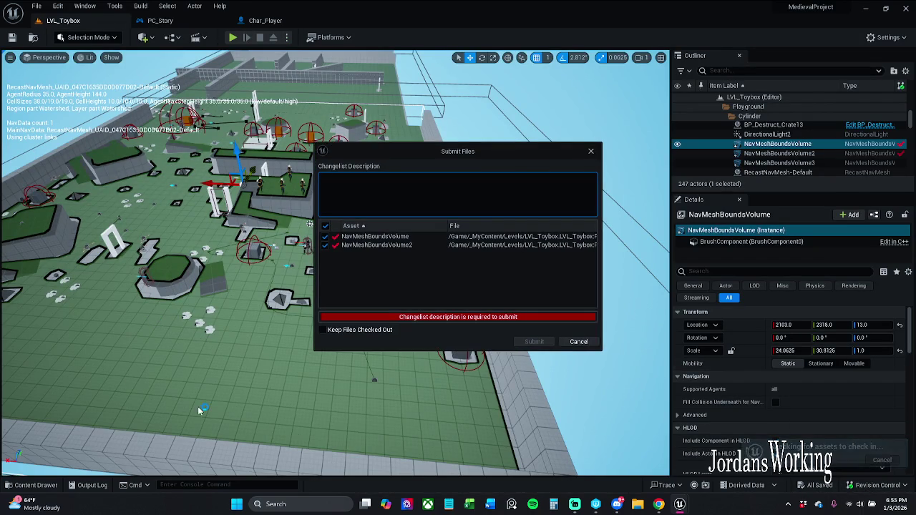
{"action": "left_click", "coordinate": [591, 153]}
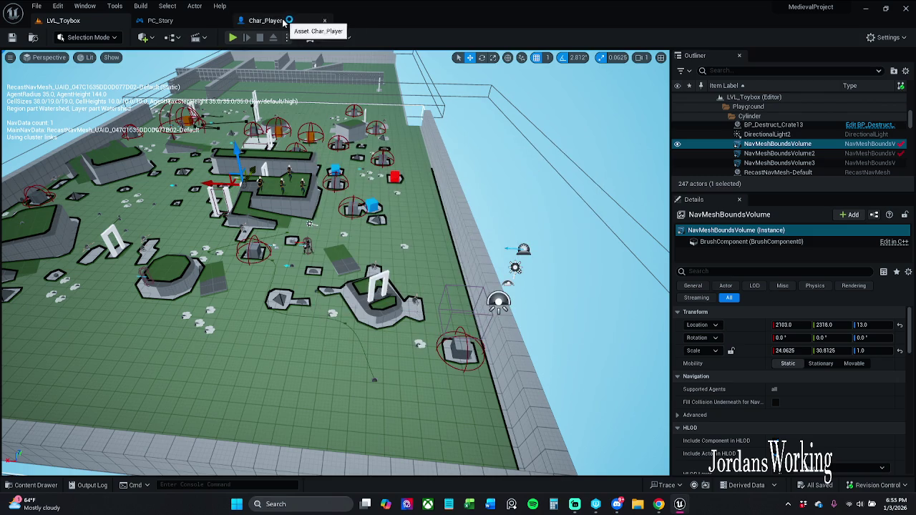
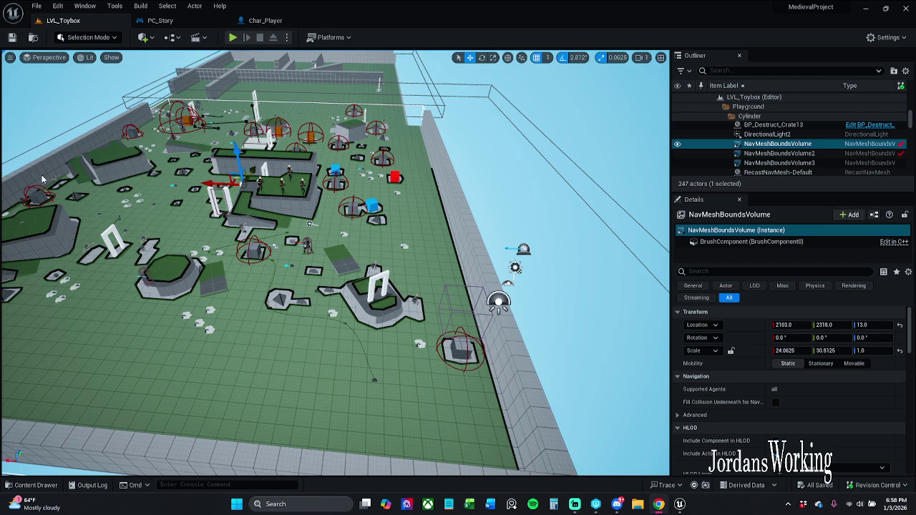
- Enable the Environment Query Editor plugin through the Plugins browser
{"action": "left_click", "coordinate": [888, 38]}
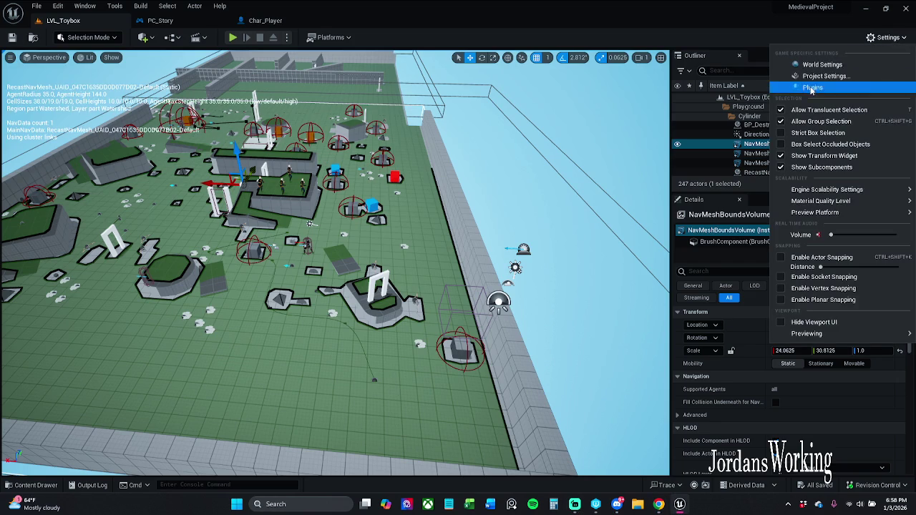
{"action": "left_click", "coordinate": [812, 89]}
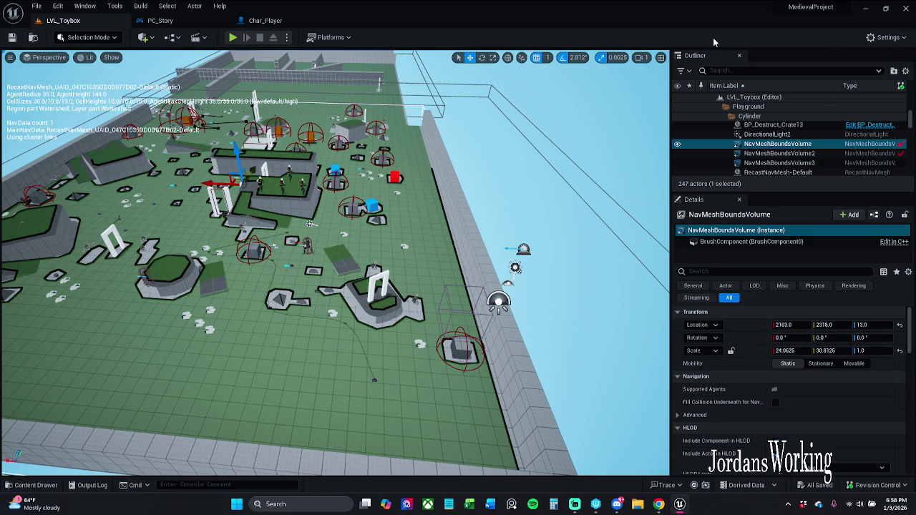
{"action": "left_click", "coordinate": [37, 8]}
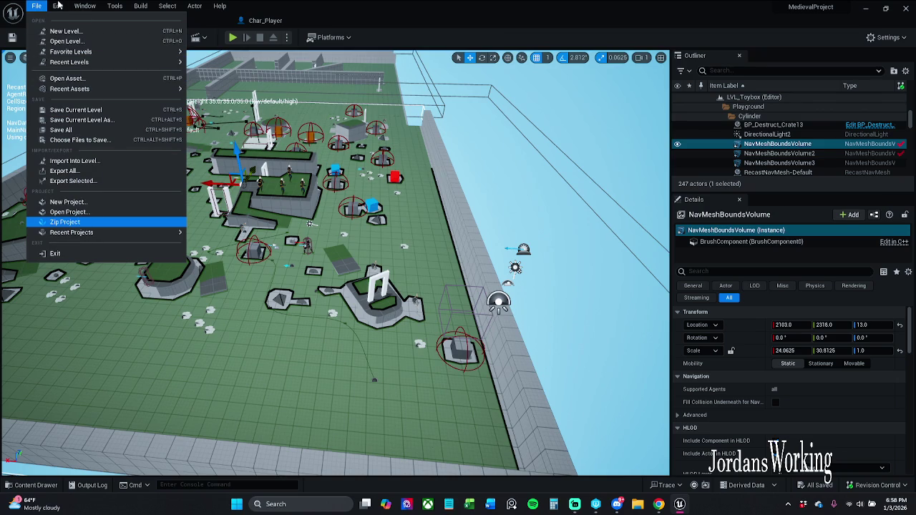
{"action": "left_click", "coordinate": [906, 40]}
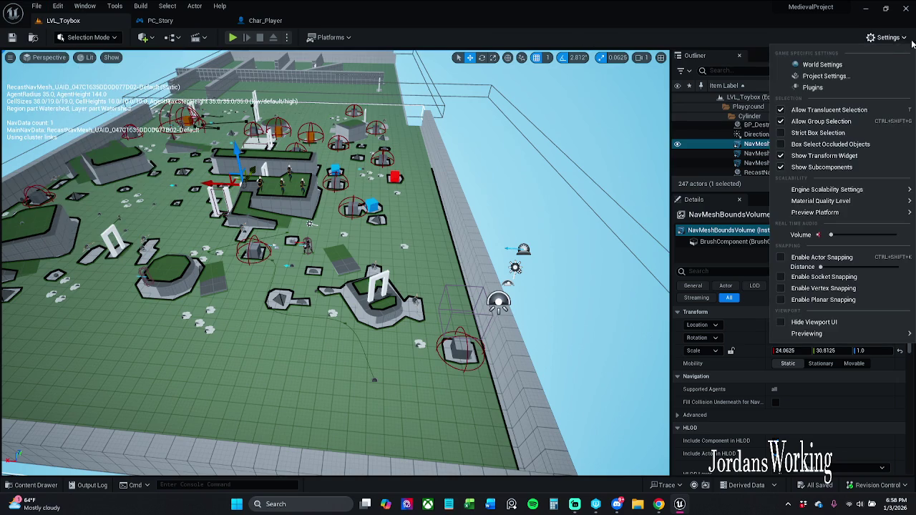
{"action": "left_click", "coordinate": [814, 88]}
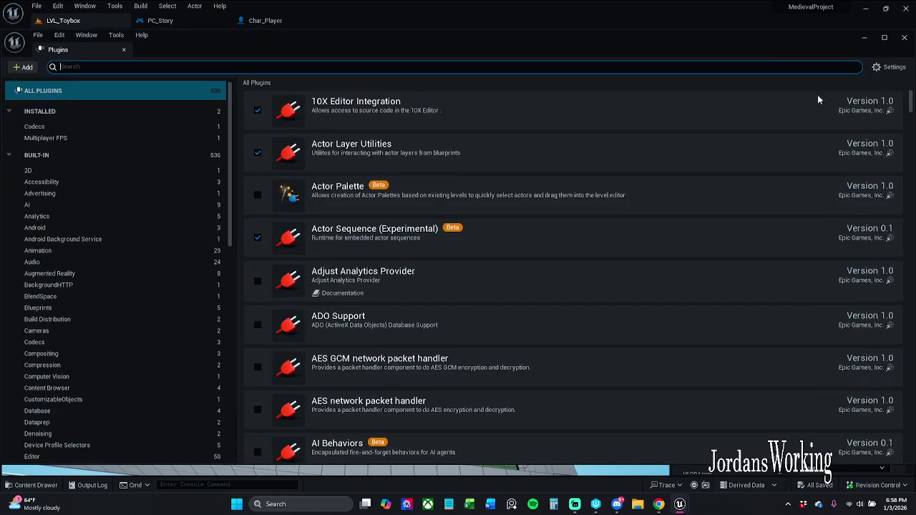
{"action": "left_click", "coordinate": [120, 66]}
{"action": "type", "text": "env"}
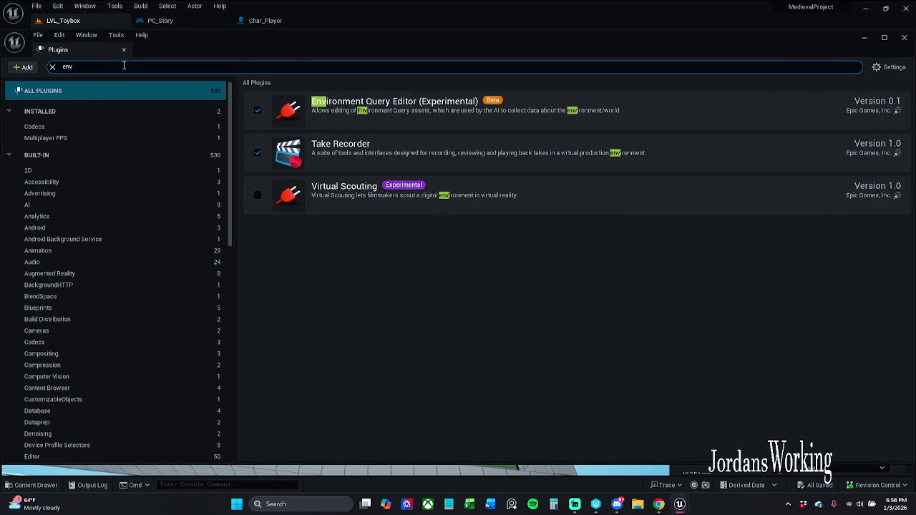
{"action": "type", "text": "ironmental"}
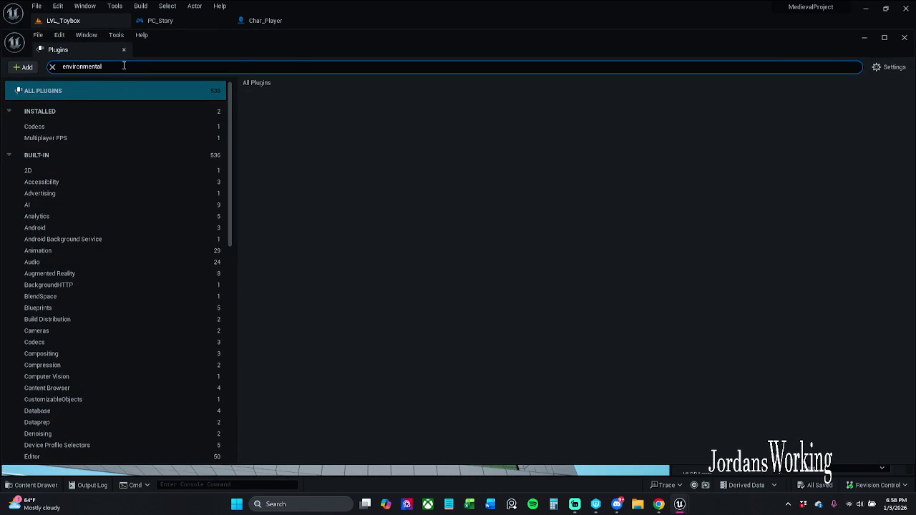
{"action": "key", "text": "BackSpace"}
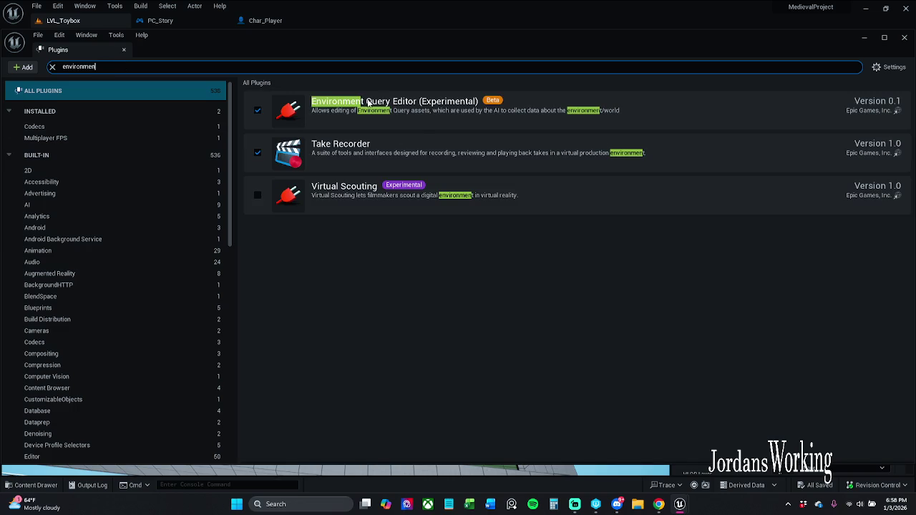
{"action": "left_click", "coordinate": [442, 113]}
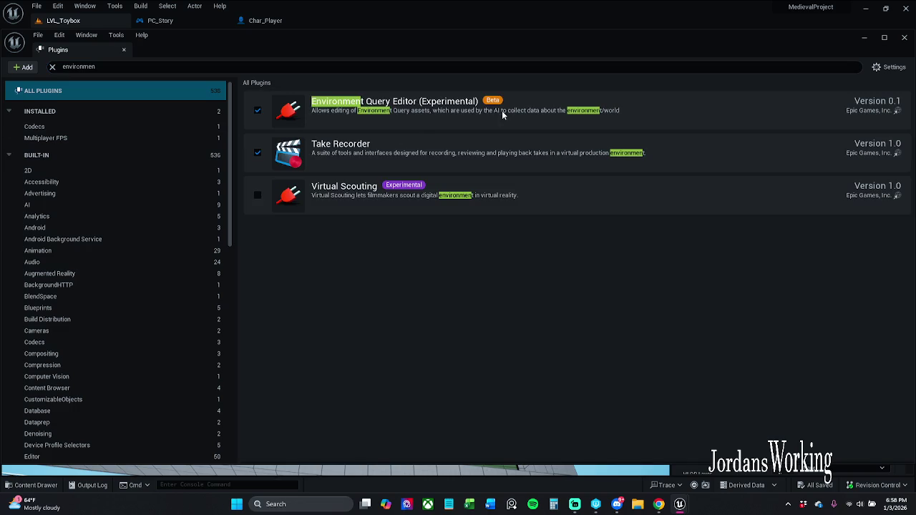
{"action": "left_click", "coordinate": [905, 38]}
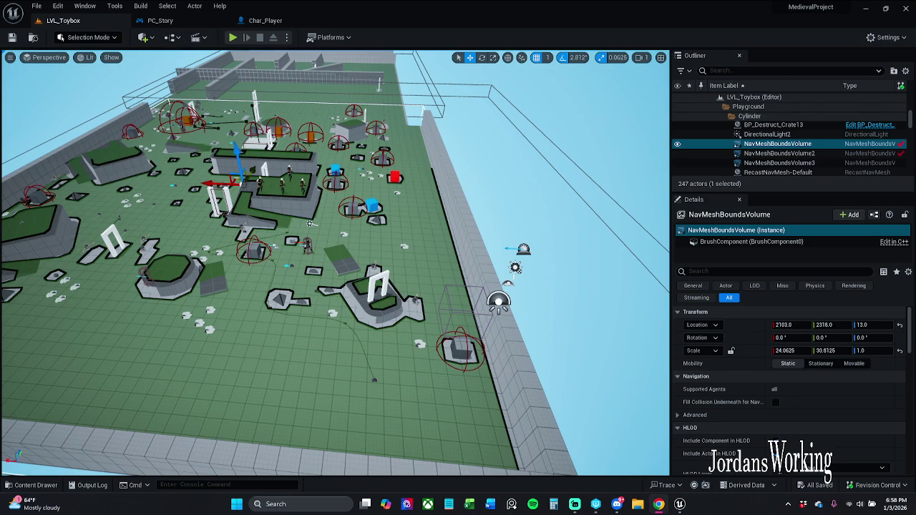
- Close the PC_Story and Char_Player blueprint tabs, returning to LVL_Toybox
{"action": "left_click", "coordinate": [208, 21]}
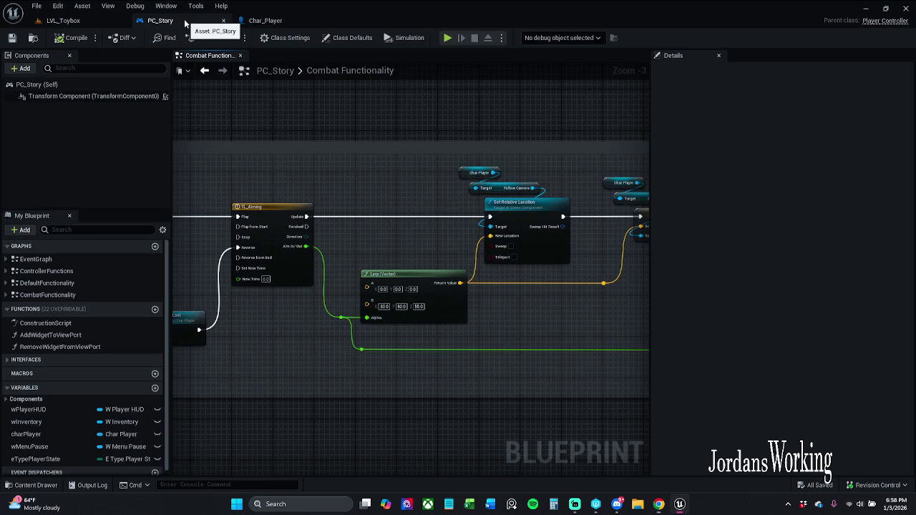
{"action": "left_click", "coordinate": [224, 20]}
{"action": "left_click", "coordinate": [224, 21]}
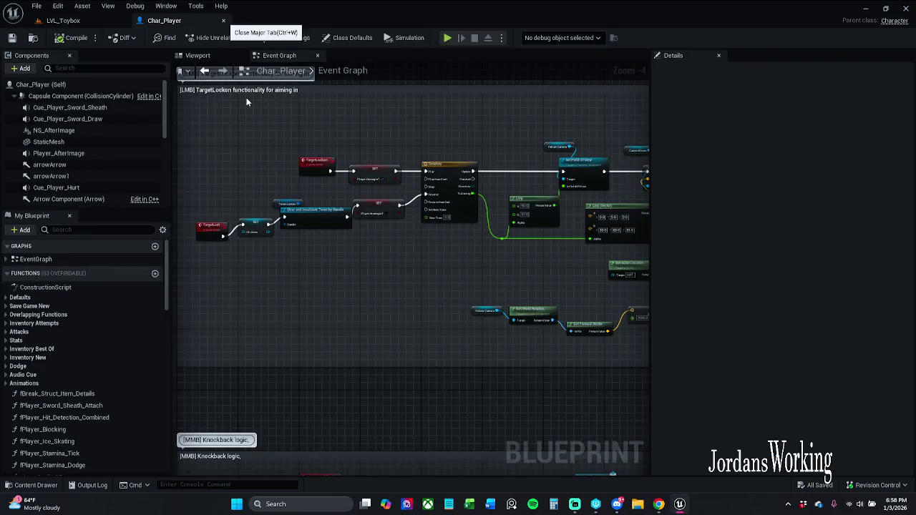
{"action": "left_click", "coordinate": [223, 21]}
- Open the BT_EnemyTest behavior tree from the Characters/Enemy folder
{"action": "left_click", "coordinate": [31, 485]}
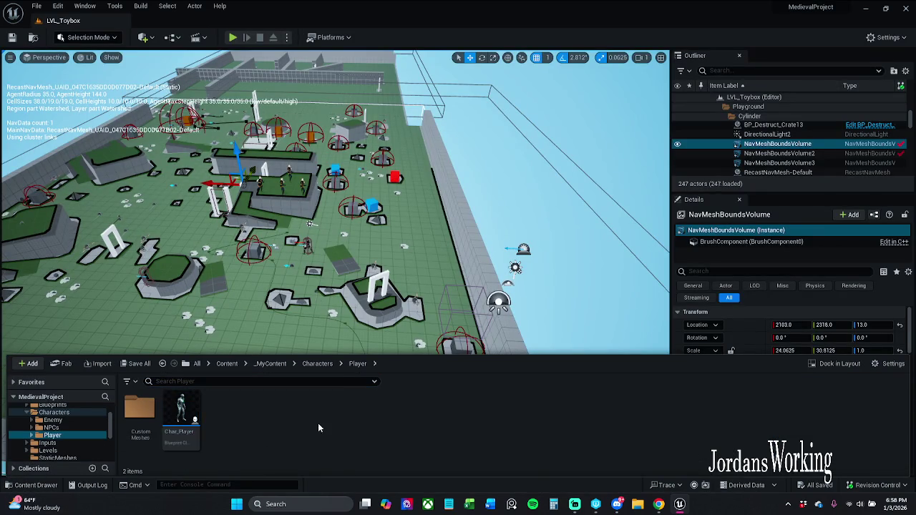
{"action": "left_click", "coordinate": [317, 364]}
{"action": "double_click", "coordinate": [140, 410]}
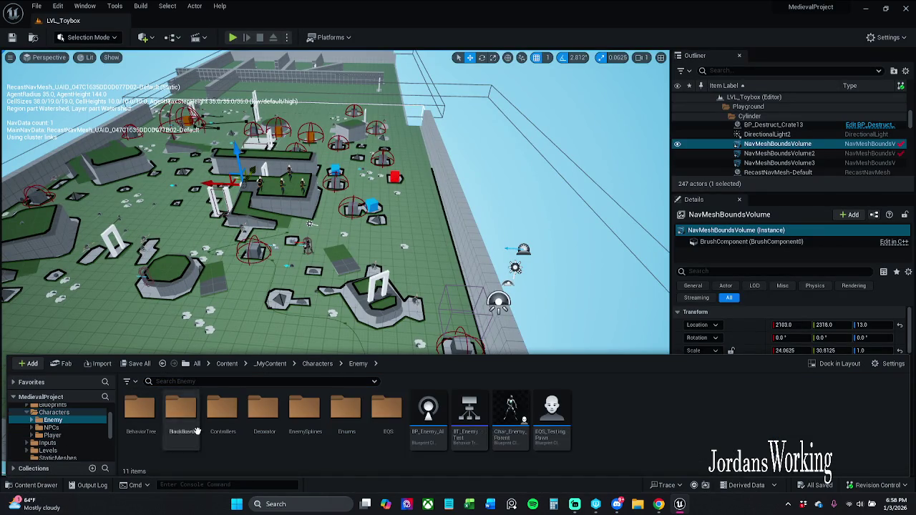
{"action": "double_click", "coordinate": [466, 419]}
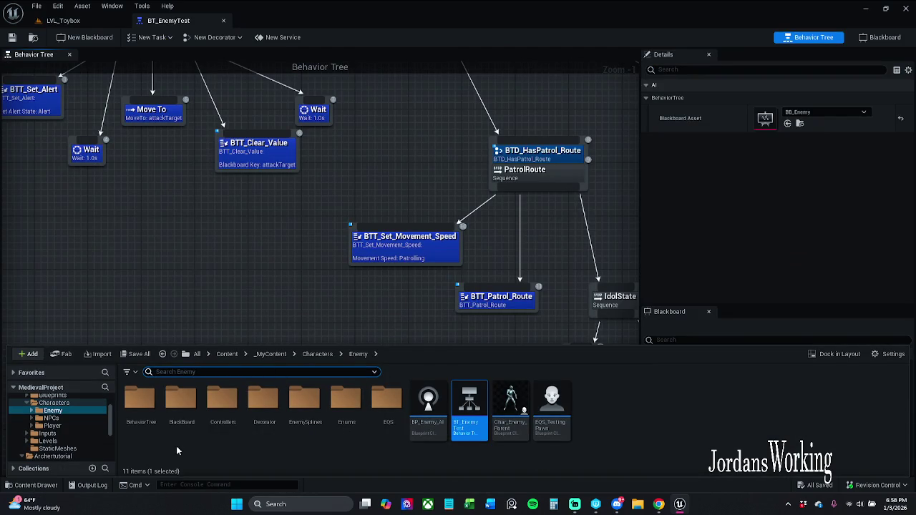
- Open the EQ_Strafe environment query from the Enemy/EQS folder
{"action": "left_click", "coordinate": [144, 421]}
{"action": "double_click", "coordinate": [143, 424]}
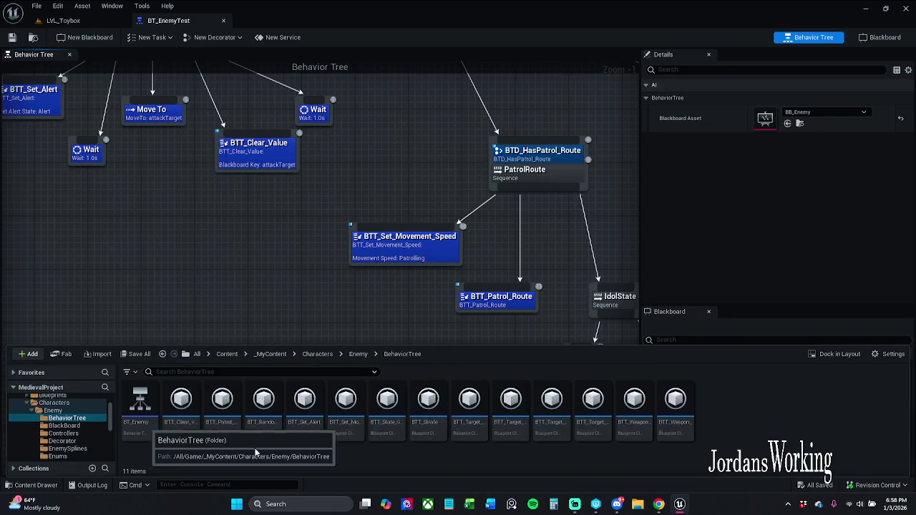
{"action": "left_click", "coordinate": [358, 353]}
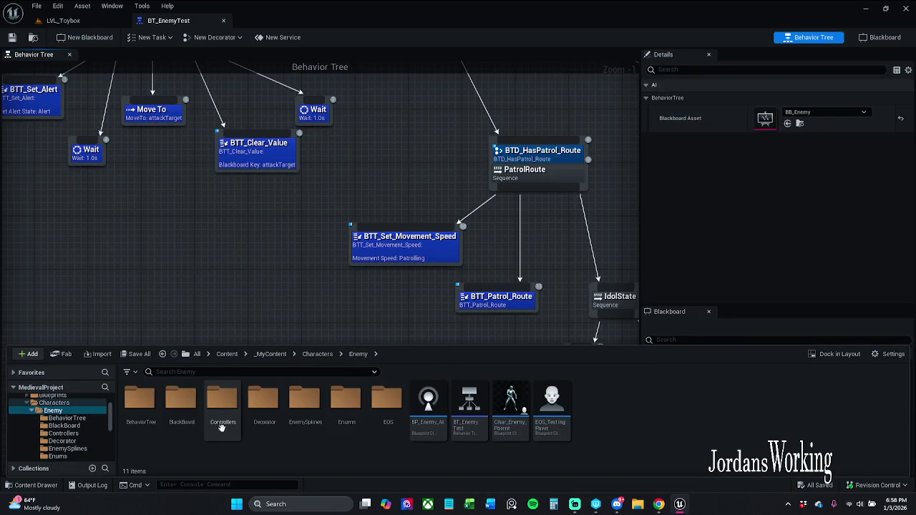
{"action": "double_click", "coordinate": [382, 421]}
{"action": "double_click", "coordinate": [149, 418]}
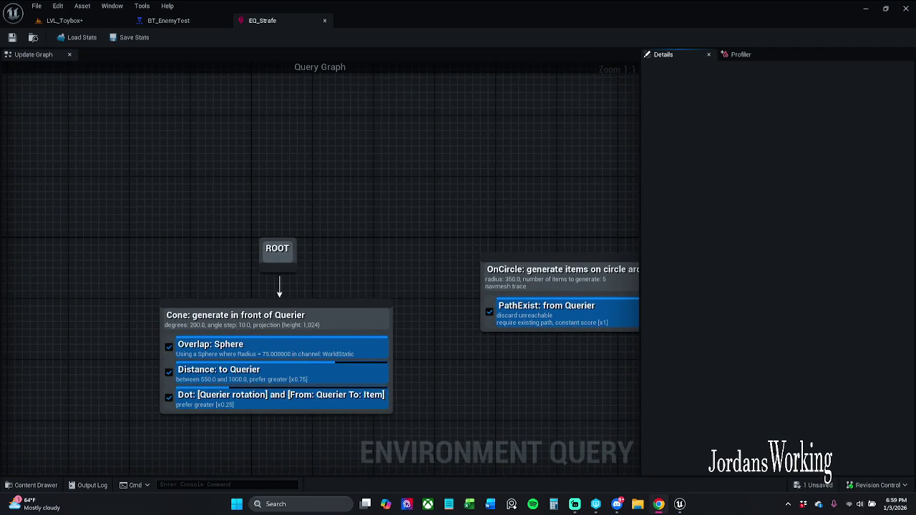
- In BT_EnemyTest, pan over to the NoPatrolRoute branch and its Move To node
{"action": "left_click", "coordinate": [175, 21]}
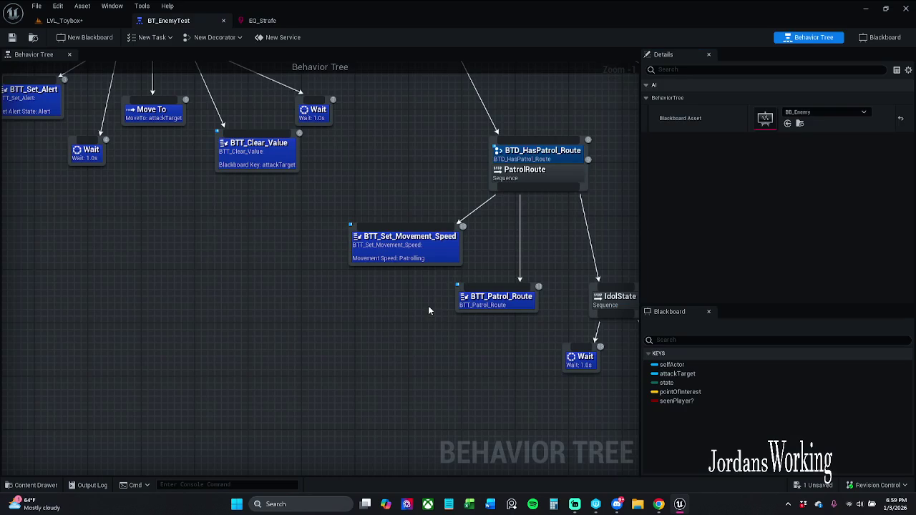
{"action": "left_click_drag", "start_coordinate": [436, 315], "coordinate": [342, 298]}
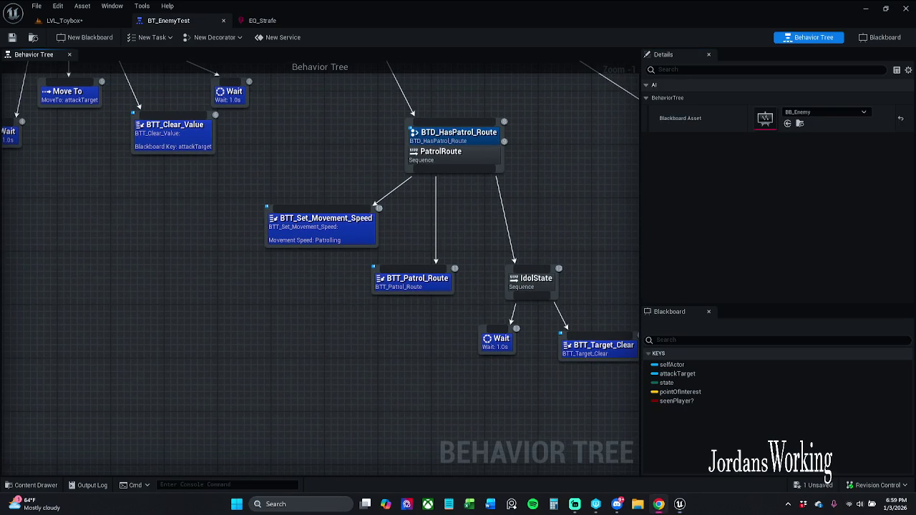
{"action": "left_click_drag", "start_coordinate": [417, 377], "coordinate": [164, 391]}
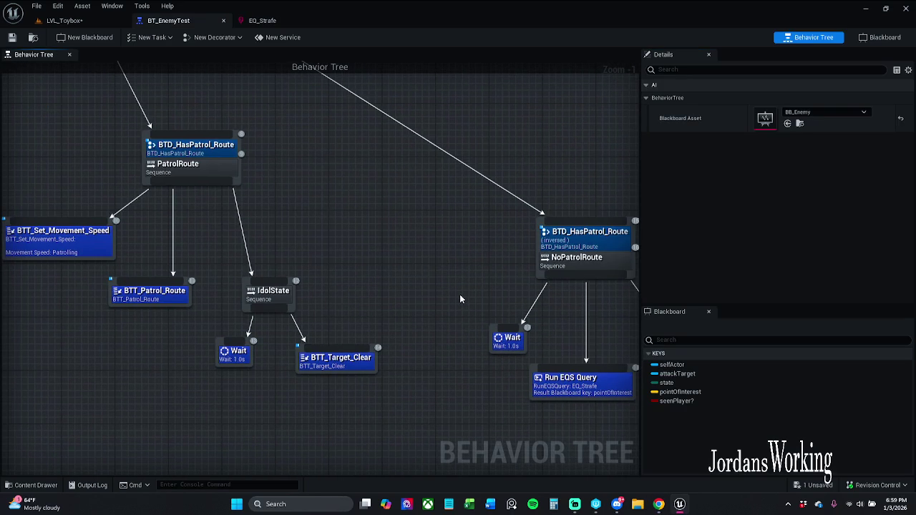
{"action": "left_click_drag", "start_coordinate": [459, 299], "coordinate": [343, 239]}
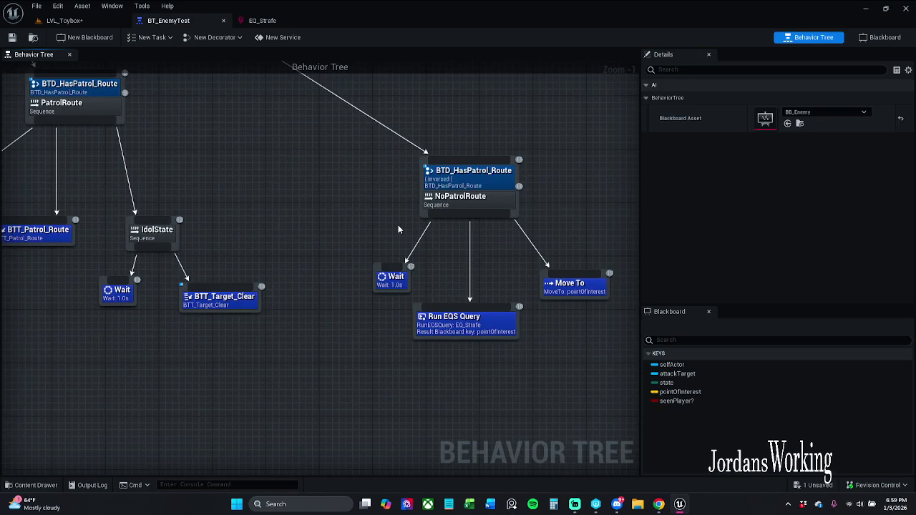
{"action": "left_click_drag", "start_coordinate": [399, 229], "coordinate": [355, 214]}
{"action": "left_click_drag", "start_coordinate": [274, 169], "coordinate": [359, 232]}
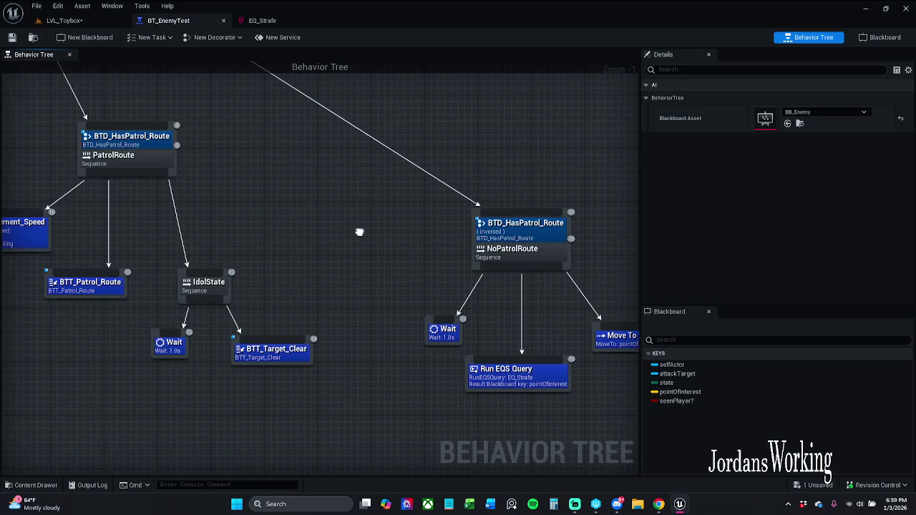
- Select the PatrolRoute and NoPatrolRoute sequences and box-select the NoPatrolRoute branch
{"action": "left_click", "coordinate": [172, 140]}
{"action": "left_click_drag", "start_coordinate": [112, 212], "coordinate": [183, 206]}
{"action": "mouse_move", "coordinate": [57, 192]}
{"action": "left_mouse_down"}
{"action": "mouse_move", "coordinate": [173, 300]}
{"action": "mouse_move", "coordinate": [115, 325]}
{"action": "left_mouse_up"}
{"action": "left_click", "coordinate": [161, 330]}
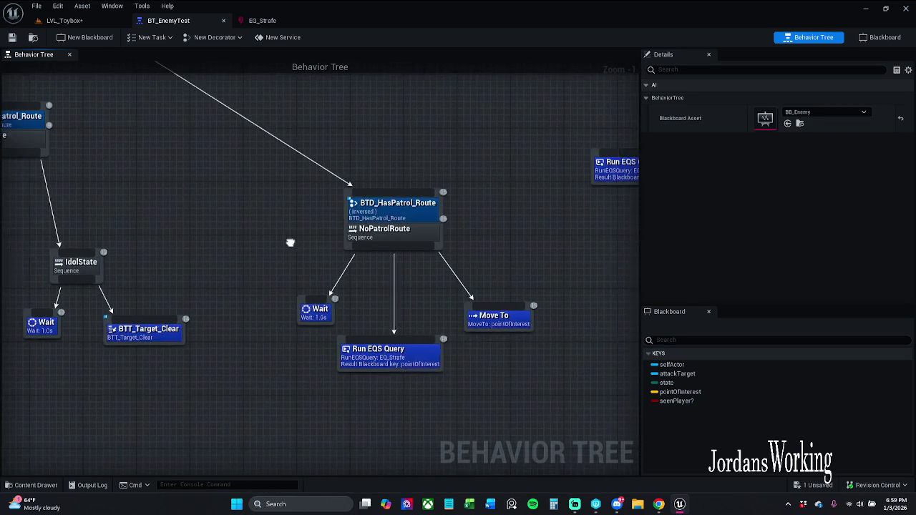
{"action": "mouse_move", "coordinate": [288, 210]}
{"action": "left_mouse_down"}
{"action": "mouse_move", "coordinate": [361, 224]}
{"action": "mouse_move", "coordinate": [247, 237]}
{"action": "left_mouse_up"}
{"action": "left_click", "coordinate": [323, 225]}
{"action": "left_click", "coordinate": [248, 237]}
{"action": "mouse_move", "coordinate": [241, 170]}
{"action": "left_mouse_down"}
{"action": "mouse_move", "coordinate": [425, 258]}
{"action": "mouse_move", "coordinate": [412, 291]}
{"action": "mouse_move", "coordinate": [517, 403]}
{"action": "left_mouse_up"}
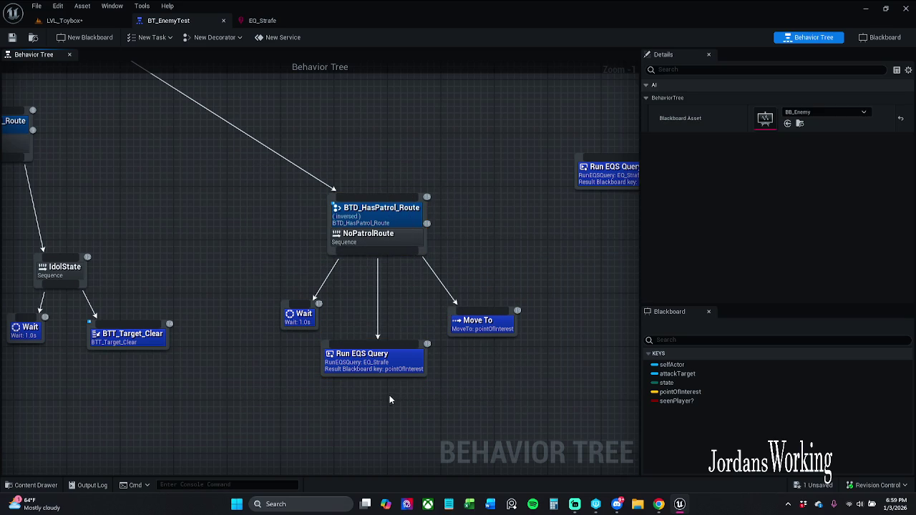
- Confirm Run EQS Query uses EQ_Strafe and Move To targets pointOfInterest
{"action": "left_click", "coordinate": [369, 374]}
{"action": "left_click", "coordinate": [393, 398]}
{"action": "left_click", "coordinate": [372, 362]}
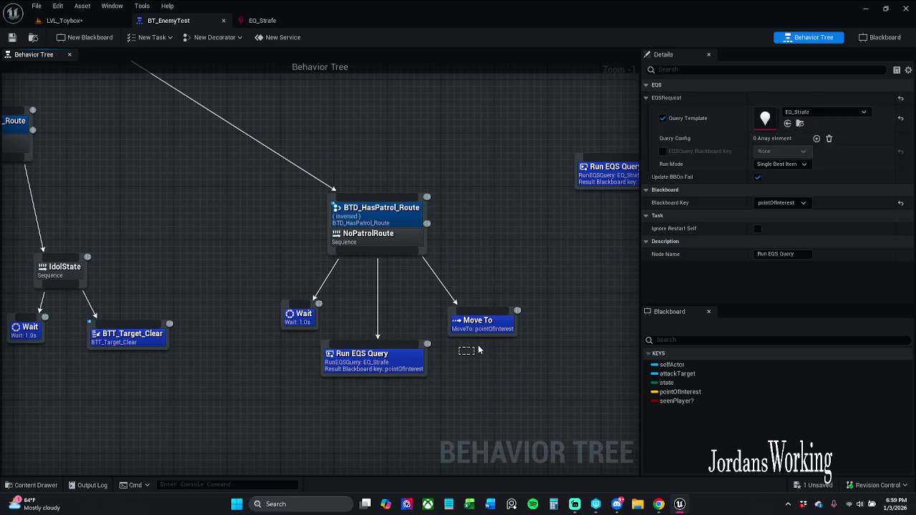
{"action": "left_click", "coordinate": [476, 326]}
{"action": "left_click", "coordinate": [63, 20]}
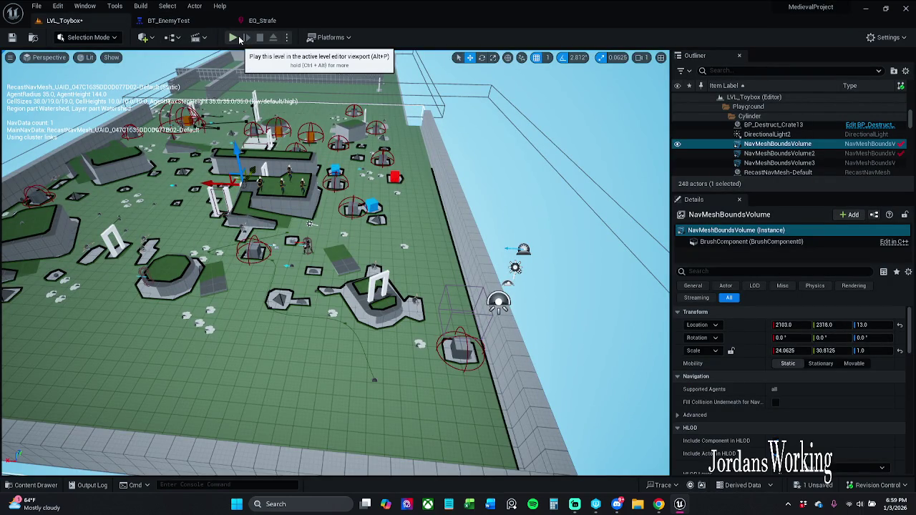
- Select Char_Enemy_Parent and the BP_Patrol_Moon route in the level, then run a brief playtest
{"action": "left_click", "coordinate": [239, 41]}
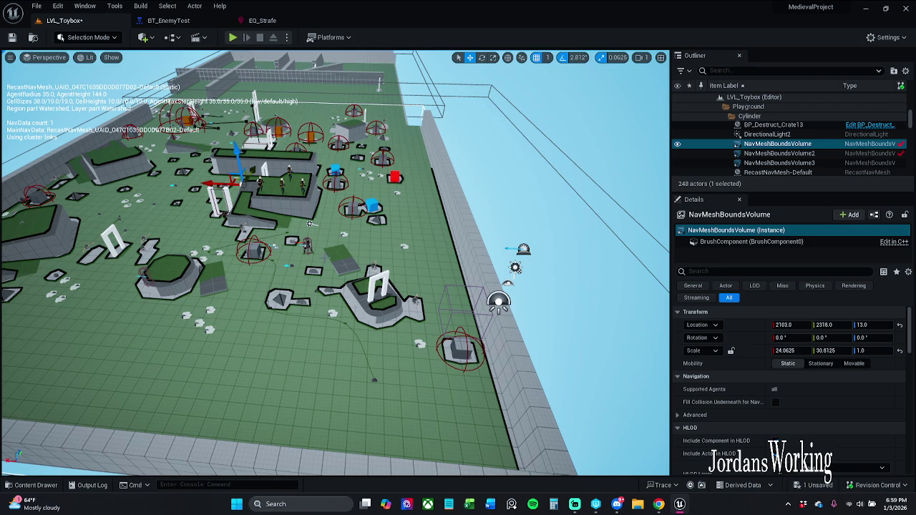
{"action": "left_click", "coordinate": [304, 245]}
{"action": "scroll", "coordinate": [834, 412], "scroll_direction": "down", "scroll_amount": 2}
{"action": "scroll", "coordinate": [834, 412], "scroll_direction": "down", "scroll_amount": 2}
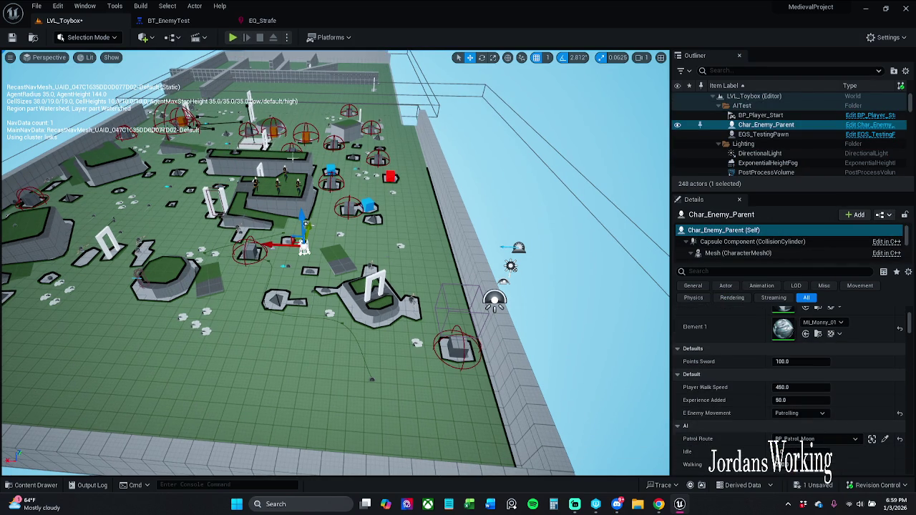
{"action": "key", "text": "Up"}
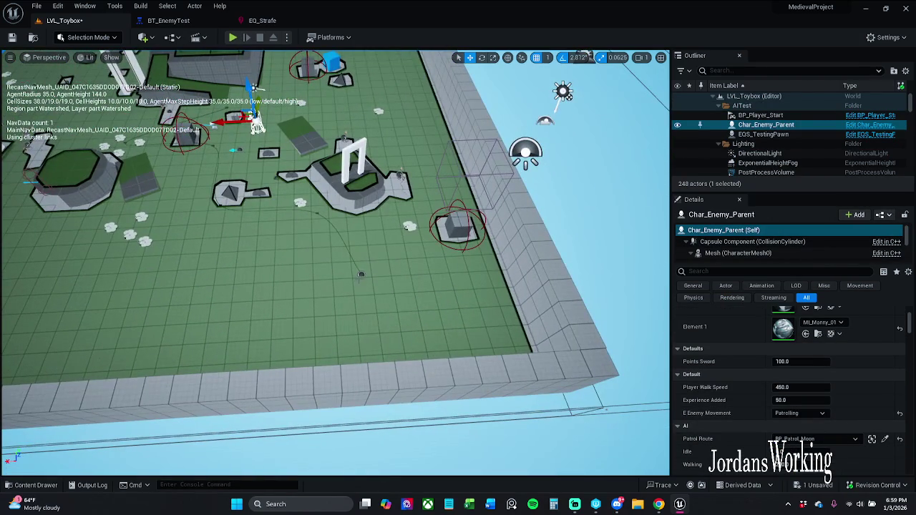
{"action": "left_click", "coordinate": [361, 274]}
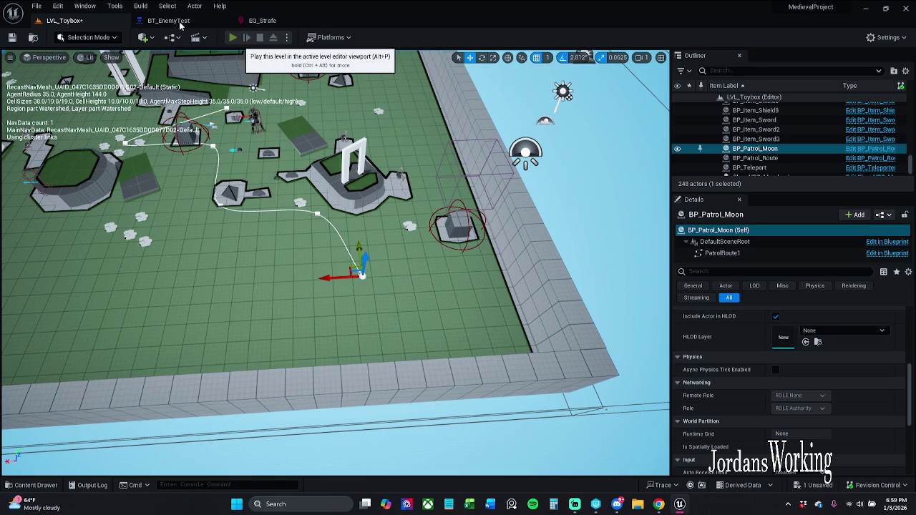
{"action": "key", "text": "alt+p"}
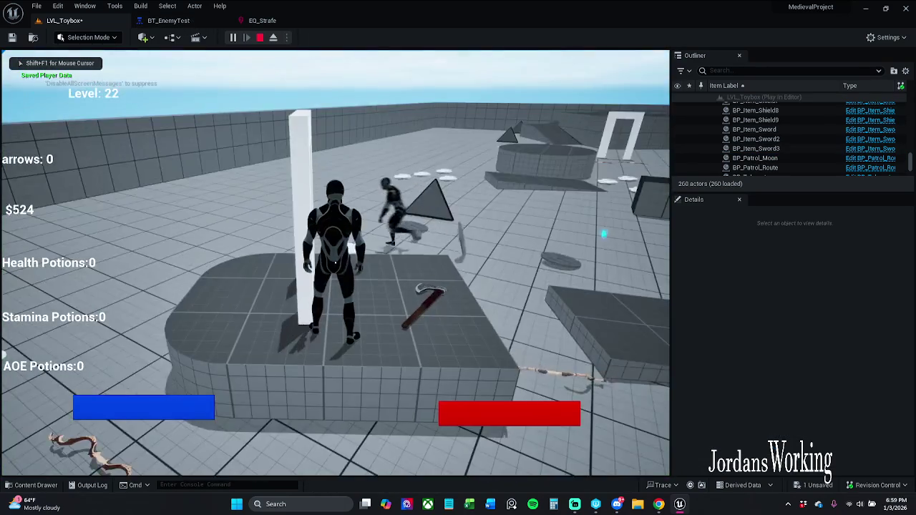
{"action": "key", "text": "Escape"}
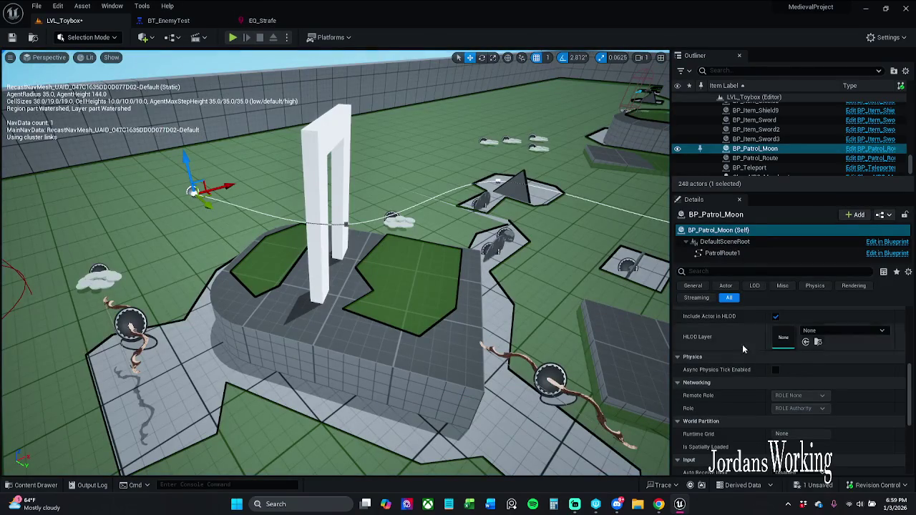
- Set Char_Enemy_Parent's Patrol Route to None in the Details panel
{"action": "scroll", "coordinate": [803, 343], "scroll_direction": "up", "scroll_amount": 3}
{"action": "scroll", "coordinate": [803, 343], "scroll_direction": "up", "scroll_amount": 5}
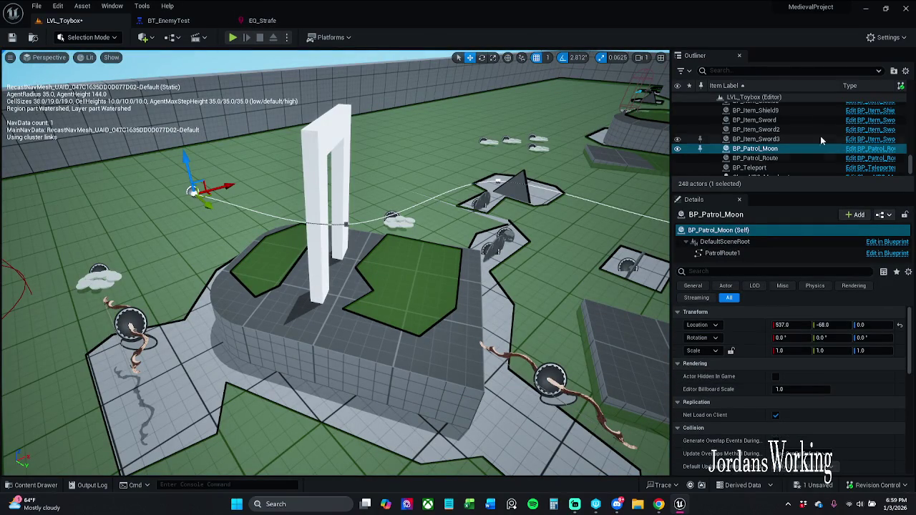
{"action": "scroll", "coordinate": [788, 131], "scroll_direction": "up", "scroll_amount": 5}
{"action": "left_click_drag", "start_coordinate": [910, 159], "coordinate": [908, 95]}
{"action": "left_click", "coordinate": [766, 125]}
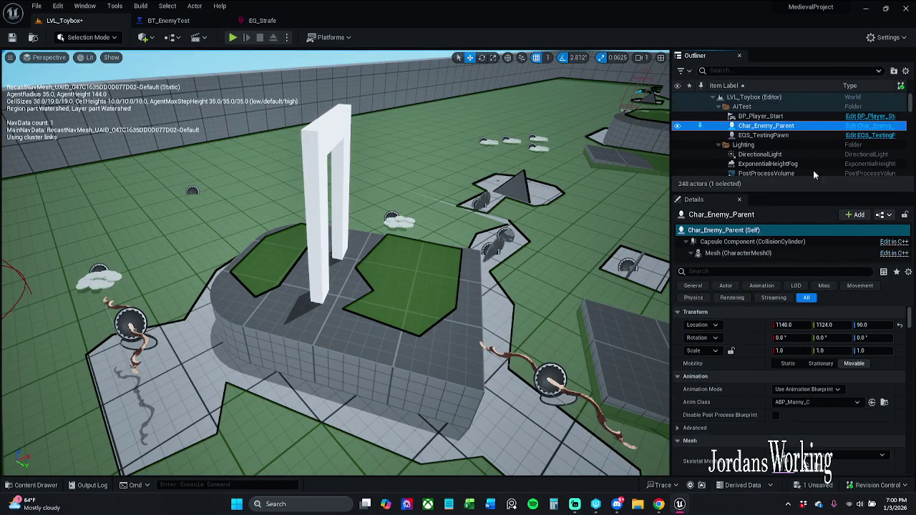
{"action": "scroll", "coordinate": [846, 437], "scroll_direction": "down", "scroll_amount": 5}
{"action": "scroll", "coordinate": [846, 436], "scroll_direction": "down", "scroll_amount": 5}
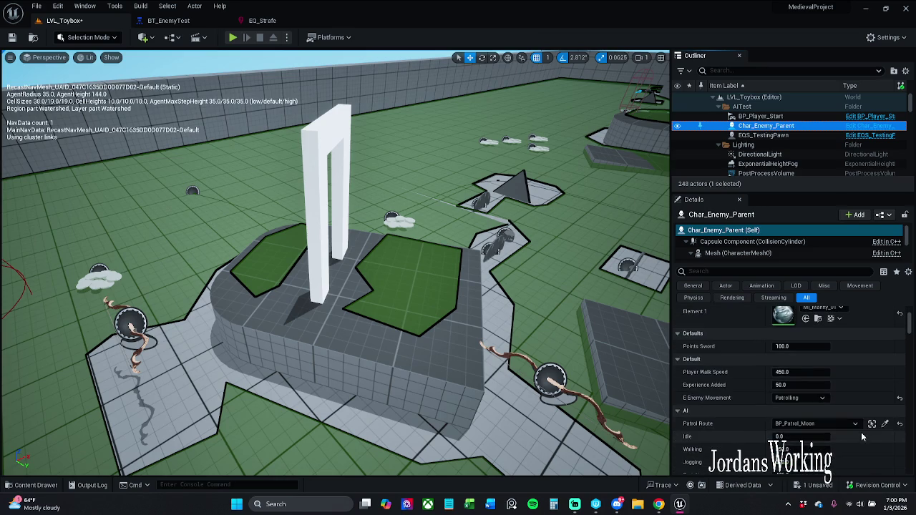
{"action": "left_click", "coordinate": [900, 424]}
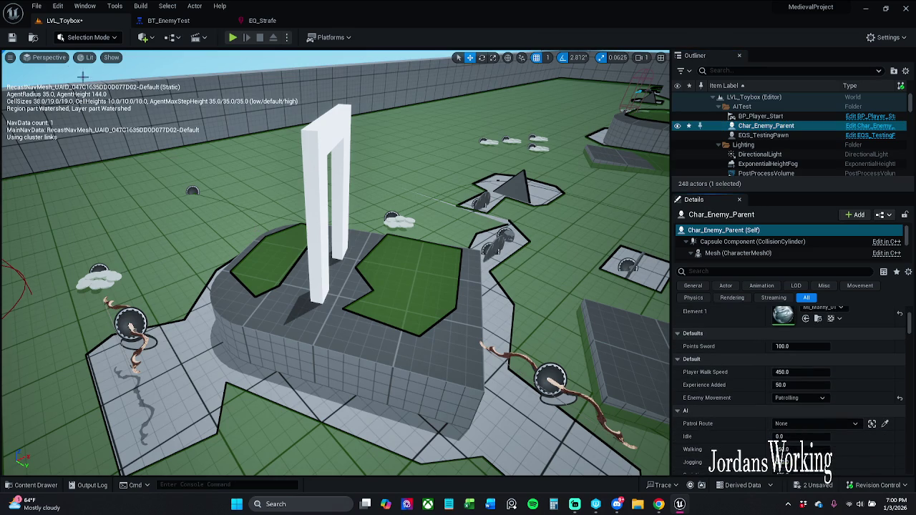
- Save the level with Check Out Selected and start playing LVL_Toybox
{"action": "left_click", "coordinate": [11, 37]}
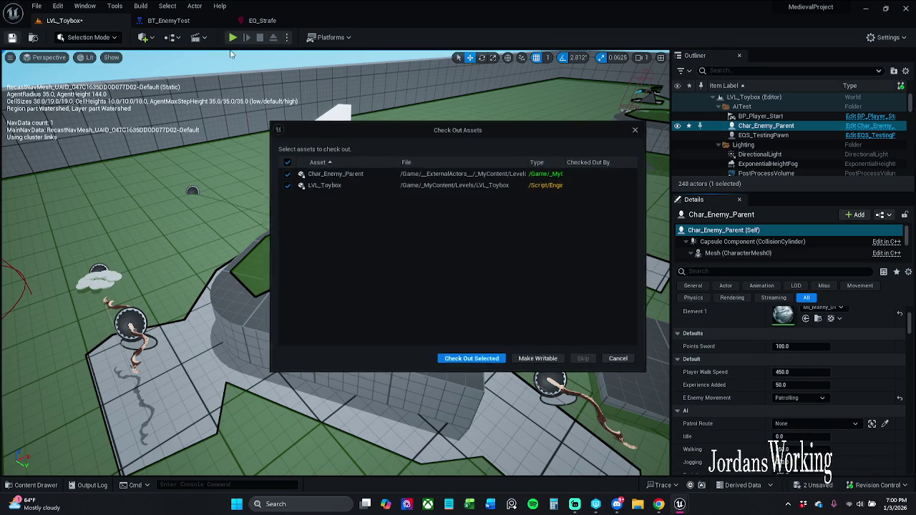
{"action": "left_click", "coordinate": [472, 358]}
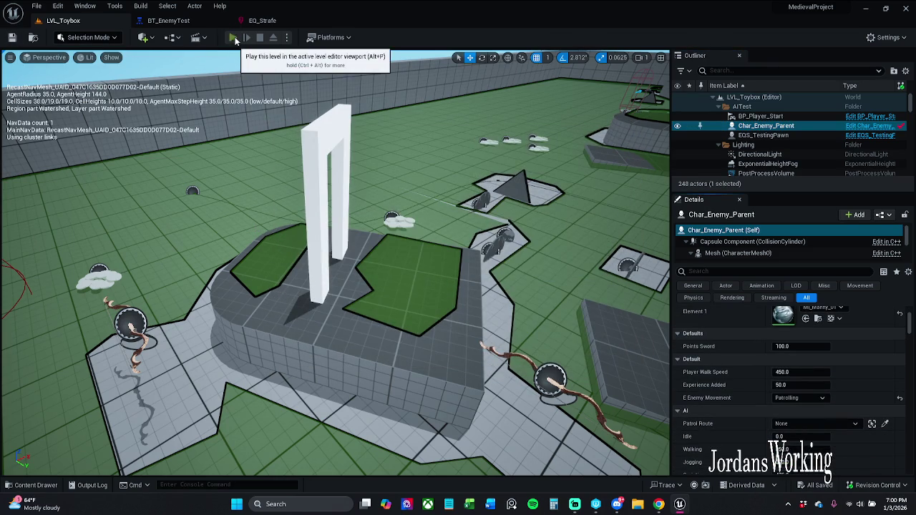
{"action": "left_click", "coordinate": [233, 37]}
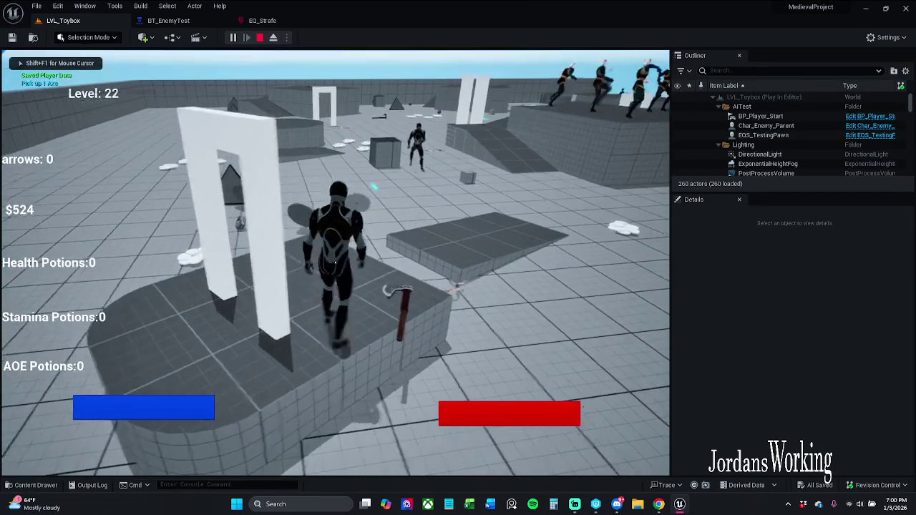
- Resume from the game's pause menu and stop the playtest
{"action": "key", "text": "p"}
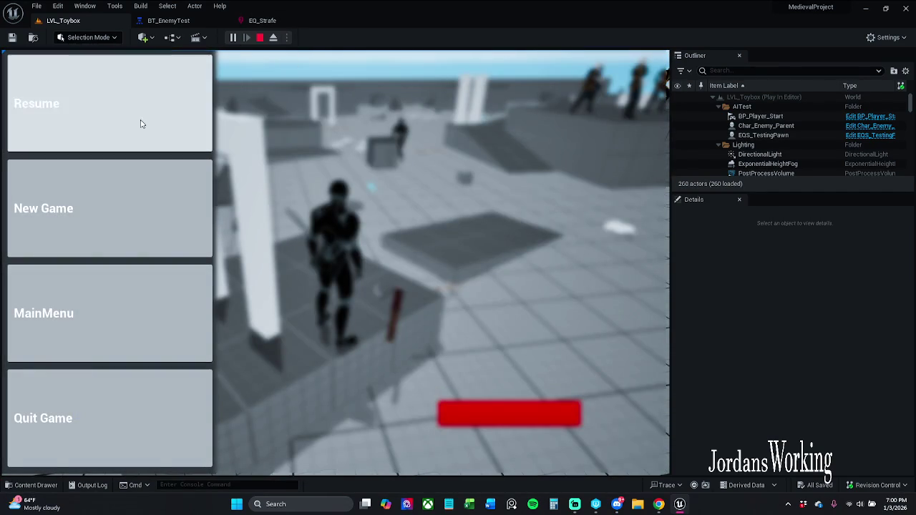
{"action": "left_click", "coordinate": [139, 123]}
{"action": "key", "text": "Escape"}
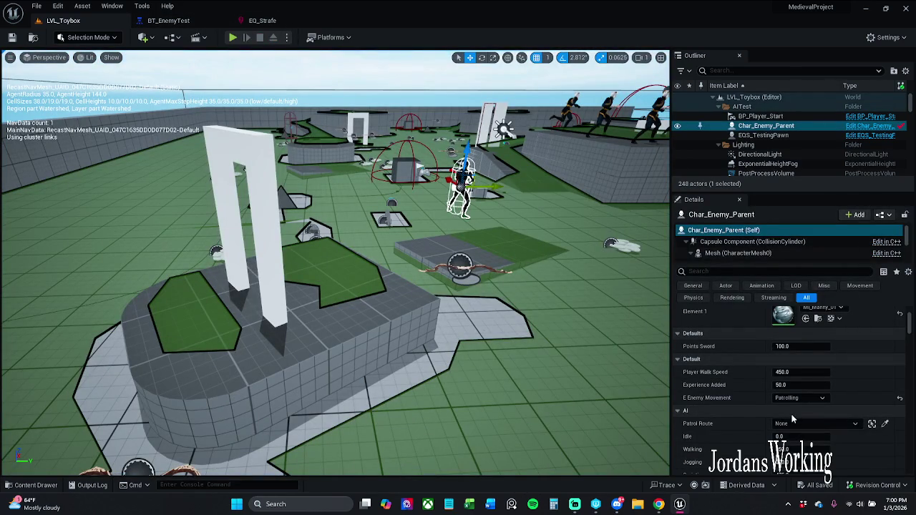
- Set the enemy's Patrol Route back to BP_Patrol_Moon and Save All
{"action": "left_click", "coordinate": [821, 424]}
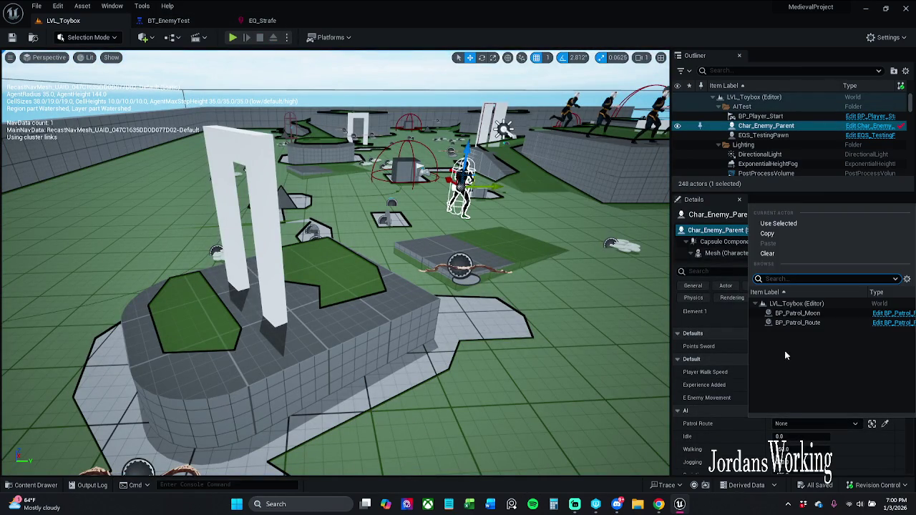
{"action": "left_click", "coordinate": [824, 313]}
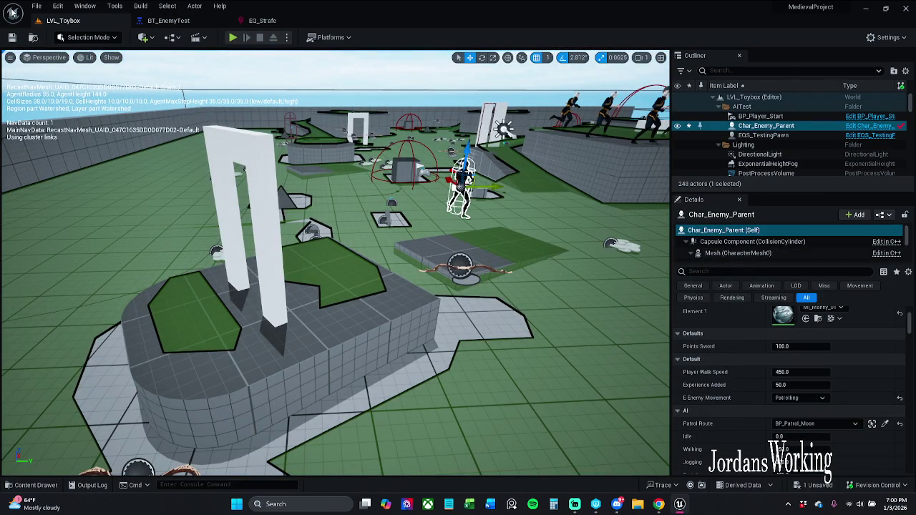
{"action": "left_click", "coordinate": [36, 6]}
{"action": "left_click", "coordinate": [175, 128]}
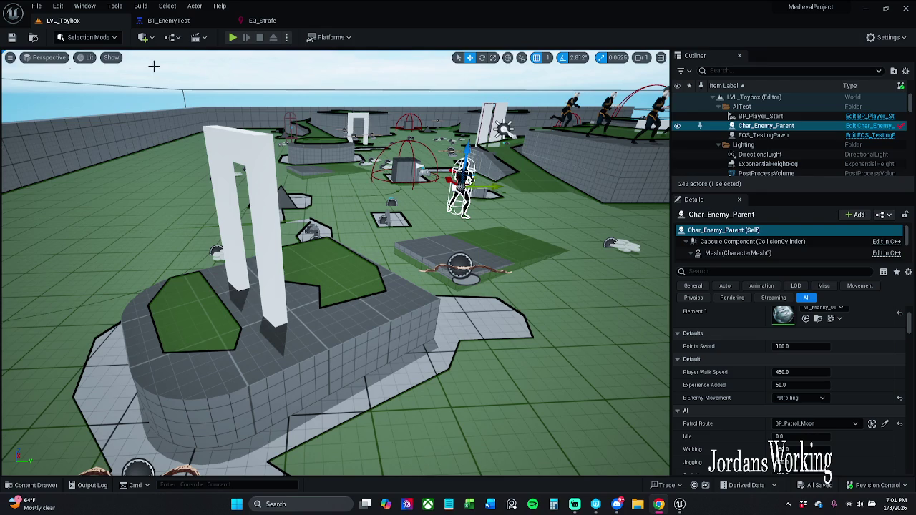
{"action": "left_click", "coordinate": [270, 24]}
{"action": "mouse_move", "coordinate": [329, 235]}
{"action": "left_mouse_down"}
{"action": "mouse_move", "coordinate": [356, 198]}
{"action": "mouse_move", "coordinate": [411, 191]}
{"action": "left_mouse_up"}
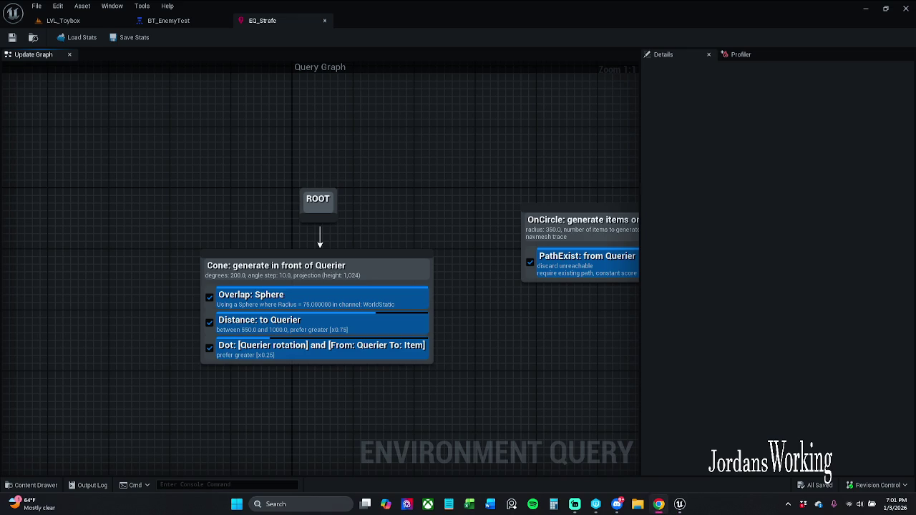
{"action": "left_click", "coordinate": [154, 21]}
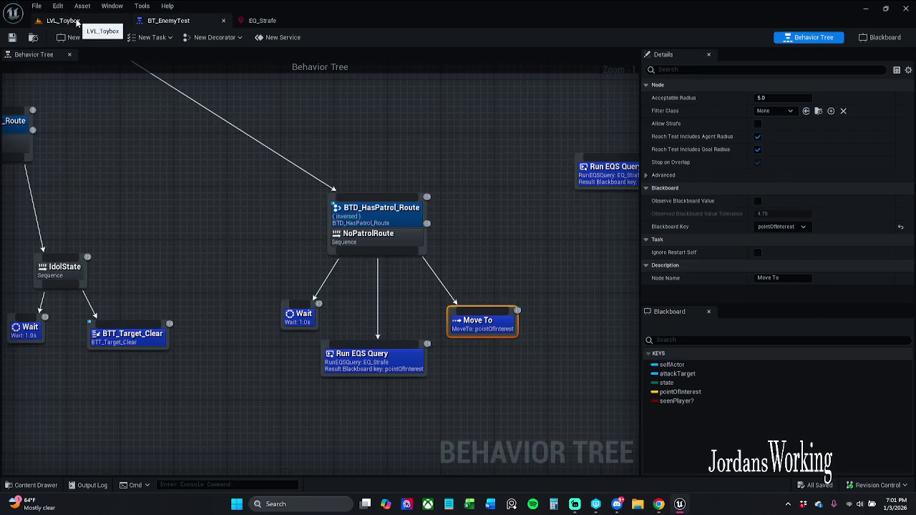
{"action": "left_click", "coordinate": [78, 22]}
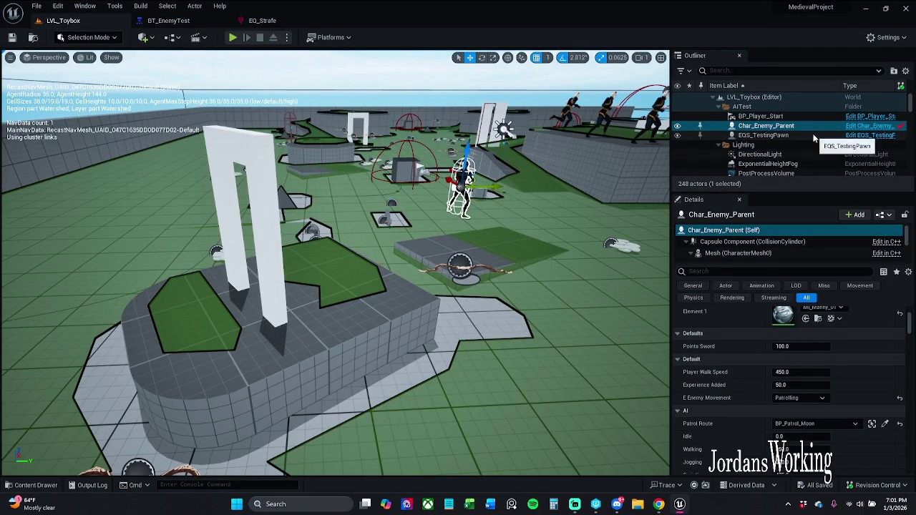
- Select and focus EQS_TestingPawn in the Outliner, then open its blueprint with Ctrl+E
{"action": "left_click", "coordinate": [763, 135]}
{"action": "double_click", "coordinate": [764, 135]}
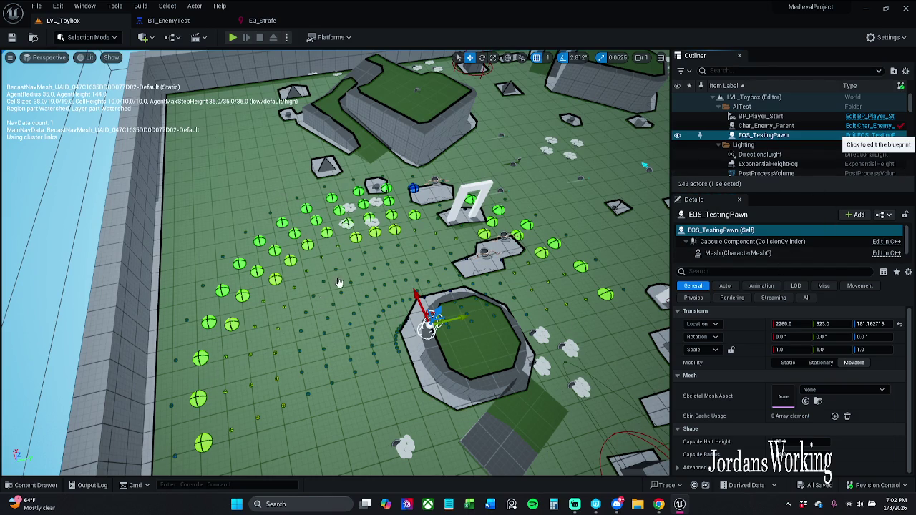
{"action": "key", "text": "ctrl+e"}
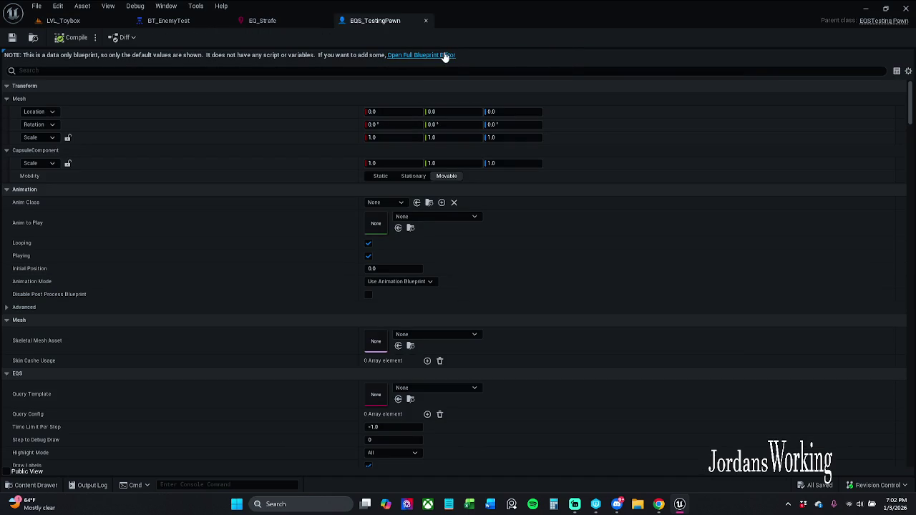
- In the full blueprint editor, set the pawn's Query Template to EQ_Strafe
{"action": "left_click", "coordinate": [444, 55]}
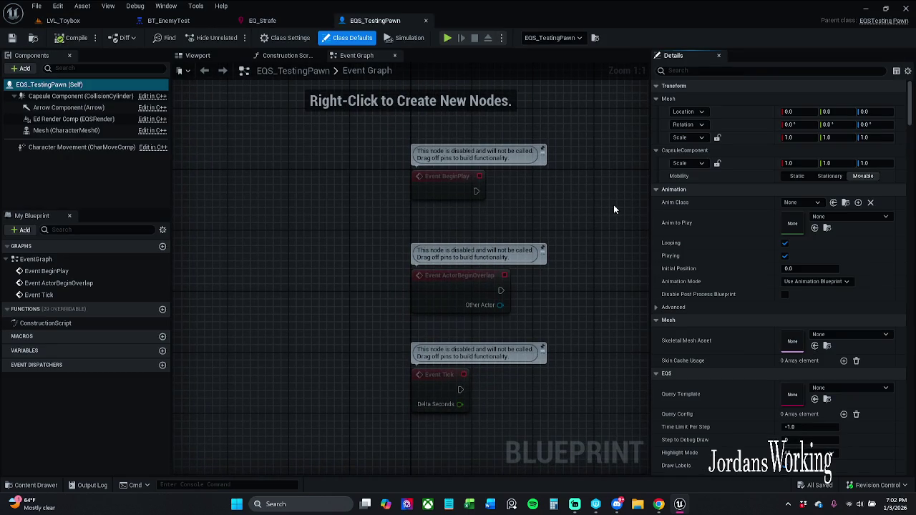
{"action": "left_click", "coordinate": [80, 119]}
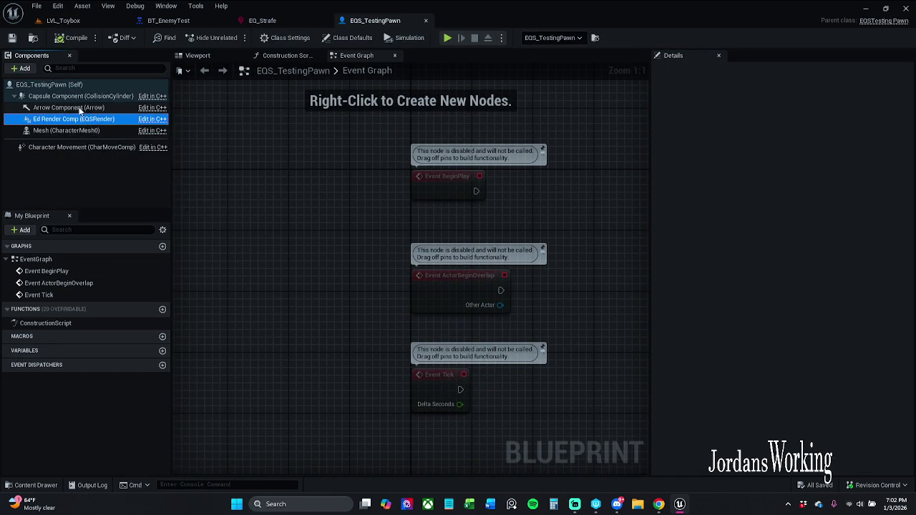
{"action": "left_click", "coordinate": [88, 87]}
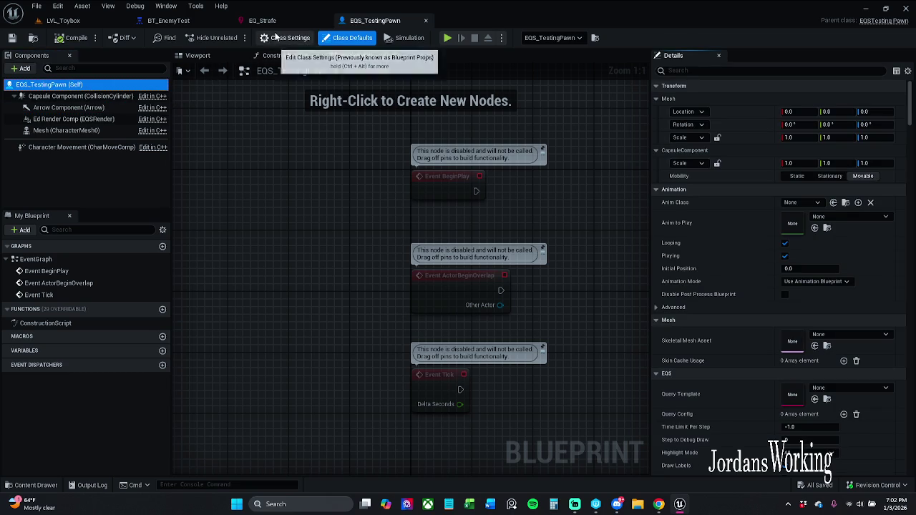
{"action": "left_click", "coordinate": [816, 389]}
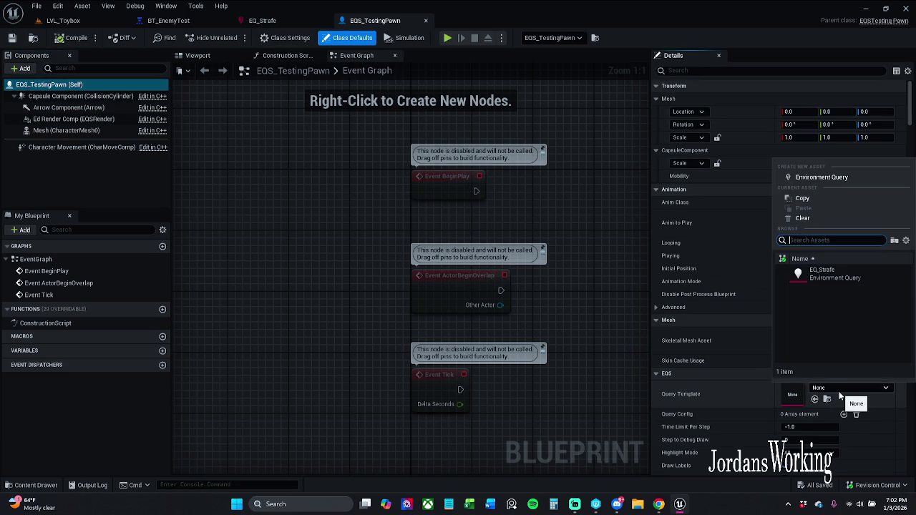
{"action": "left_click", "coordinate": [847, 279]}
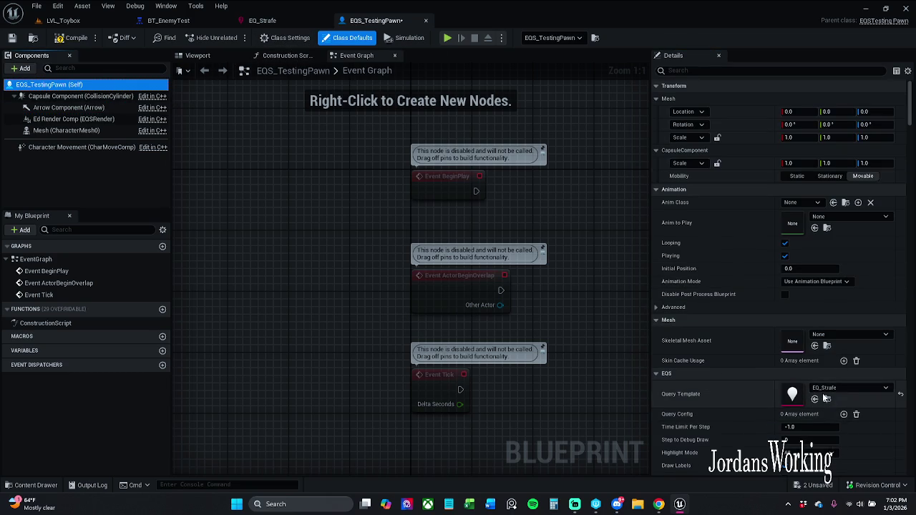
- Keep Highlight Mode at All and view the scored strafe points in LVL_Toybox
{"action": "scroll", "coordinate": [822, 395], "scroll_direction": "down", "scroll_amount": 5}
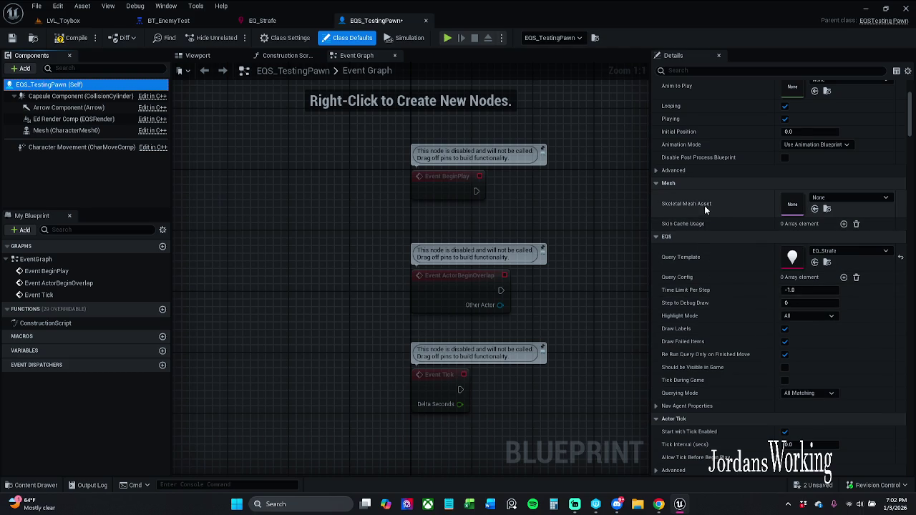
{"action": "left_click", "coordinate": [818, 319]}
{"action": "left_click", "coordinate": [820, 316]}
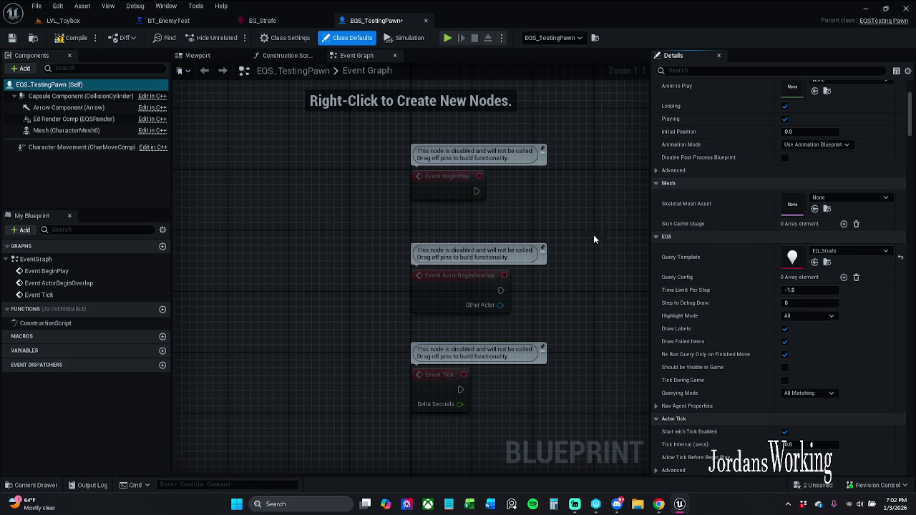
{"action": "left_click", "coordinate": [63, 20]}
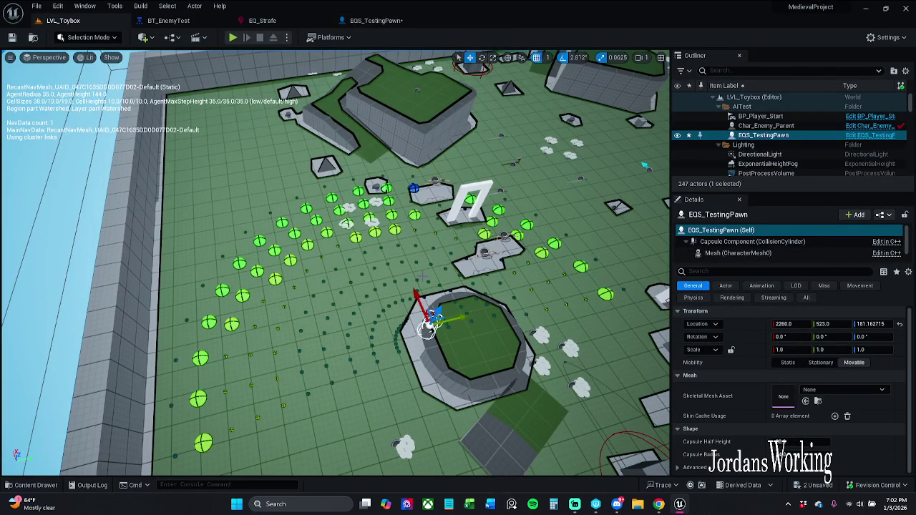
{"action": "left_click_drag", "start_coordinate": [430, 286], "coordinate": [479, 278]}
{"action": "left_click", "coordinate": [373, 20]}
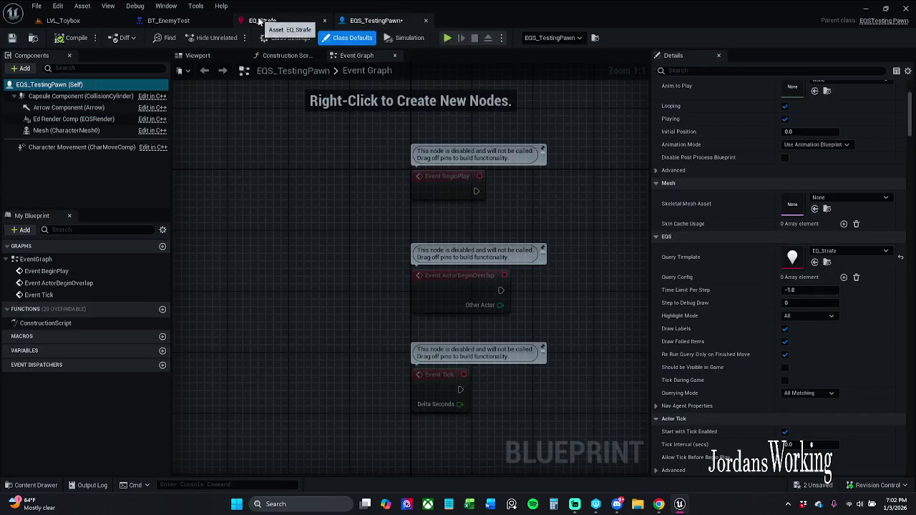
- Set EQ_Strafe's Dot test Scoring Factor to 1 and save the query with check-out
{"action": "left_click", "coordinate": [259, 20]}
{"action": "left_click", "coordinate": [387, 265]}
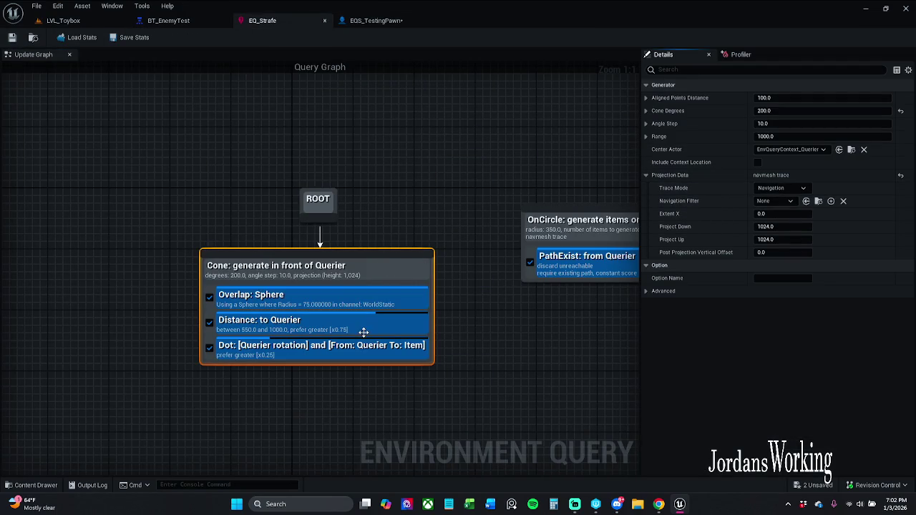
{"action": "left_click", "coordinate": [313, 319]}
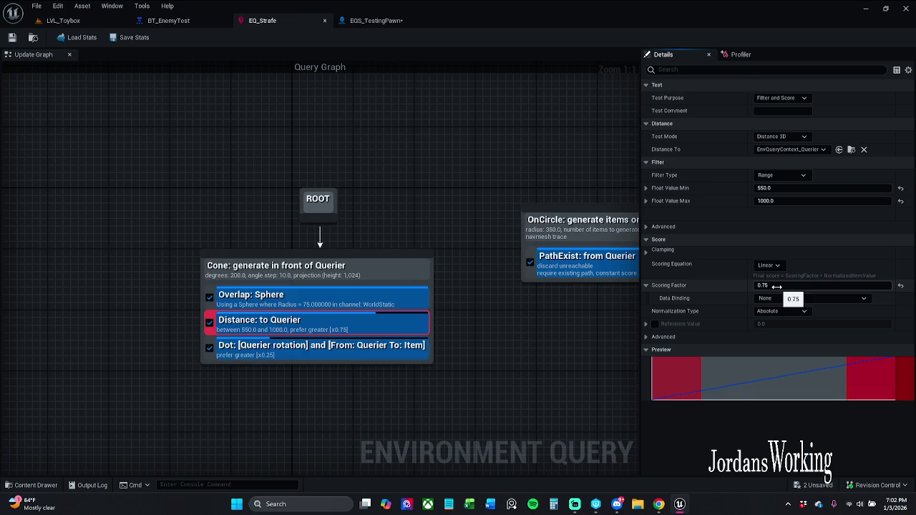
{"action": "left_click", "coordinate": [392, 350]}
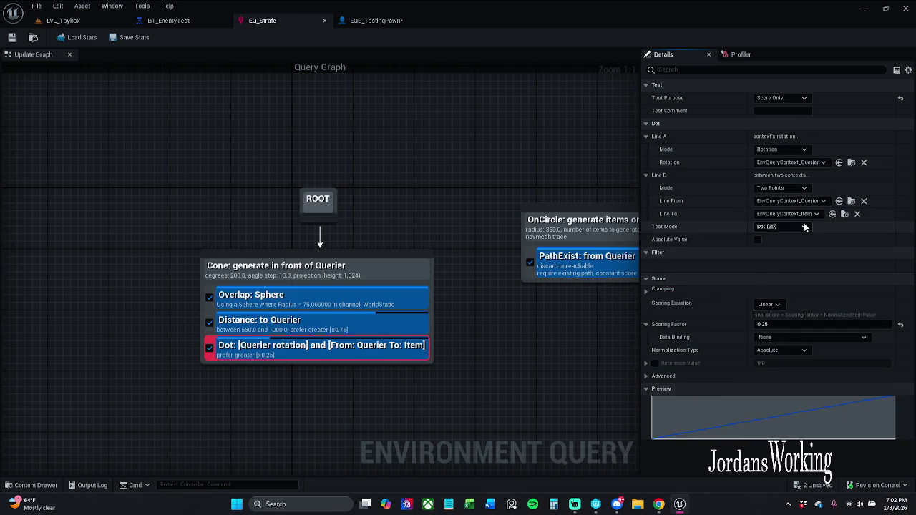
{"action": "left_click", "coordinate": [794, 326]}
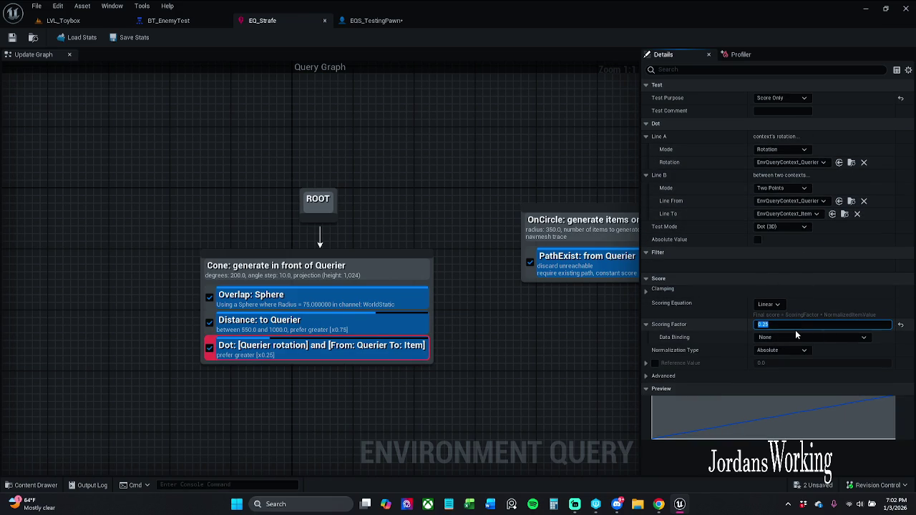
{"action": "type", "text": "1"}
{"action": "key", "text": "Return"}
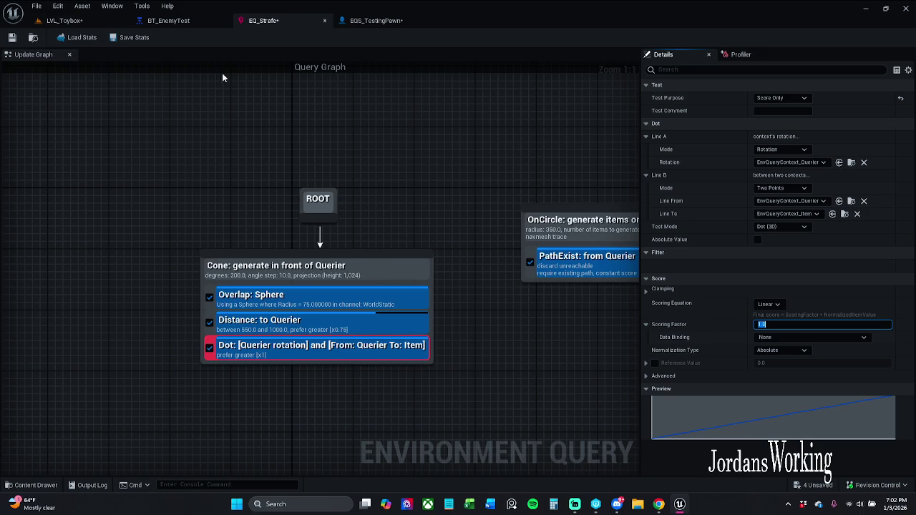
{"action": "left_click", "coordinate": [13, 38]}
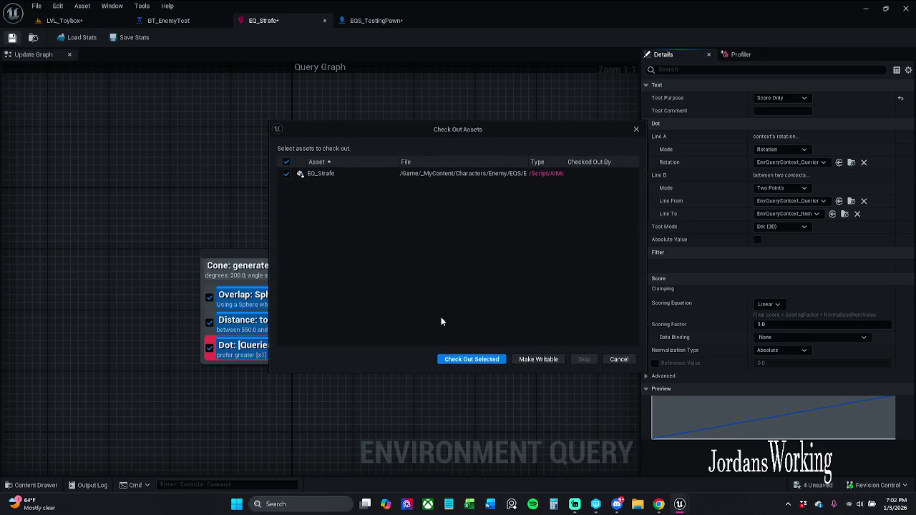
{"action": "left_click", "coordinate": [481, 358]}
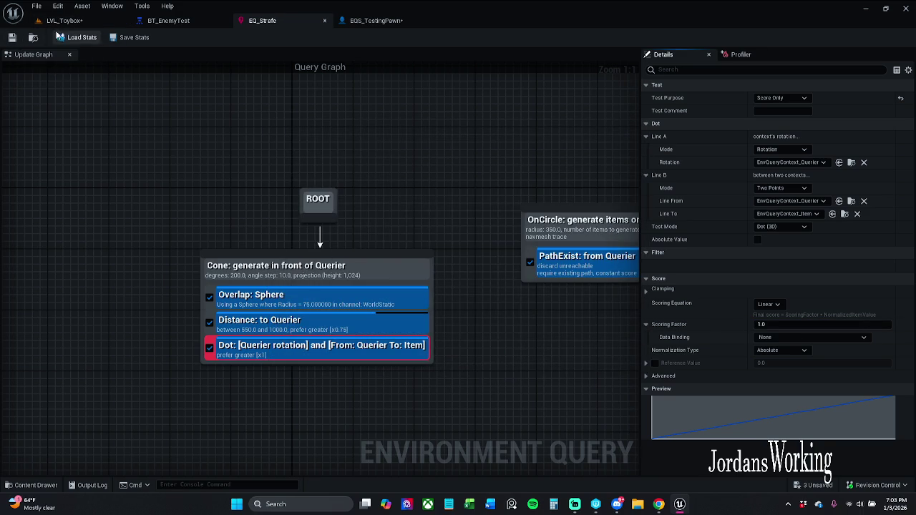
- Check the result in the level, then restore the Dot Scoring Factor to 0.25 and save
{"action": "left_click", "coordinate": [63, 20]}
{"action": "mouse_move", "coordinate": [336, 258]}
{"action": "left_mouse_down"}
{"action": "mouse_move", "coordinate": [394, 271]}
{"action": "mouse_move", "coordinate": [405, 236]}
{"action": "left_mouse_up"}
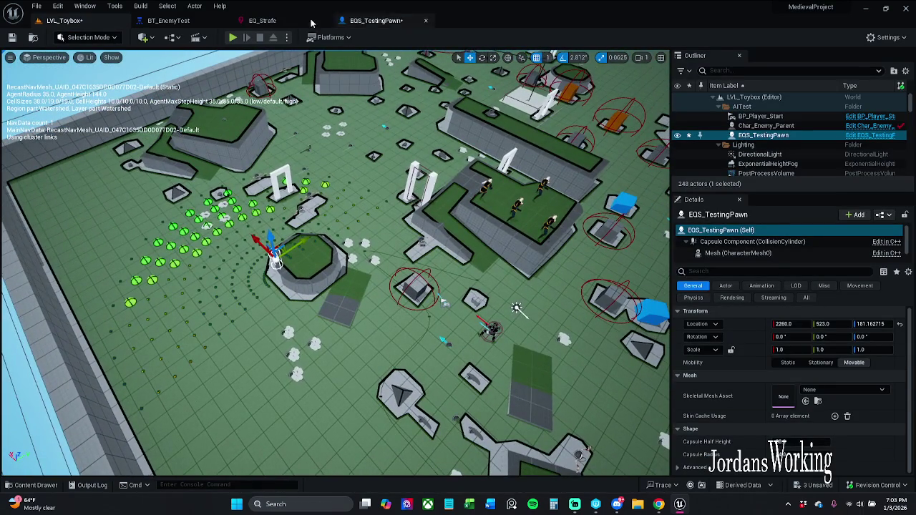
{"action": "left_click", "coordinate": [262, 20]}
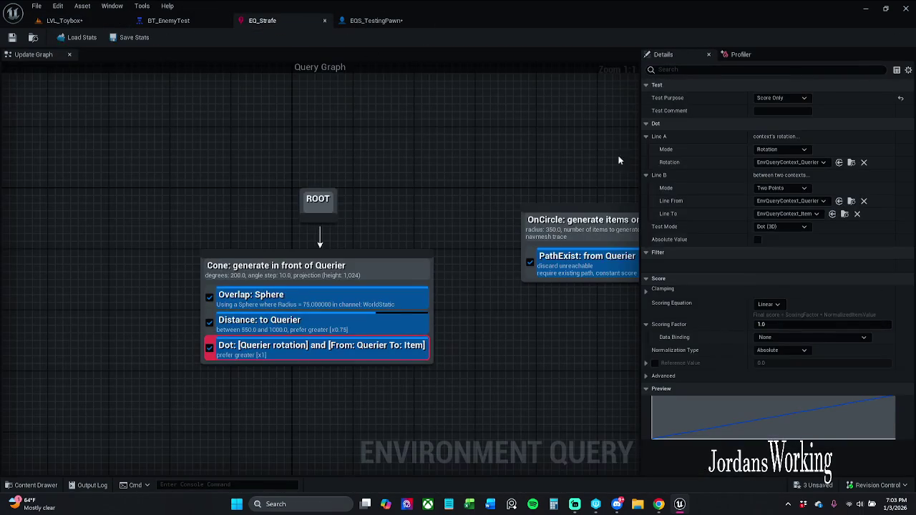
{"action": "left_click", "coordinate": [803, 326]}
{"action": "type", "text": "0.25"}
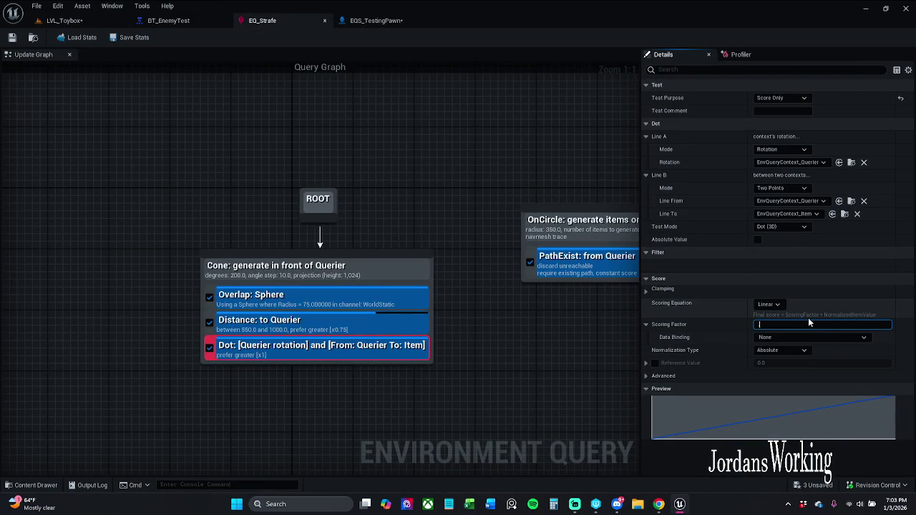
{"action": "key", "text": "Return"}
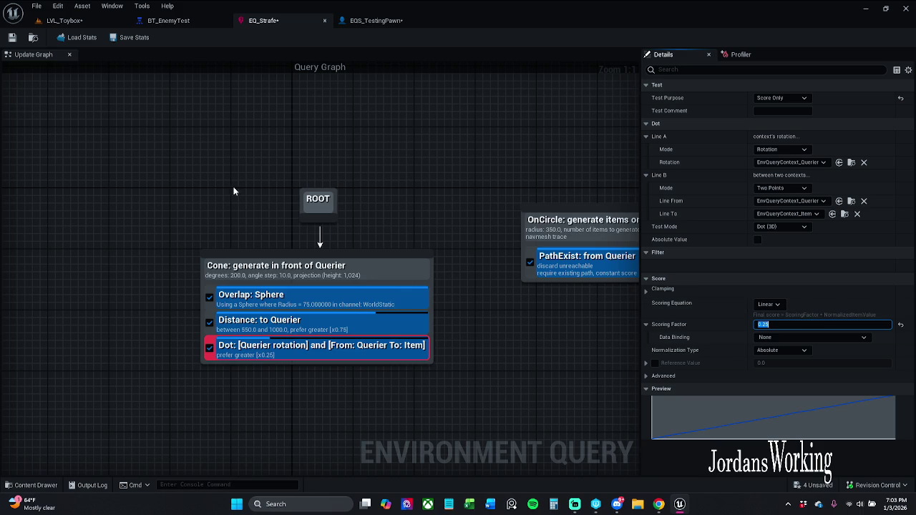
{"action": "left_click", "coordinate": [11, 37]}
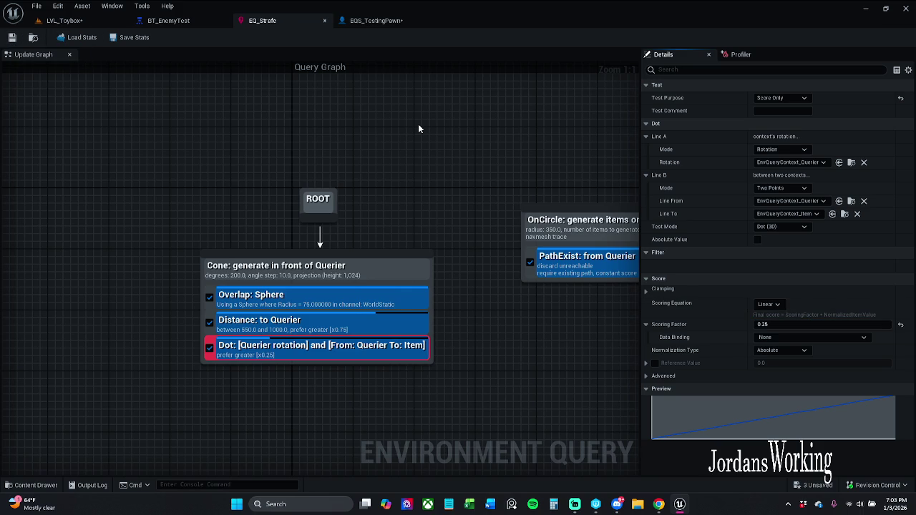
- Review the Overlap: Sphere, Distance: to Querier, Cone and OnCircle settings in EQ_Strafe
{"action": "left_click", "coordinate": [380, 303]}
{"action": "left_click", "coordinate": [358, 321]}
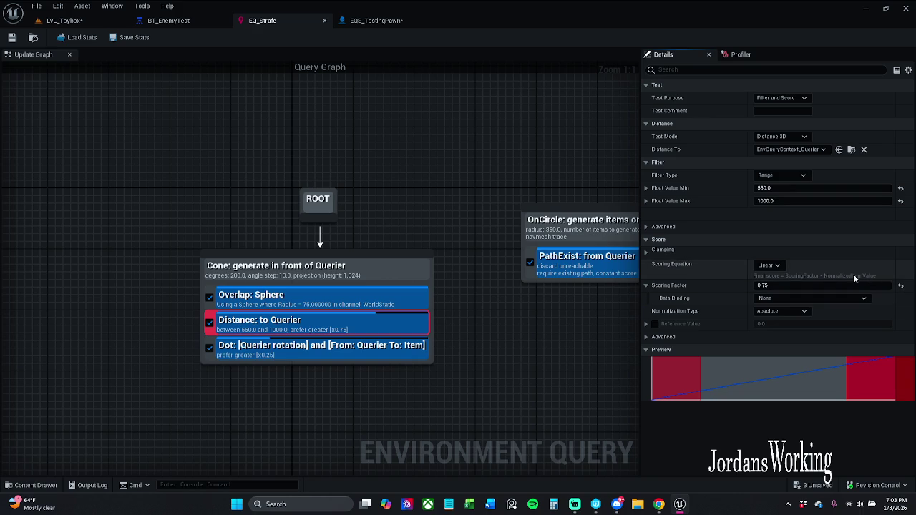
{"action": "left_click", "coordinate": [399, 302]}
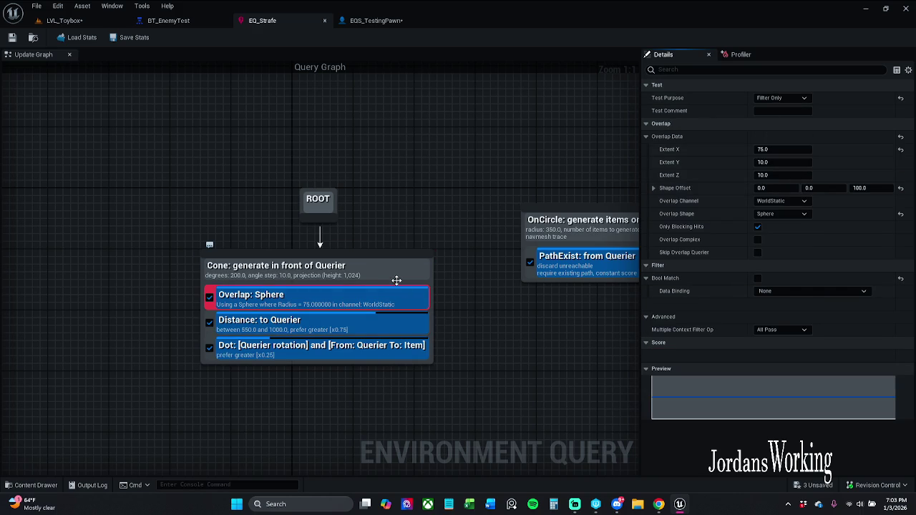
{"action": "left_click", "coordinate": [396, 281]}
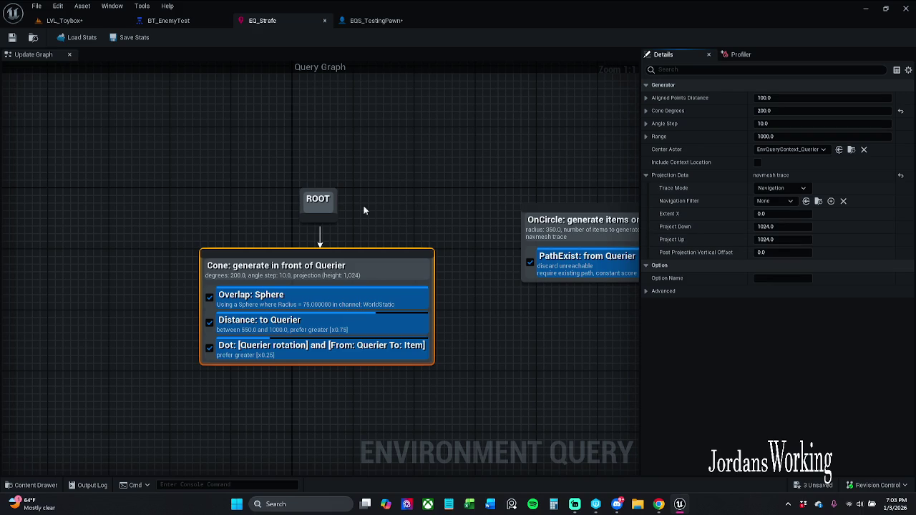
{"action": "left_click_drag", "start_coordinate": [455, 231], "coordinate": [384, 213]}
{"action": "left_click", "coordinate": [473, 221]}
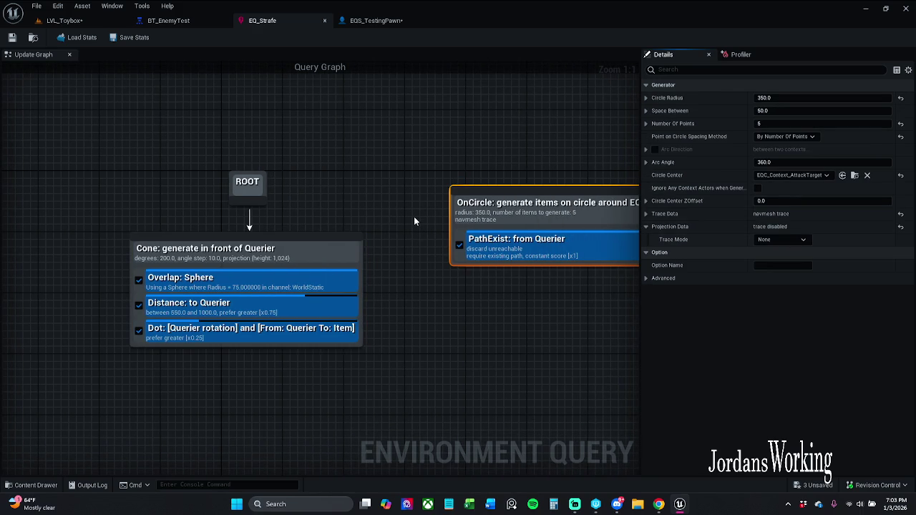
{"action": "left_click", "coordinate": [324, 256]}
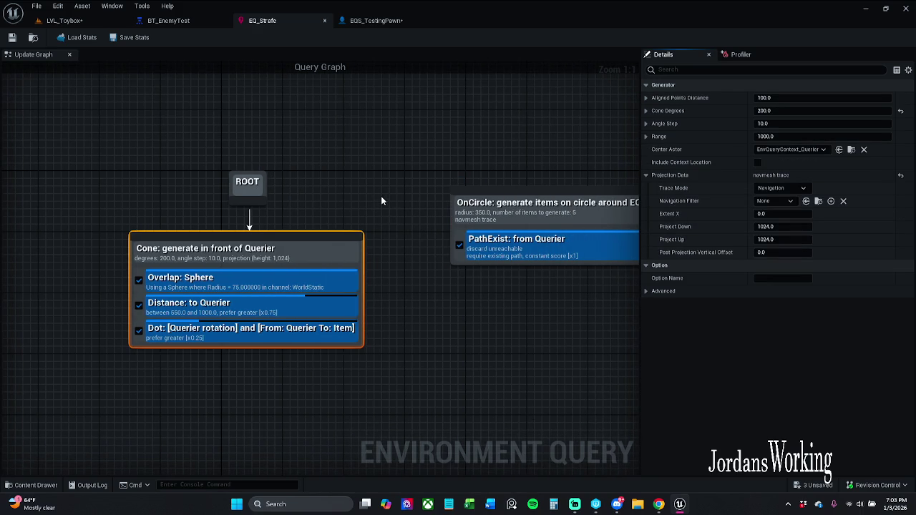
{"action": "left_click_drag", "start_coordinate": [381, 201], "coordinate": [402, 206]}
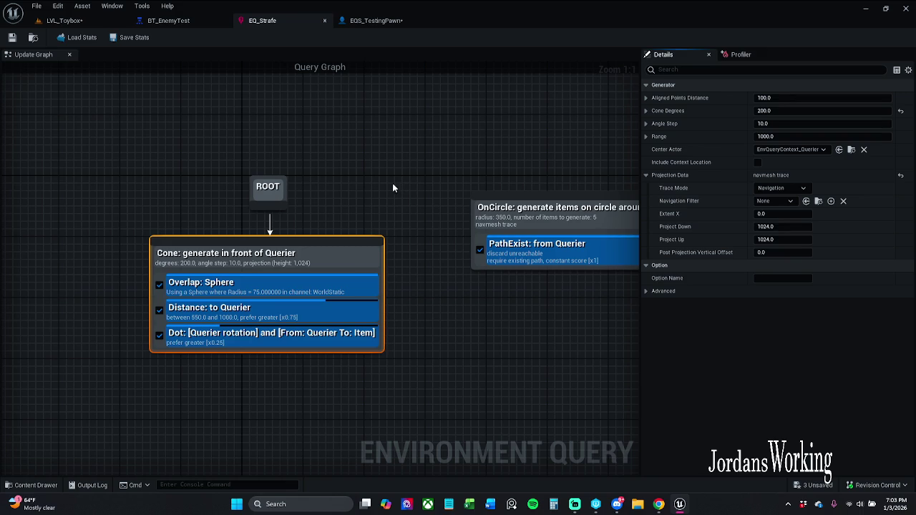
- Filter EQ_Strafe's properties by 'e' and review the Distance and Dot test contexts
{"action": "left_click", "coordinate": [376, 20]}
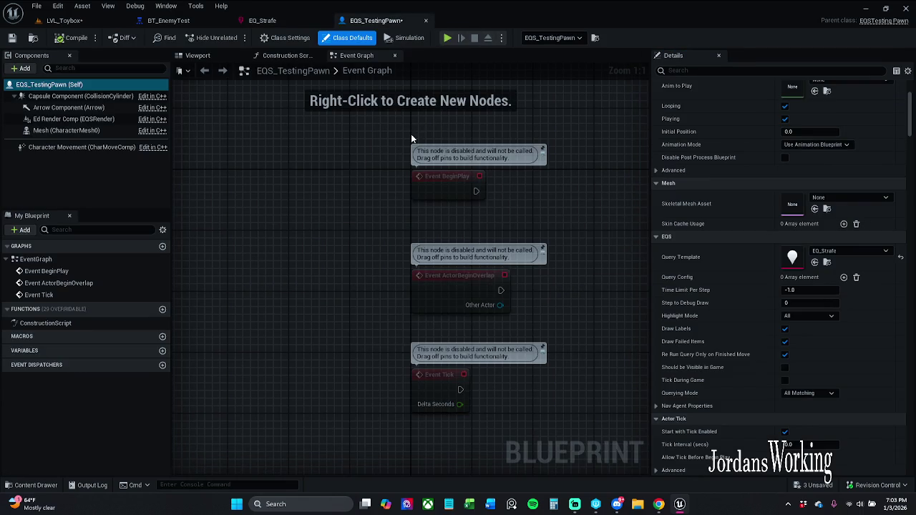
{"action": "scroll", "coordinate": [764, 341], "scroll_direction": "down", "scroll_amount": 5}
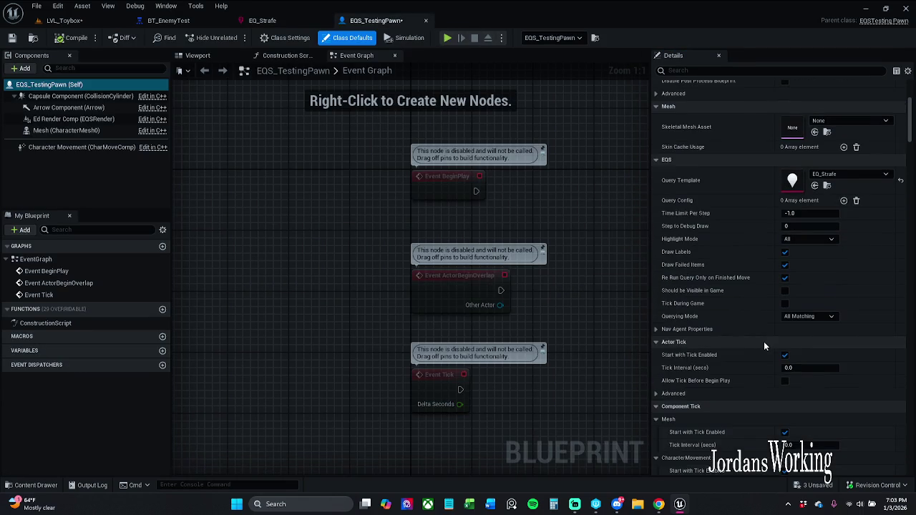
{"action": "scroll", "coordinate": [763, 341], "scroll_direction": "up", "scroll_amount": 10}
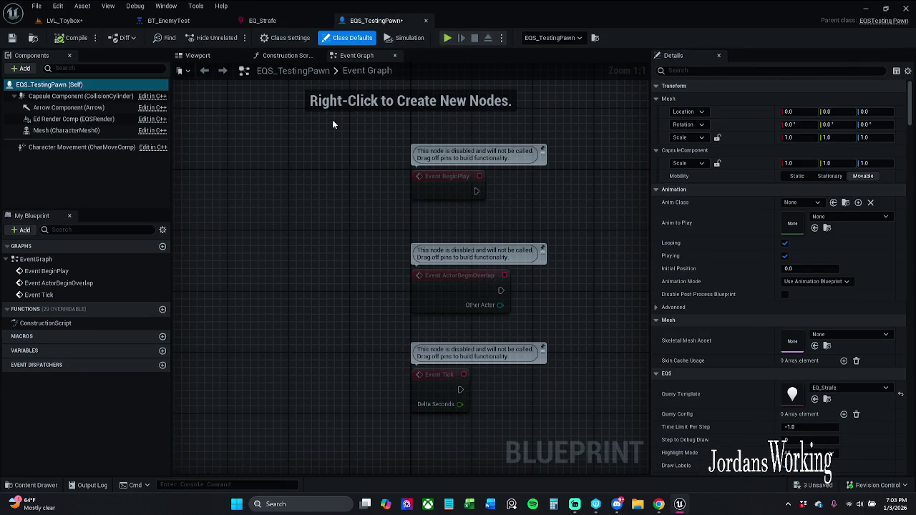
{"action": "left_click", "coordinate": [268, 20]}
{"action": "left_click", "coordinate": [691, 70]}
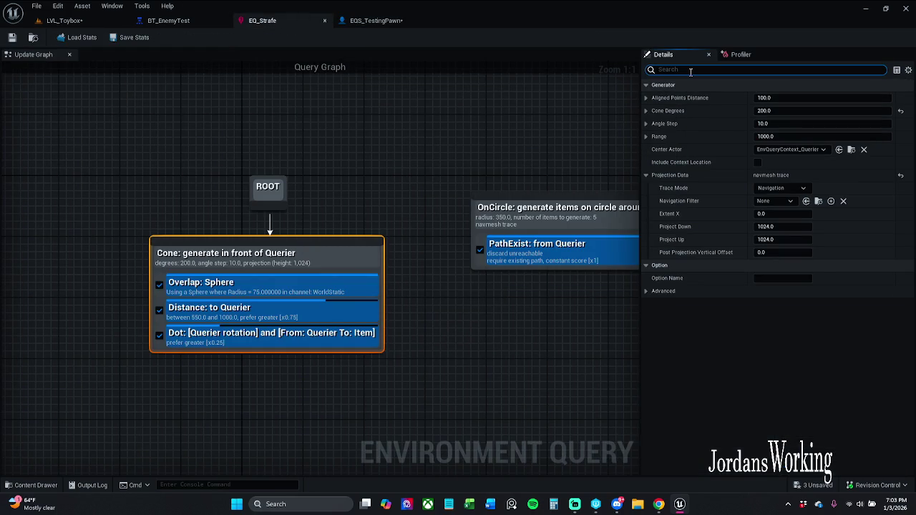
{"action": "type", "text": "query"}
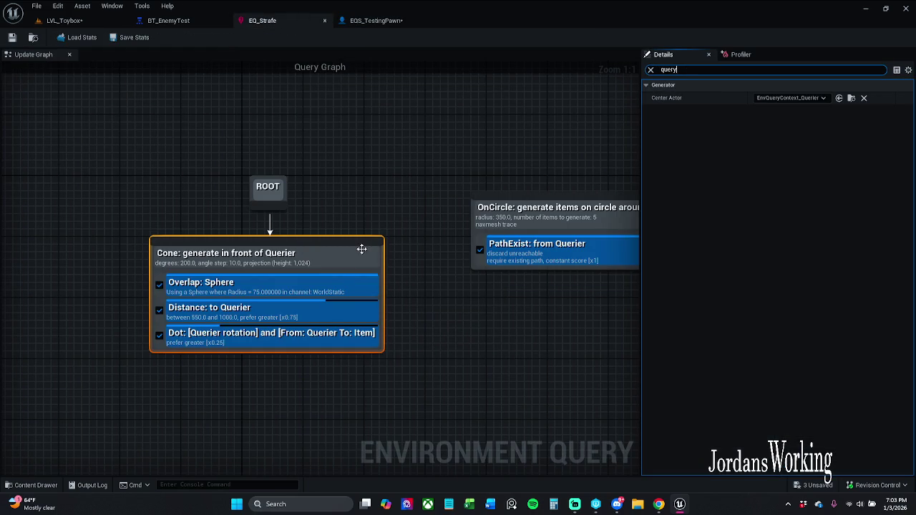
{"action": "left_click_drag", "start_coordinate": [337, 285], "coordinate": [337, 291]}
{"action": "left_click", "coordinate": [337, 304]}
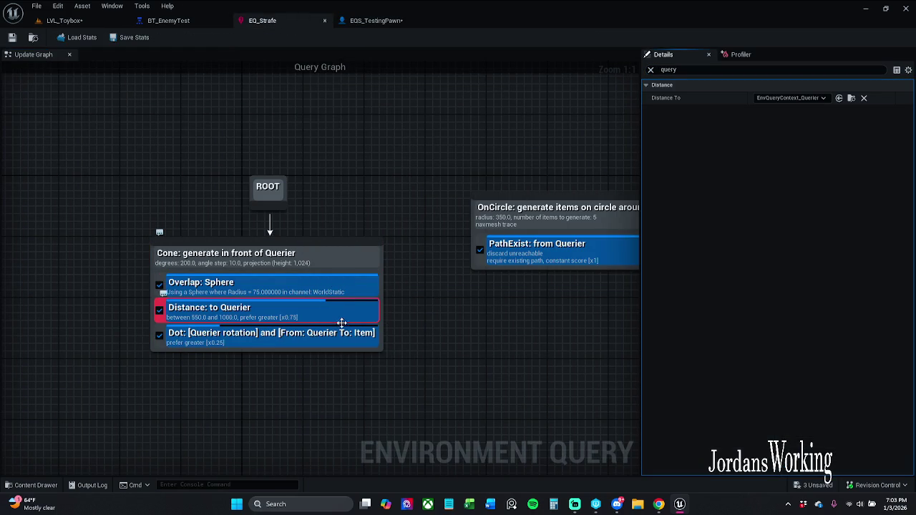
{"action": "left_click", "coordinate": [342, 335]}
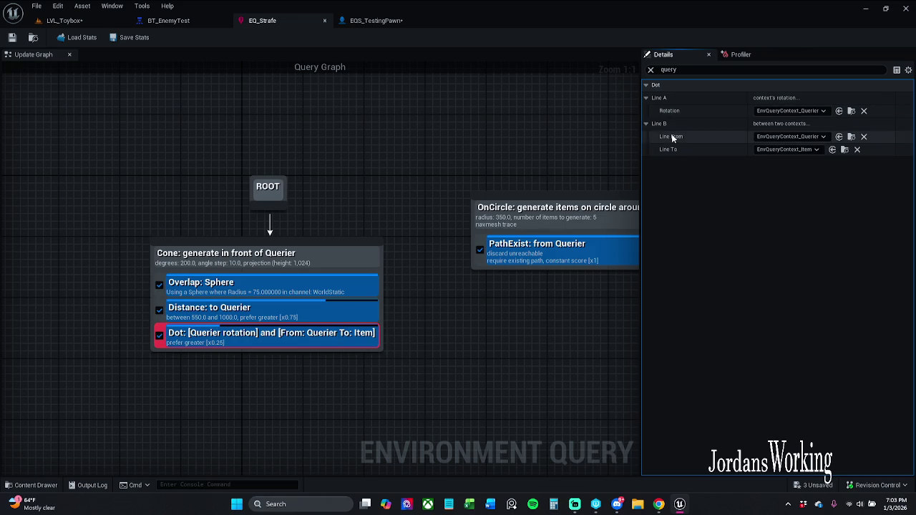
- Clear the property filter and recheck the Overlap: Sphere and Dot tests
{"action": "left_click", "coordinate": [653, 69]}
{"action": "left_click", "coordinate": [652, 69]}
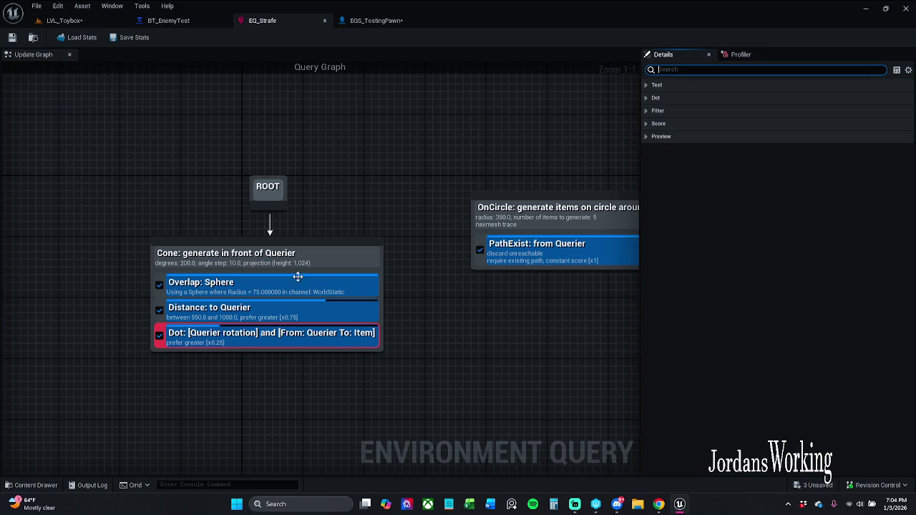
{"action": "left_click", "coordinate": [343, 281]}
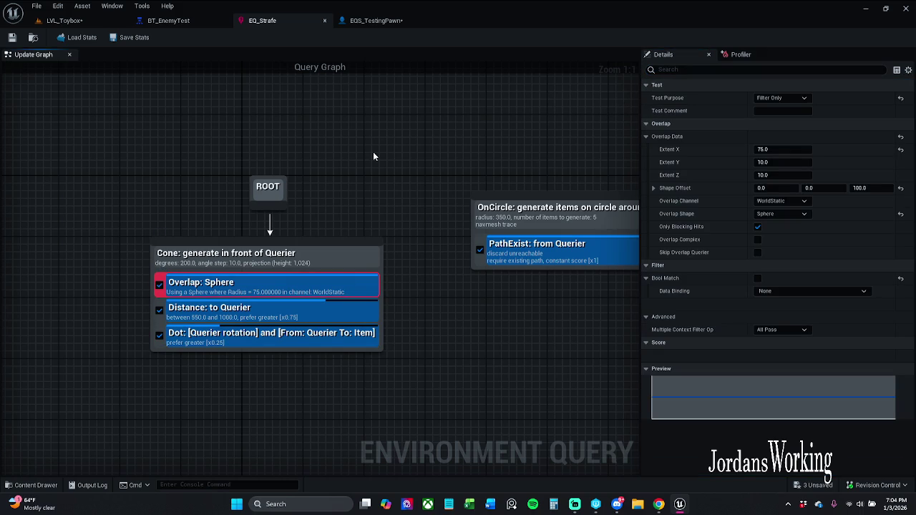
{"action": "left_click", "coordinate": [340, 339]}
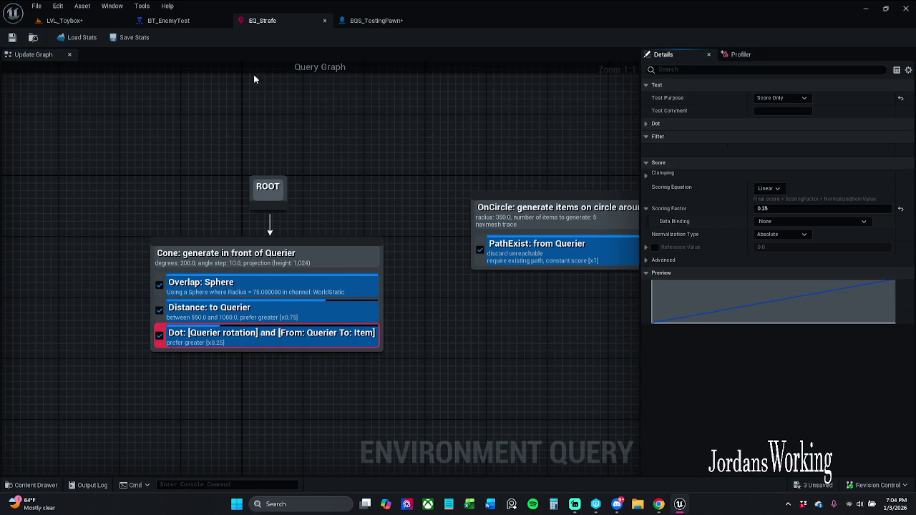
{"action": "left_click", "coordinate": [185, 22]}
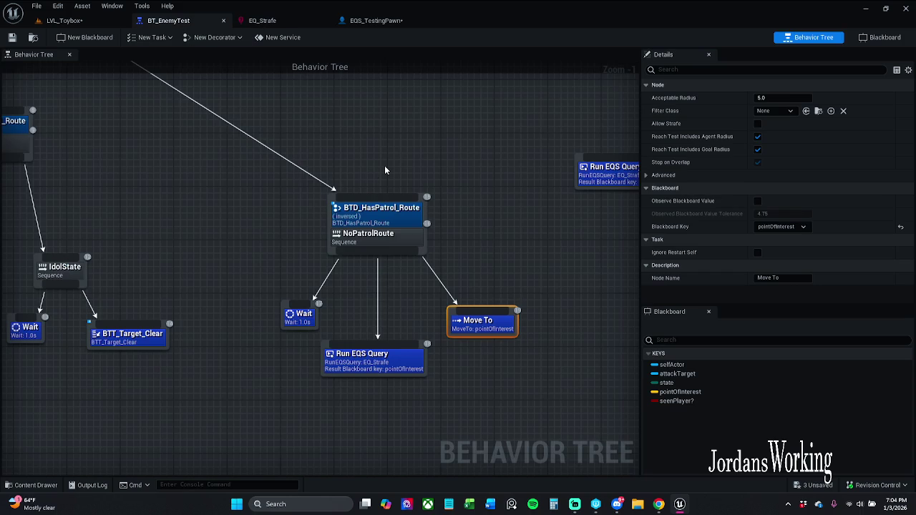
- Change the Run EQS Query node's Run Mode to All Matching and save BT_EnemyTest with check-out
{"action": "left_click", "coordinate": [388, 223]}
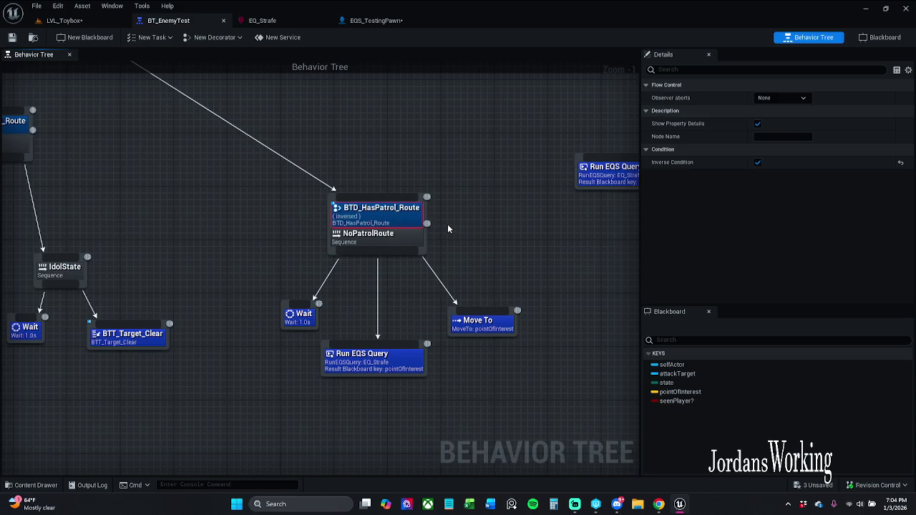
{"action": "left_click", "coordinate": [384, 372]}
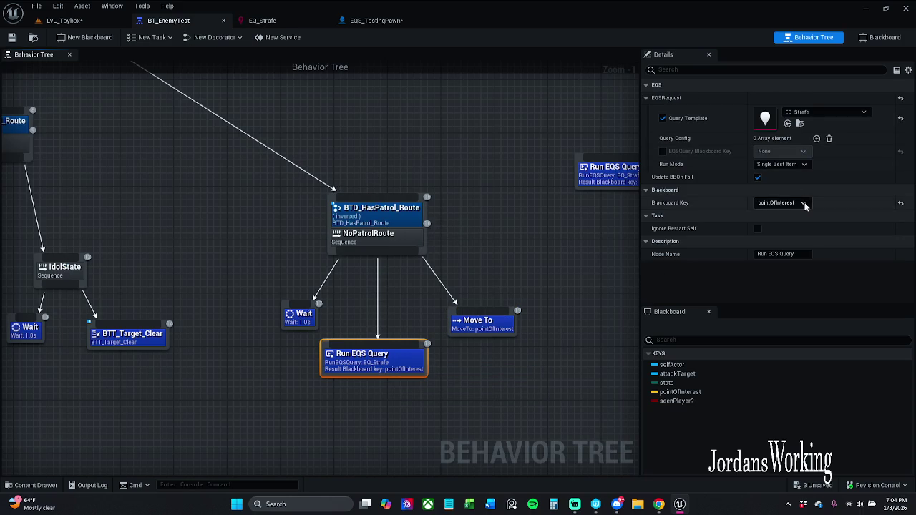
{"action": "left_click", "coordinate": [800, 165]}
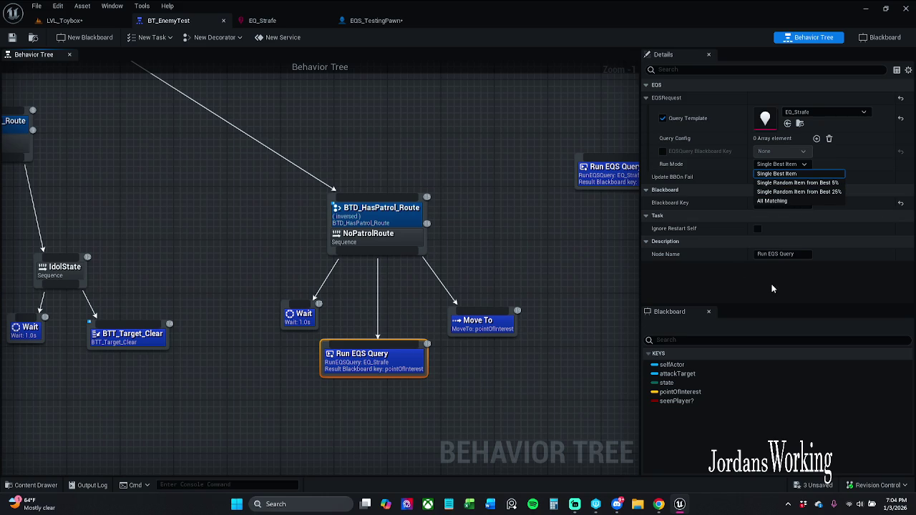
{"action": "left_click", "coordinate": [798, 192]}
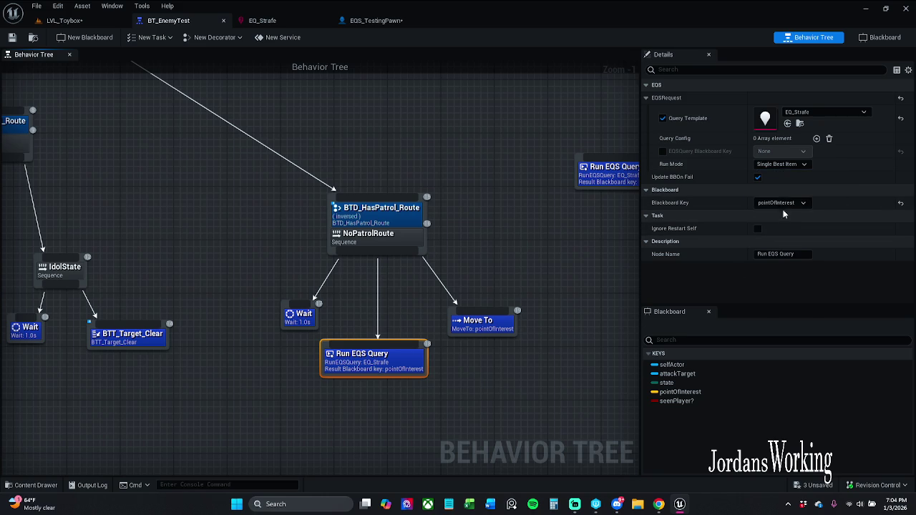
{"action": "left_click", "coordinate": [801, 164]}
{"action": "left_click", "coordinate": [777, 201]}
{"action": "left_click", "coordinate": [11, 37]}
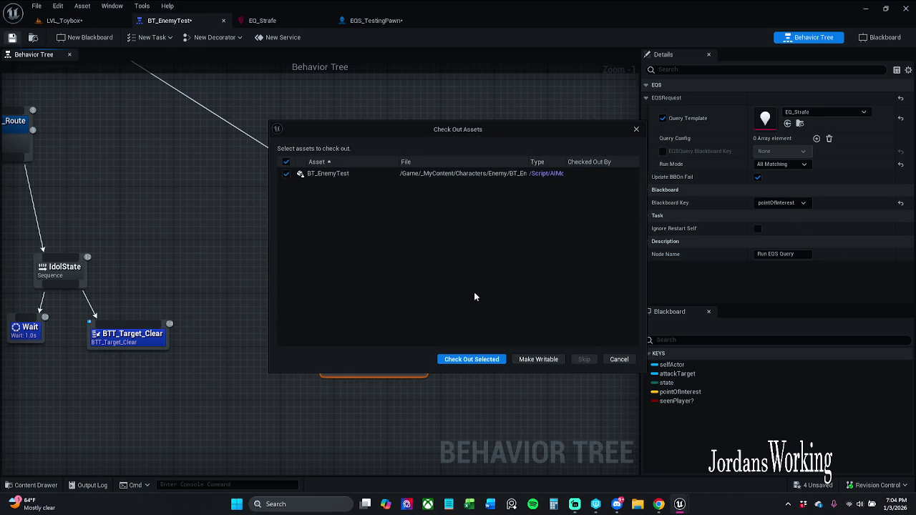
{"action": "left_click", "coordinate": [472, 358]}
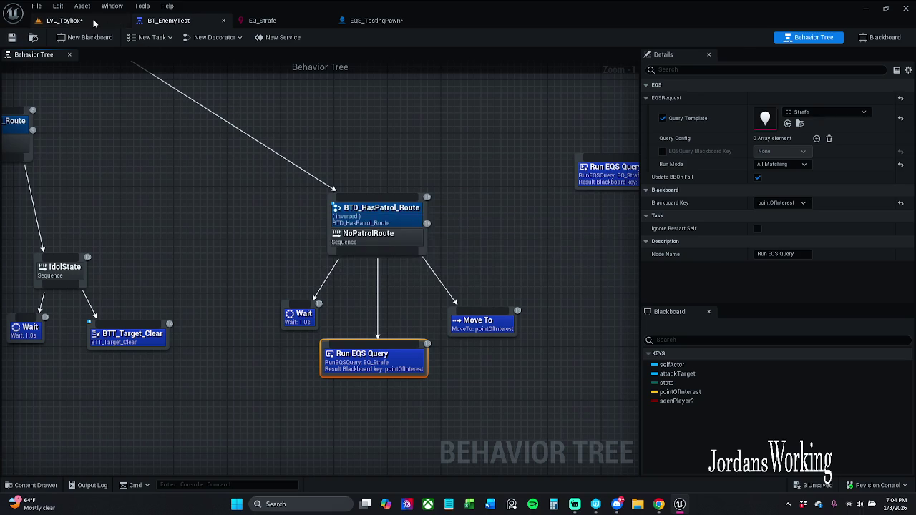
{"action": "left_click", "coordinate": [65, 20]}
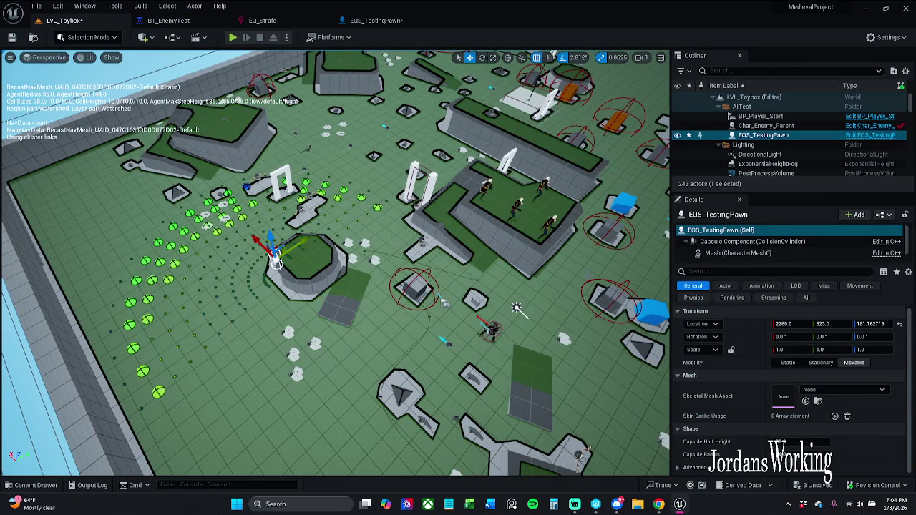
- Delete the old EQS_TestingPawn and drag a new one from the Enemy folder into the viewport
{"action": "left_click", "coordinate": [805, 136]}
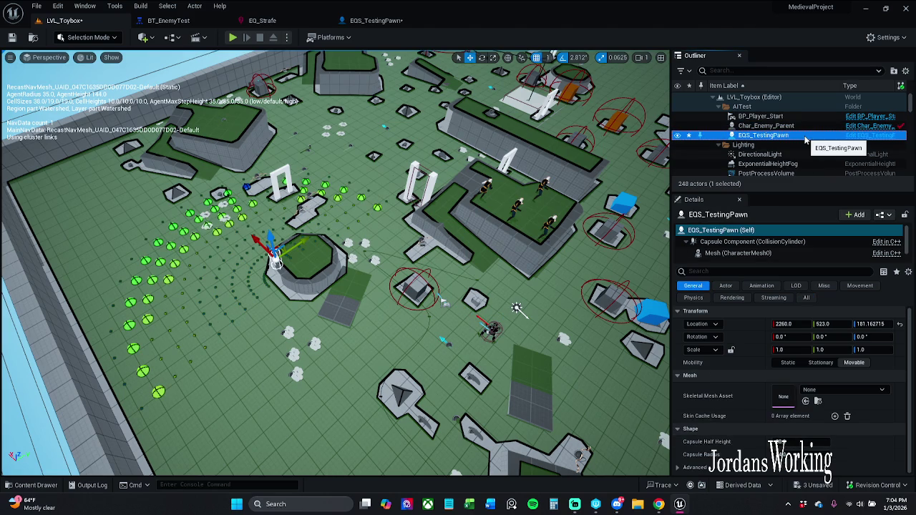
{"action": "key", "text": "Delete"}
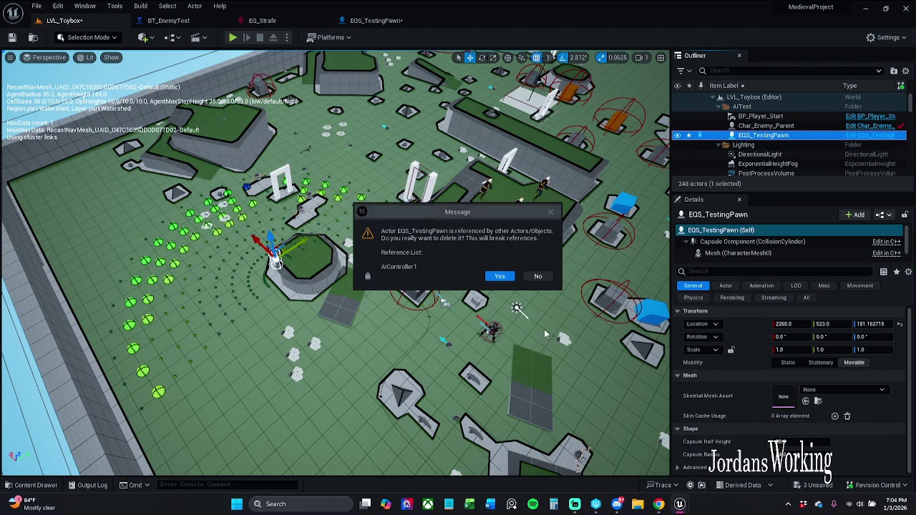
{"action": "left_click", "coordinate": [504, 281]}
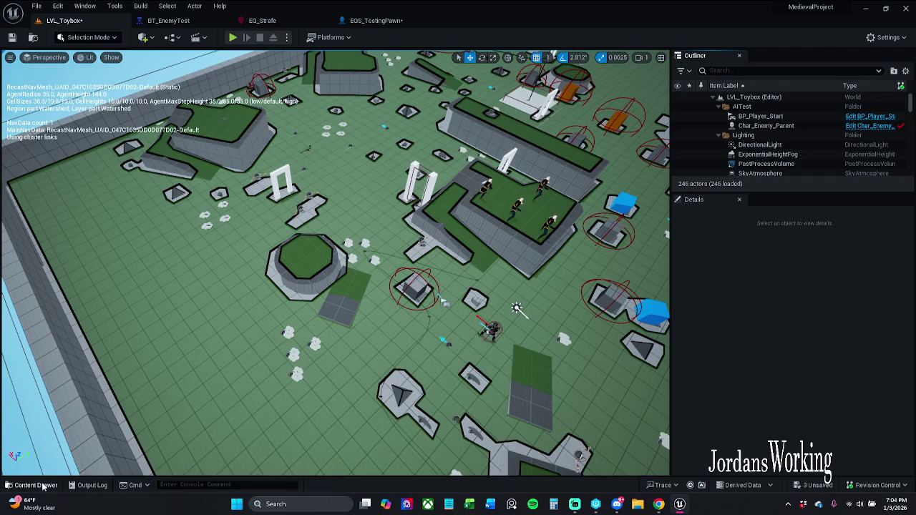
{"action": "left_click", "coordinate": [36, 485]}
{"action": "left_click", "coordinate": [358, 364]}
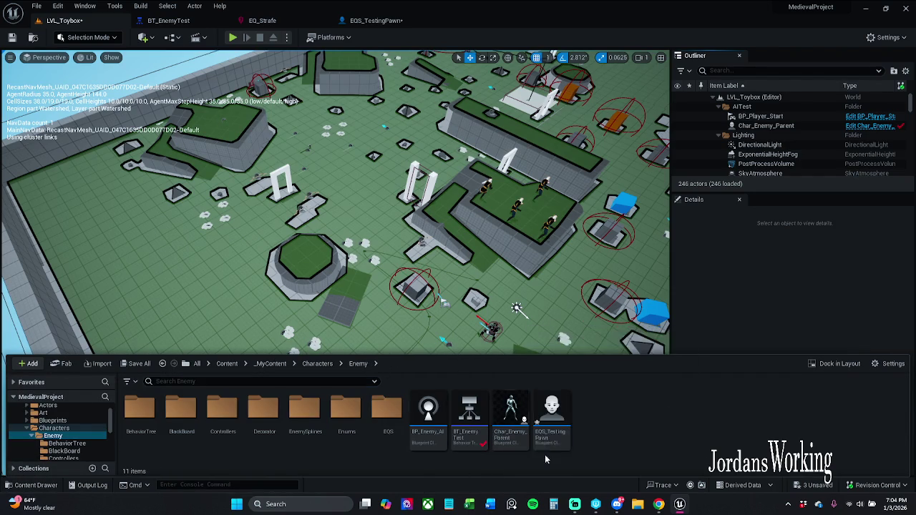
{"action": "mouse_move", "coordinate": [552, 422]}
{"action": "left_mouse_down"}
{"action": "mouse_move", "coordinate": [248, 323]}
{"action": "mouse_move", "coordinate": [217, 290]}
{"action": "mouse_move", "coordinate": [229, 298]}
{"action": "left_mouse_up"}
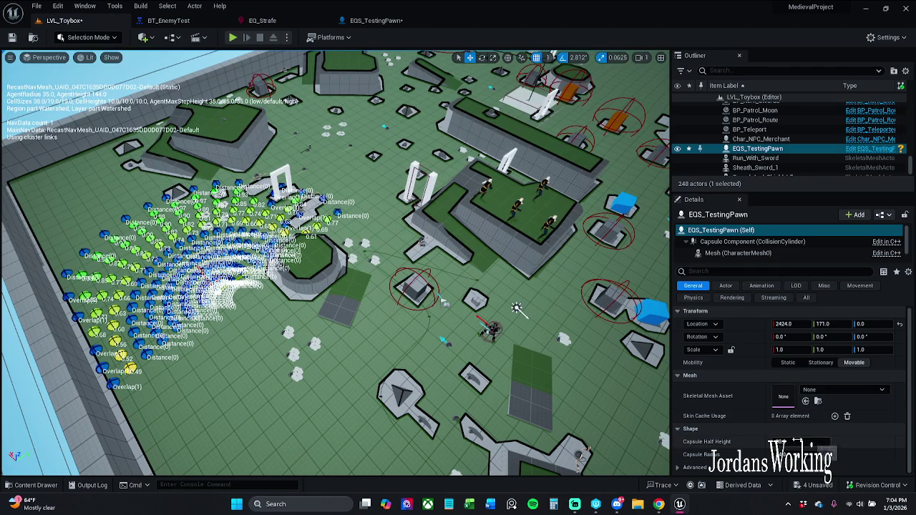
{"action": "scroll", "coordinate": [791, 386], "scroll_direction": "down", "scroll_amount": 1}
{"action": "scroll", "coordinate": [794, 337], "scroll_direction": "up", "scroll_amount": 1}
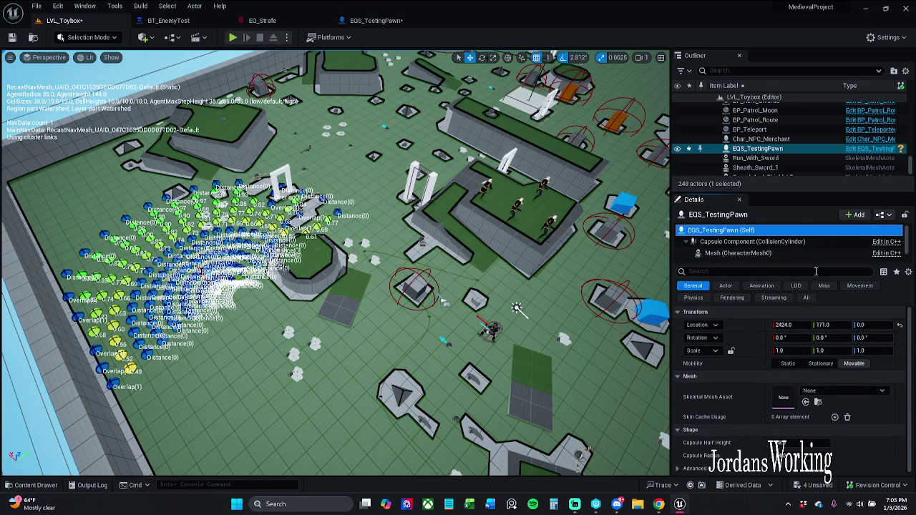
{"action": "scroll", "coordinate": [800, 256], "scroll_direction": "down", "scroll_amount": 1}
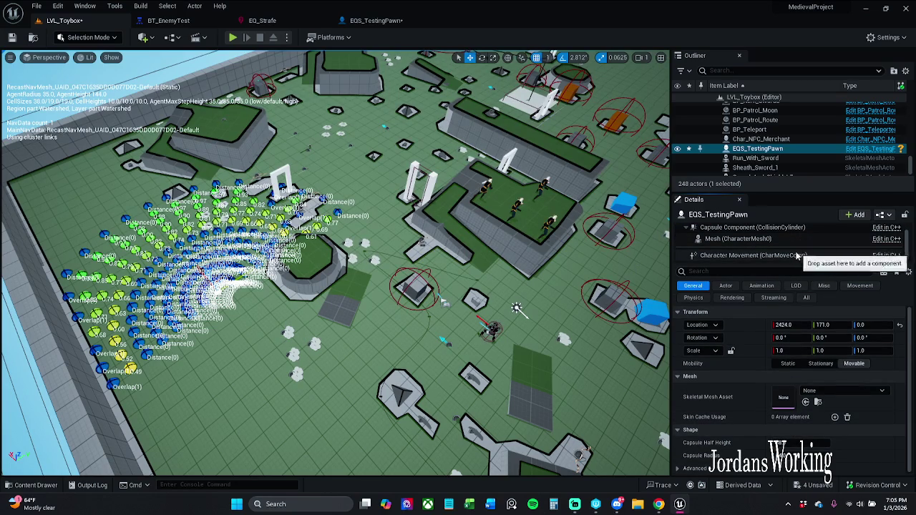
{"action": "left_click", "coordinate": [794, 255]}
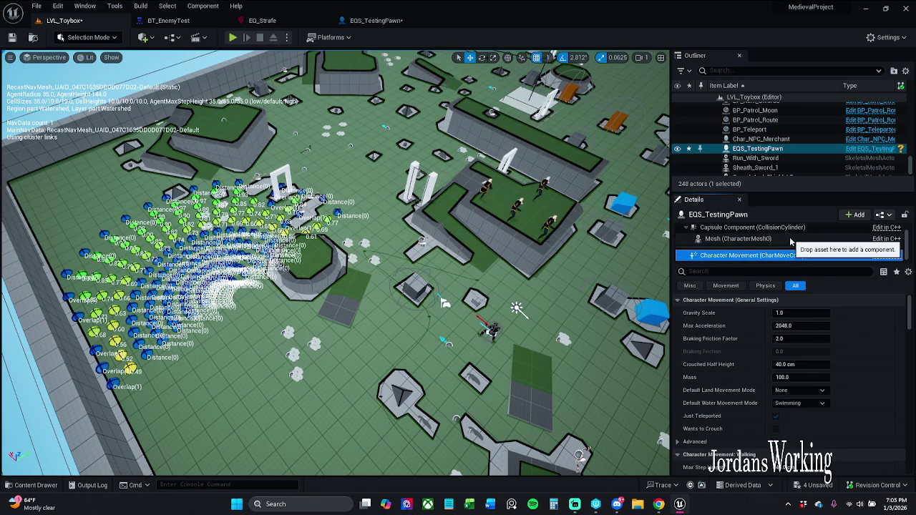
{"action": "left_click", "coordinate": [787, 239]}
{"action": "scroll", "coordinate": [802, 404], "scroll_direction": "down", "scroll_amount": 10}
{"action": "scroll", "coordinate": [800, 407], "scroll_direction": "up", "scroll_amount": 15}
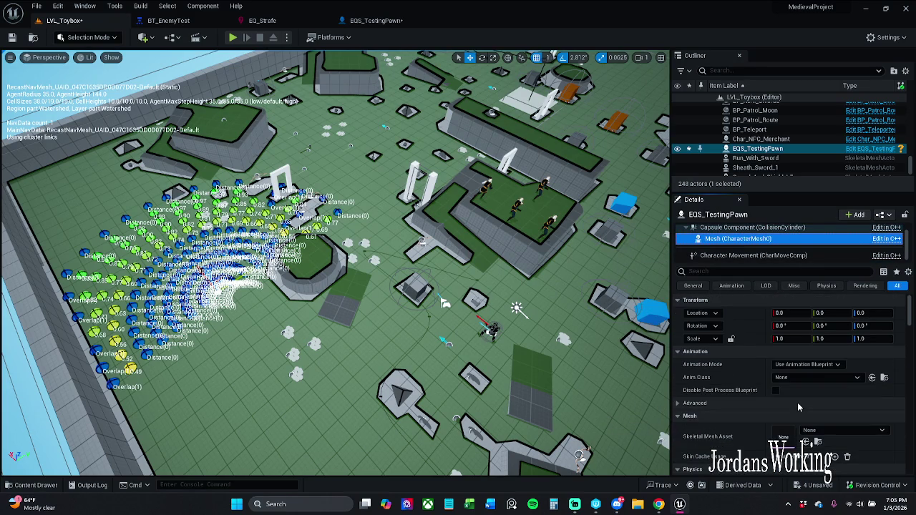
{"action": "left_click", "coordinate": [796, 272]}
{"action": "type", "text": "query"}
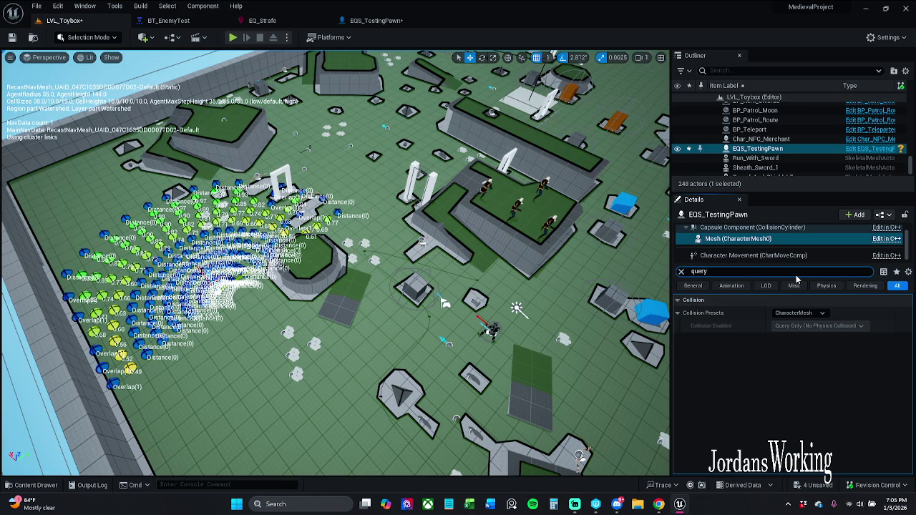
{"action": "scroll", "coordinate": [774, 254], "scroll_direction": "up", "scroll_amount": 1}
{"action": "left_click", "coordinate": [773, 233]}
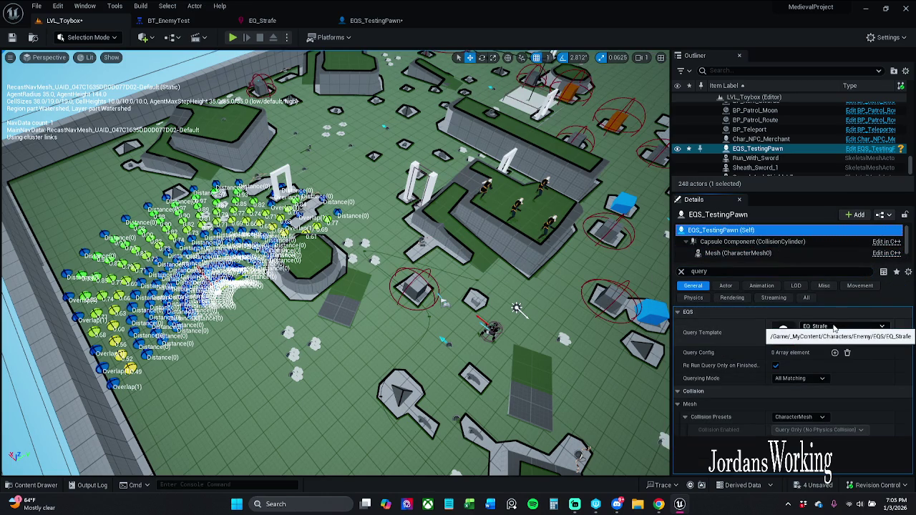
{"action": "left_click", "coordinate": [681, 272]}
{"action": "left_click", "coordinate": [216, 290]}
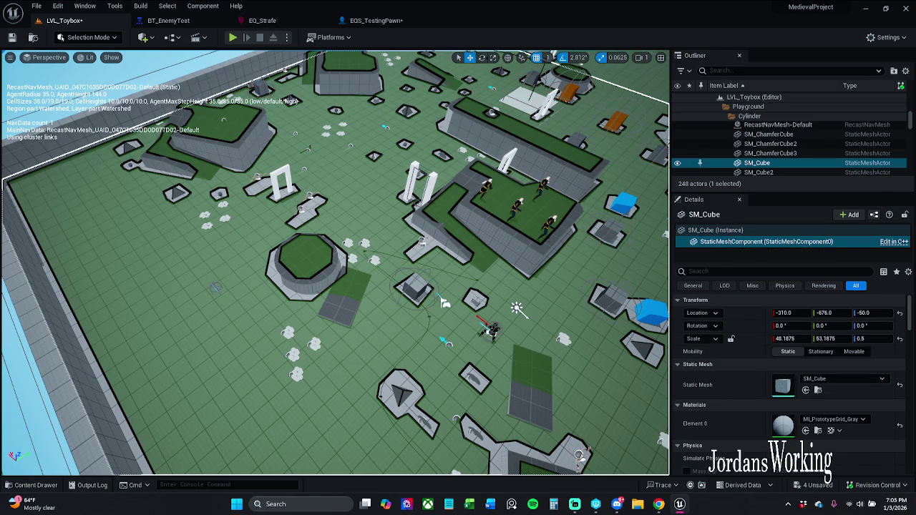
- Lift the EQS testing pawn above the floor so all spheres are visible
{"action": "scroll", "coordinate": [517, 310], "scroll_direction": "down", "scroll_amount": 3}
{"action": "key", "text": "f"}
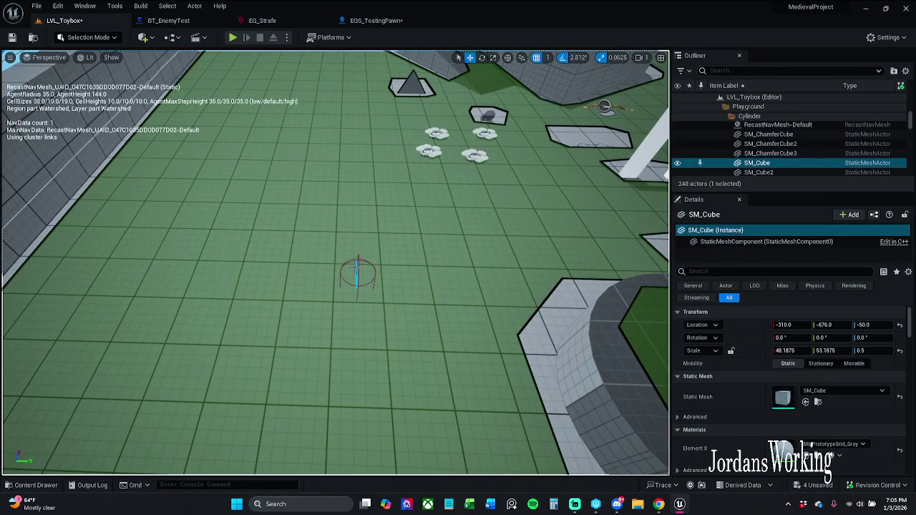
{"action": "left_click", "coordinate": [357, 272]}
{"action": "mouse_move", "coordinate": [357, 266]}
{"action": "left_mouse_down"}
{"action": "mouse_move", "coordinate": [362, 205]}
{"action": "mouse_move", "coordinate": [363, 238]}
{"action": "left_mouse_up"}
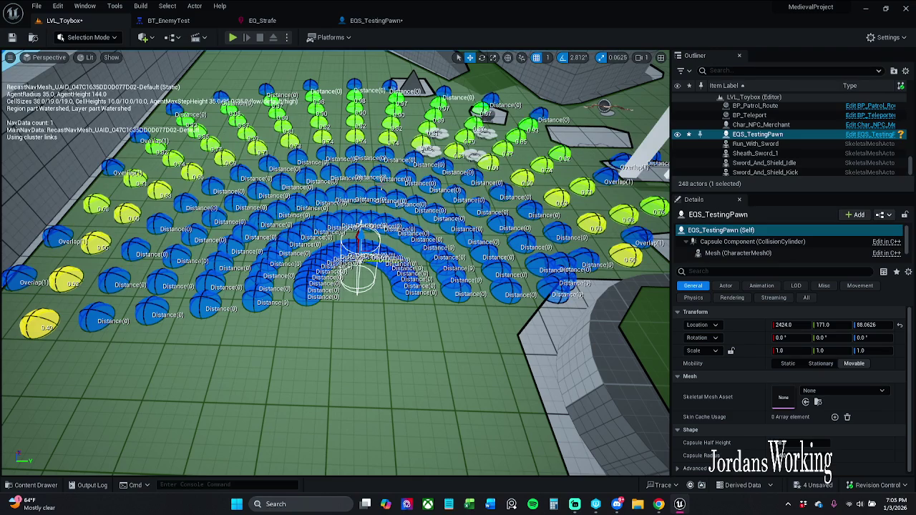
{"action": "left_click_drag", "start_coordinate": [336, 358], "coordinate": [308, 398]}
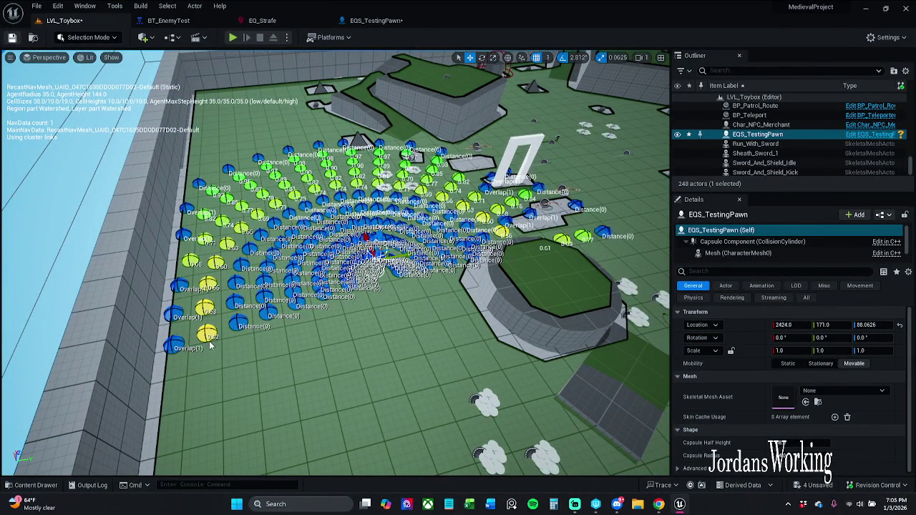
- Save and check out LVL_Toybox, then return to the EQS_TestingPawn blueprint
{"action": "key", "text": "ctrl+s"}
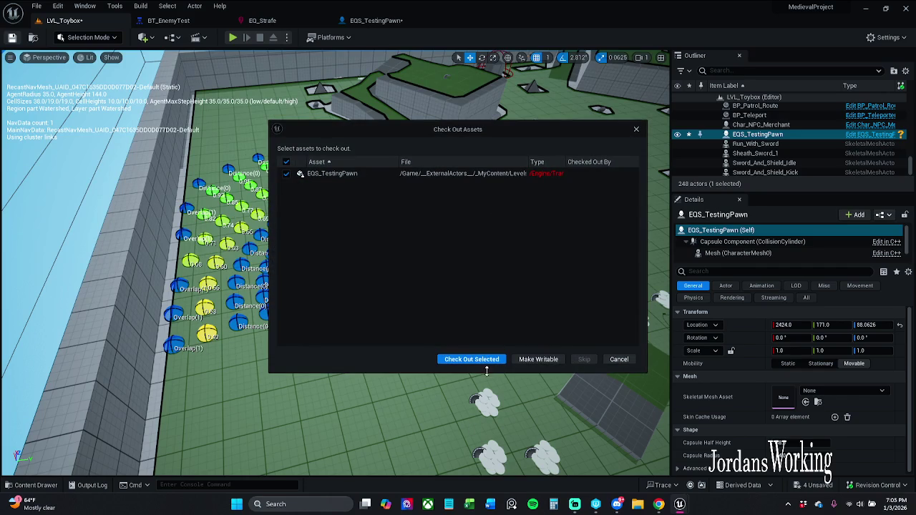
{"action": "left_click", "coordinate": [484, 362]}
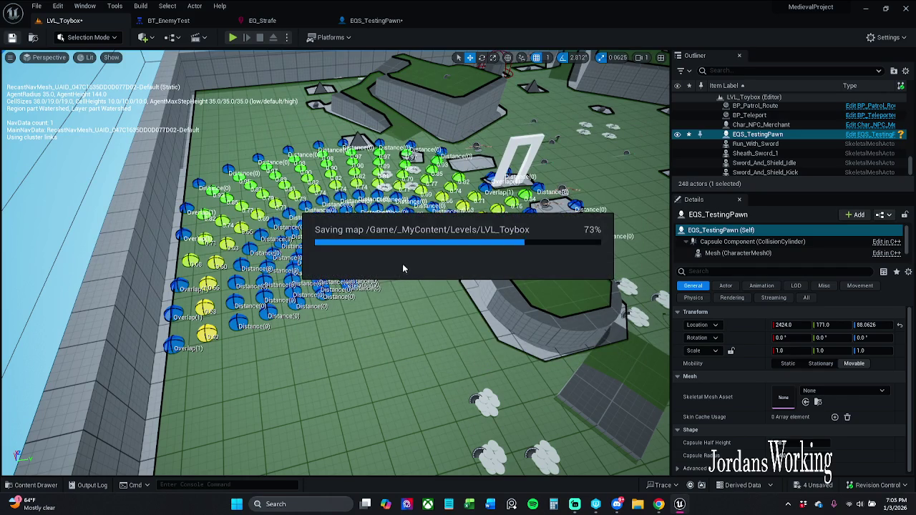
{"action": "mouse_move", "coordinate": [501, 246]}
{"action": "left_mouse_down"}
{"action": "mouse_move", "coordinate": [501, 300]}
{"action": "mouse_move", "coordinate": [358, 301]}
{"action": "mouse_move", "coordinate": [416, 244]}
{"action": "mouse_move", "coordinate": [415, 258]}
{"action": "mouse_move", "coordinate": [372, 279]}
{"action": "mouse_move", "coordinate": [372, 323]}
{"action": "mouse_move", "coordinate": [372, 312]}
{"action": "mouse_move", "coordinate": [390, 330]}
{"action": "mouse_move", "coordinate": [170, 207]}
{"action": "left_mouse_up"}
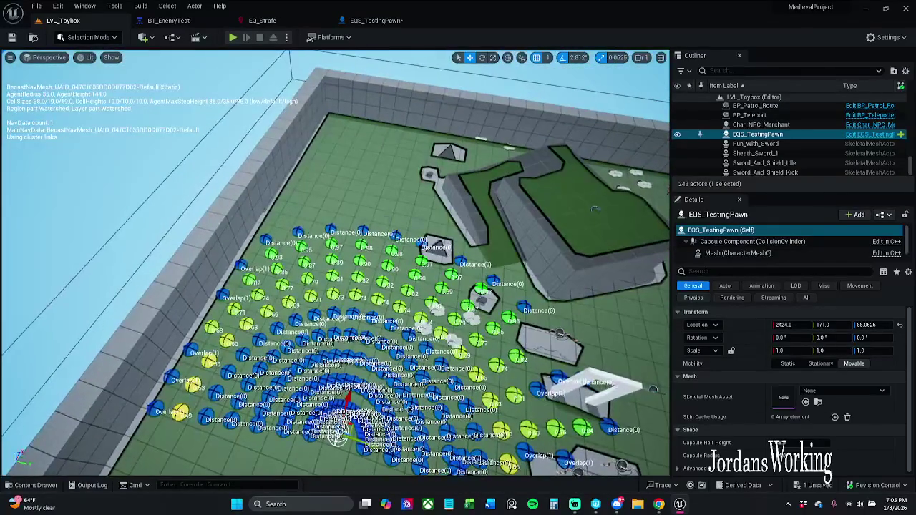
{"action": "left_click", "coordinate": [376, 20]}
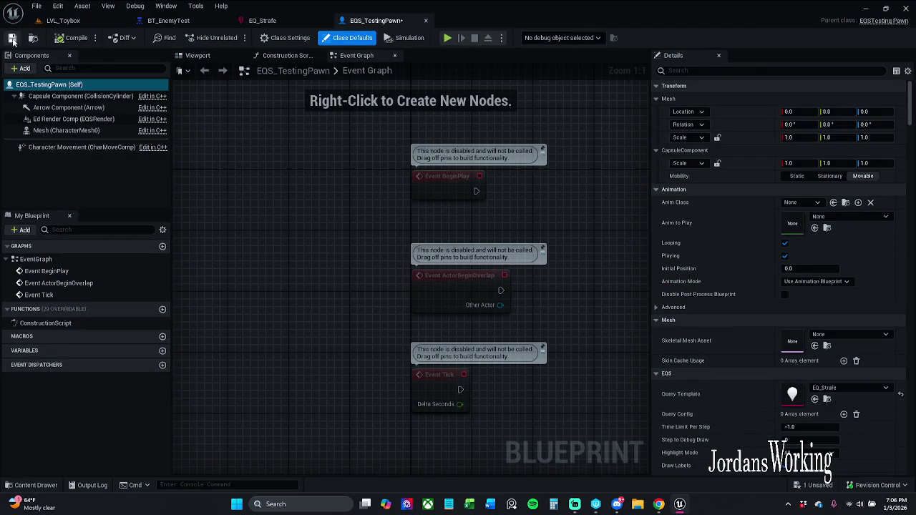
- Save and check out the EQS_TestingPawn blueprint, then switch back to LVL_Toybox
{"action": "key", "text": "ctrl+shift+s"}
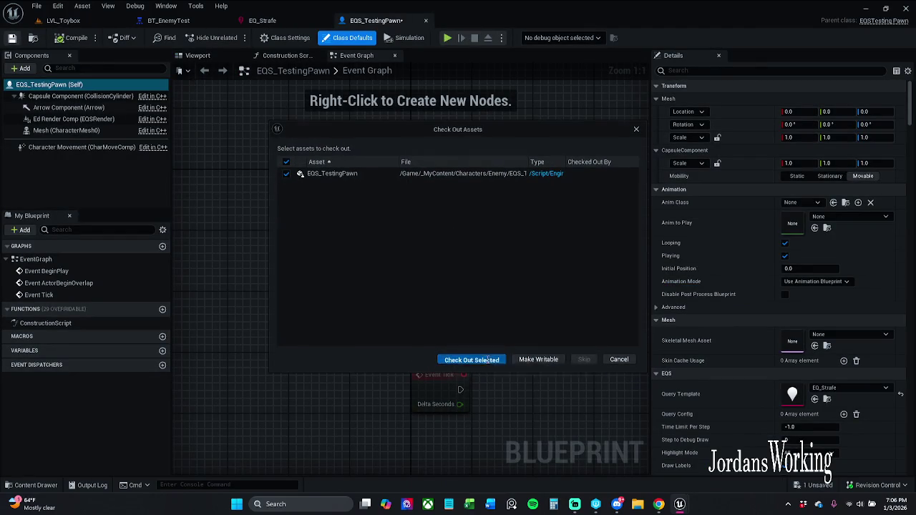
{"action": "left_click", "coordinate": [473, 360]}
{"action": "left_click", "coordinate": [63, 20]}
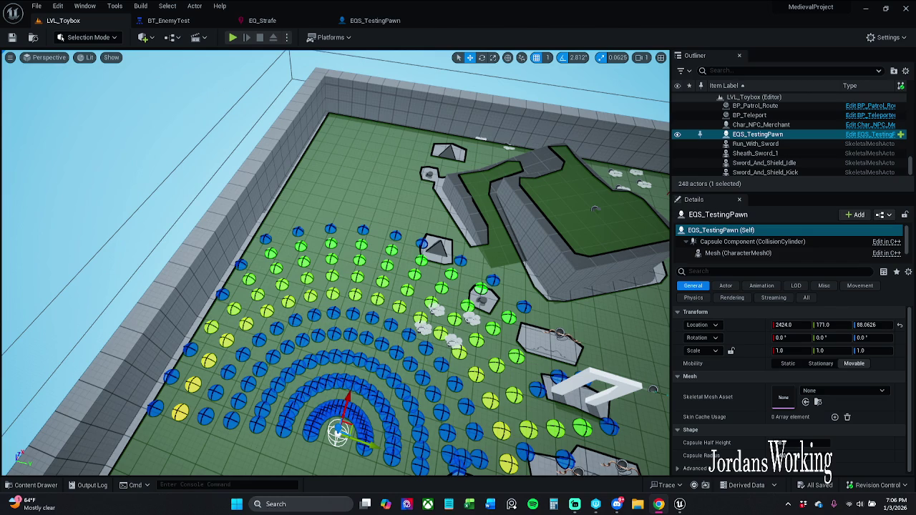
- Restore the debug labels and move the EQS testing pawn to location 2484, 386
{"action": "key", "text": "alt+p"}
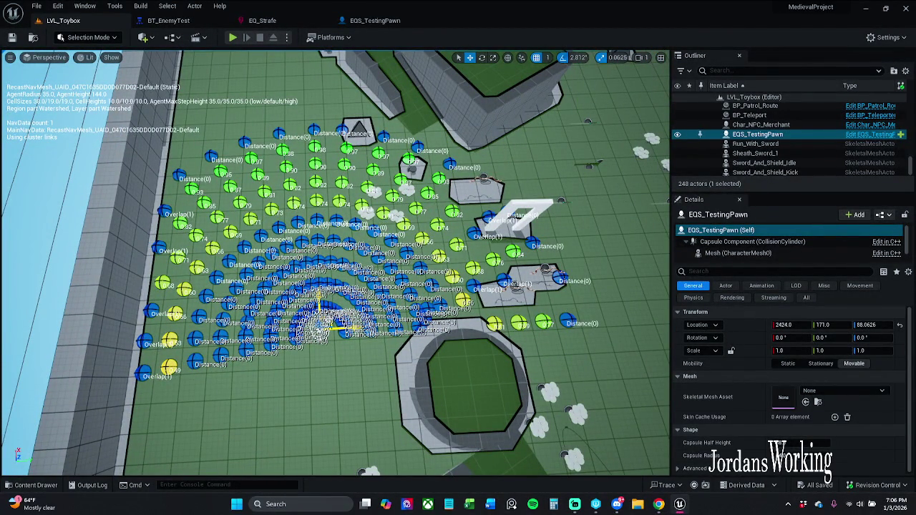
{"action": "left_click", "coordinate": [320, 328]}
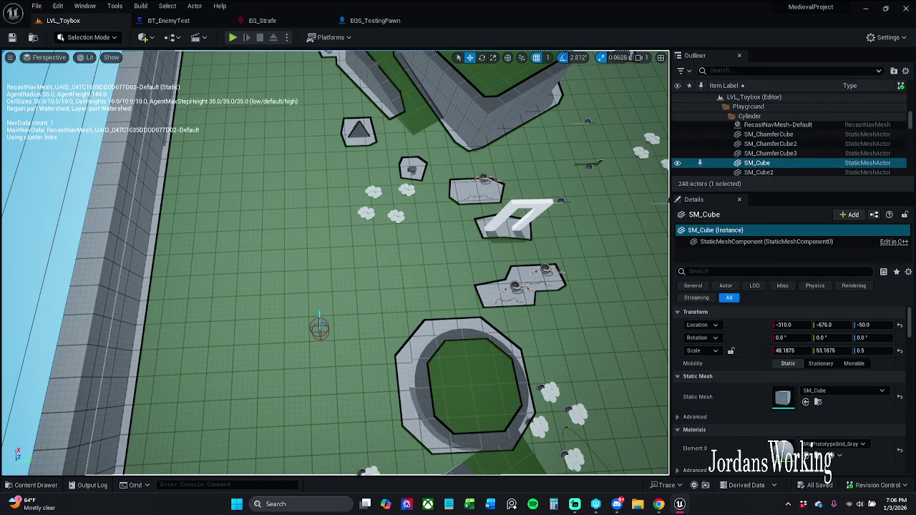
{"action": "left_click", "coordinate": [320, 326]}
{"action": "left_click_drag", "start_coordinate": [331, 327], "coordinate": [374, 299]}
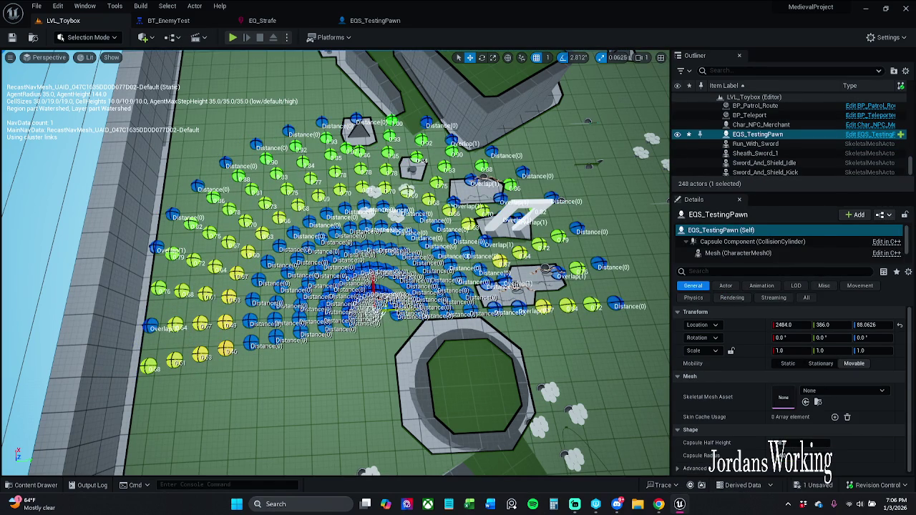